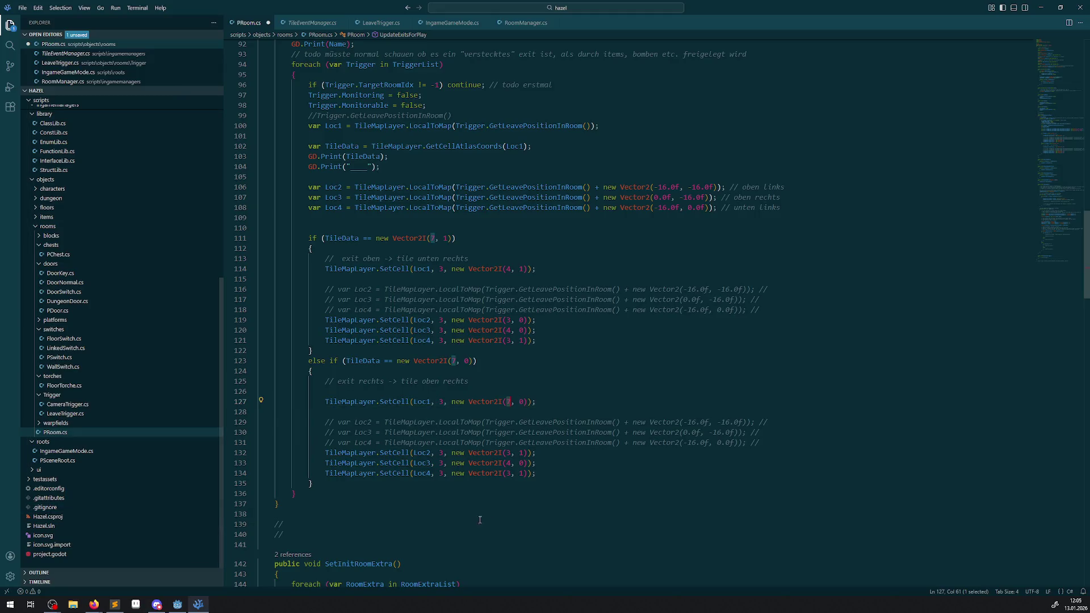
Change line 127's right-exit tile to Vector2I(4, 0), then bring up the Godot editor
{"action": "type", "text": "4"}
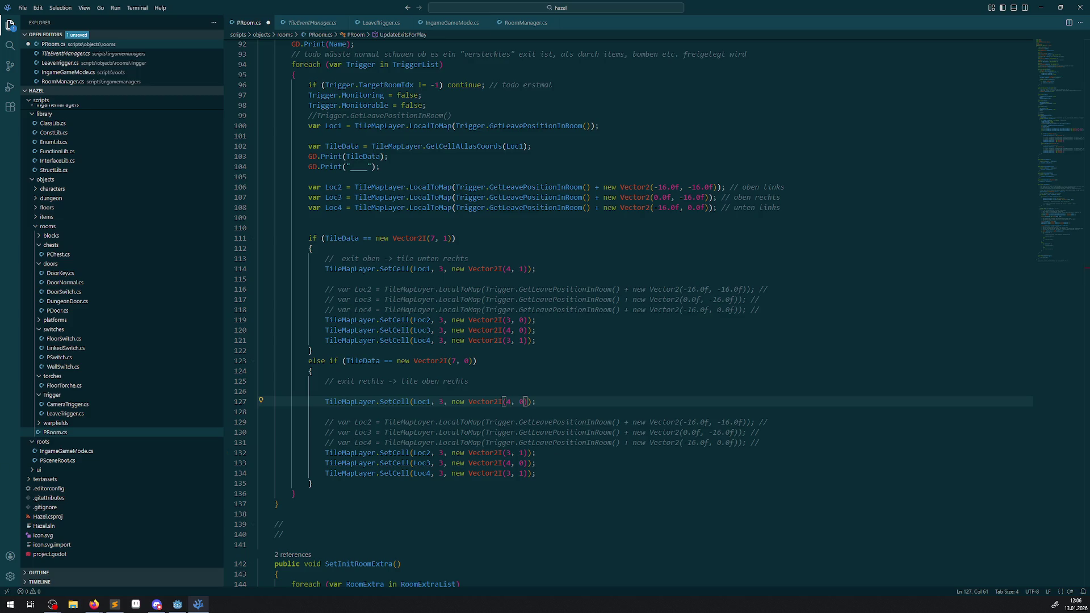
{"action": "key", "text": "alt+Tab"}
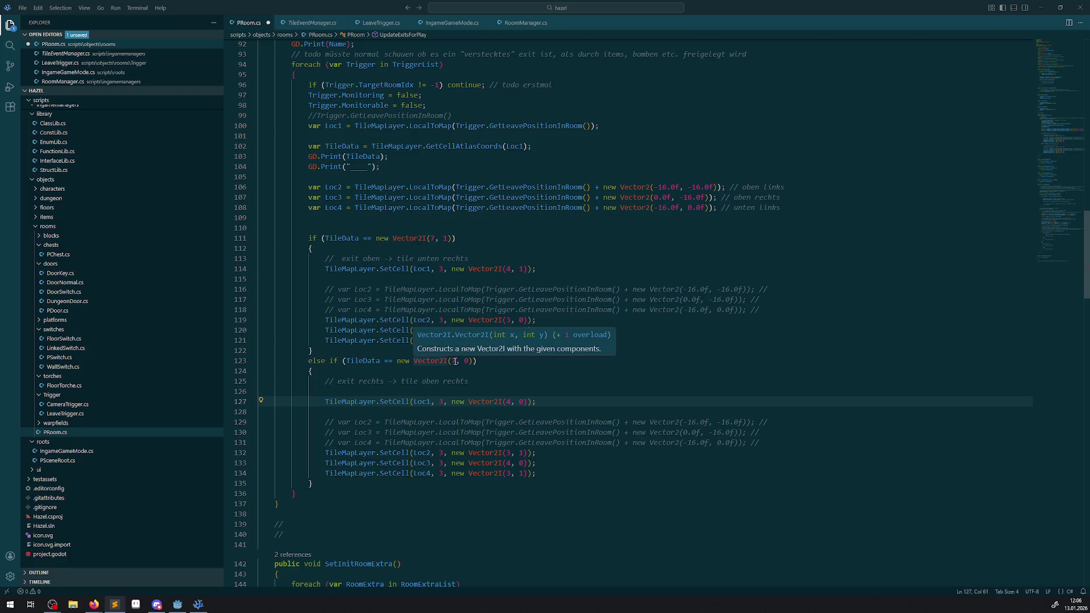
{"action": "left_click", "coordinate": [198, 604]}
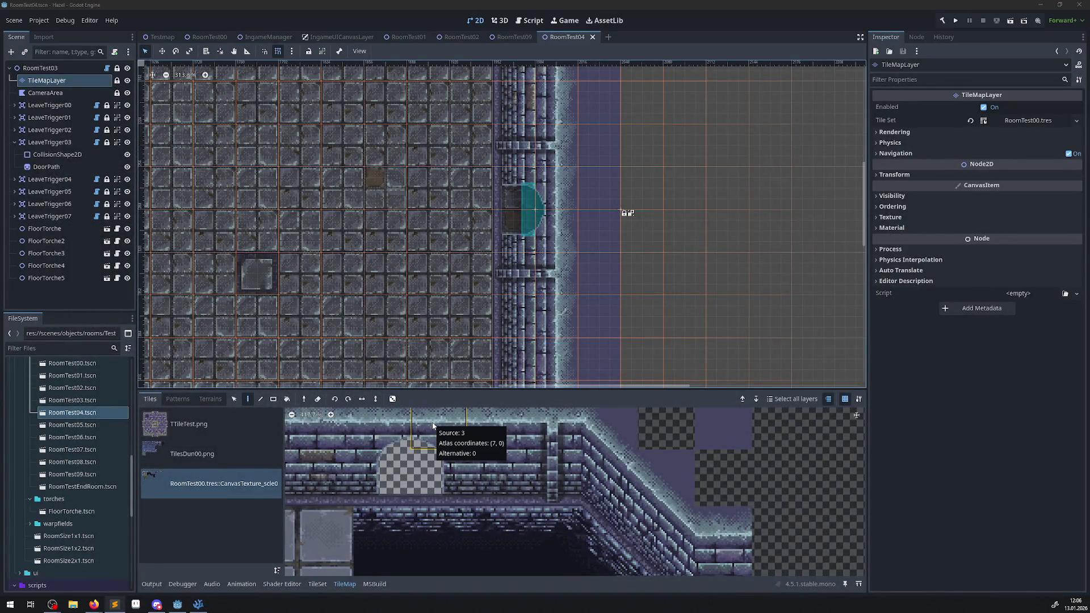
{"action": "scroll", "coordinate": [440, 429], "scroll_direction": "down", "scroll_amount": 2}
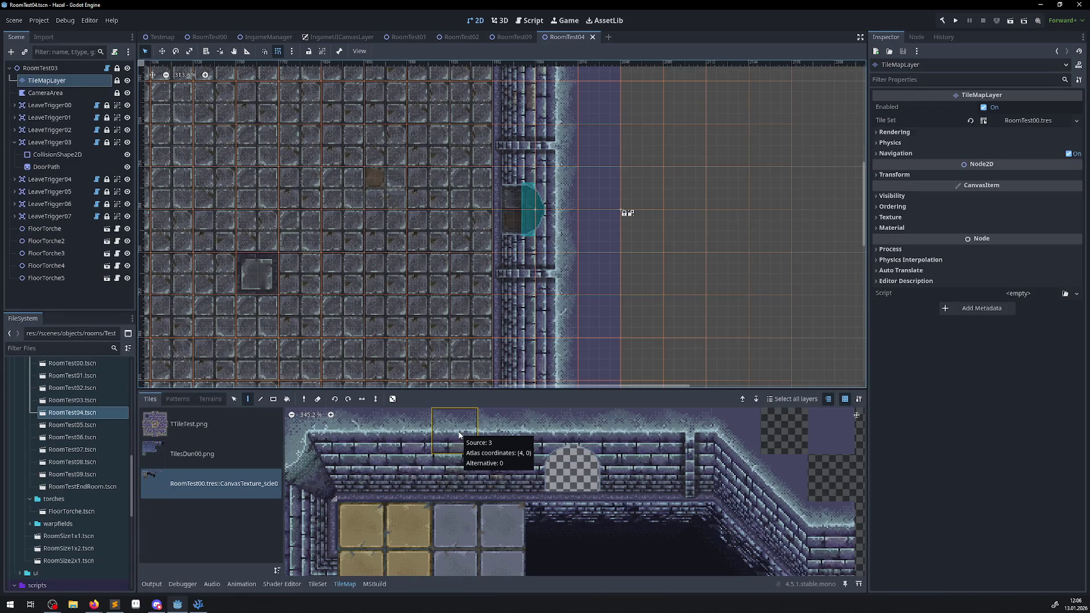
{"action": "left_click", "coordinate": [199, 606]}
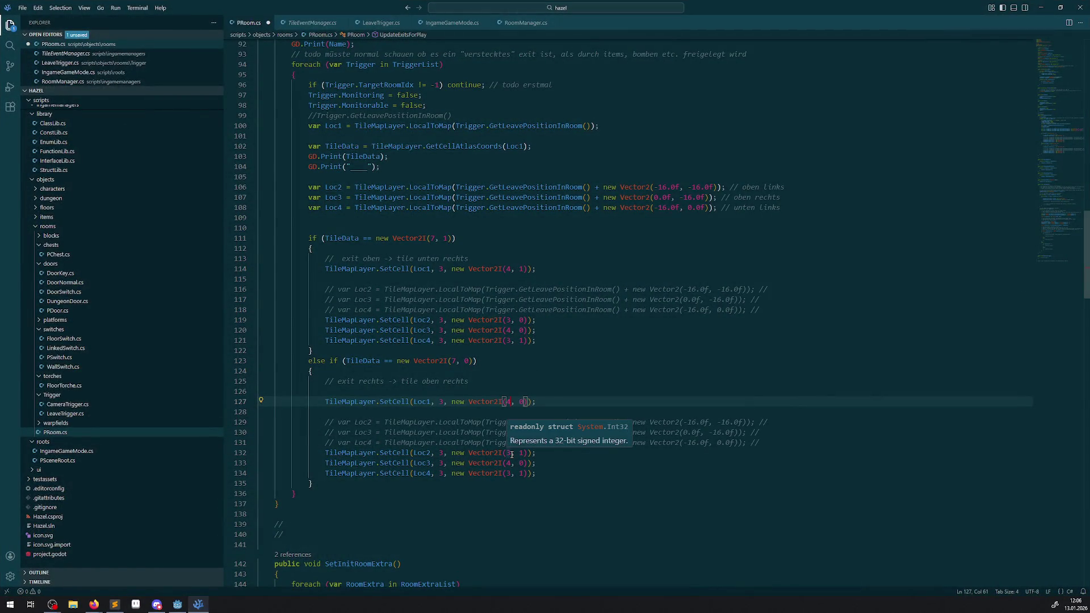
{"action": "left_click", "coordinate": [177, 605]}
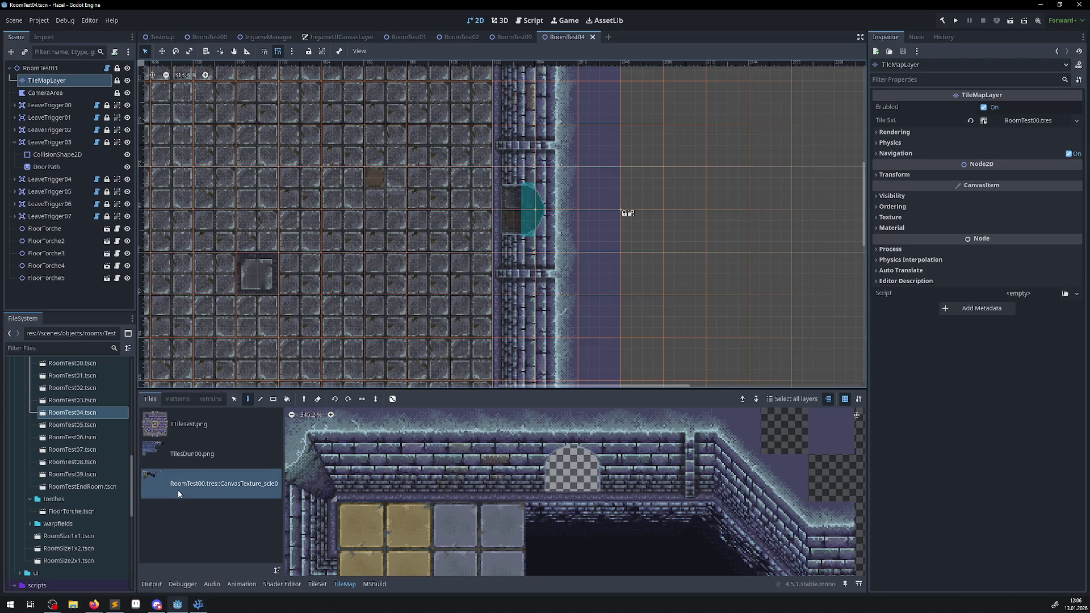
{"action": "left_click", "coordinate": [199, 604]}
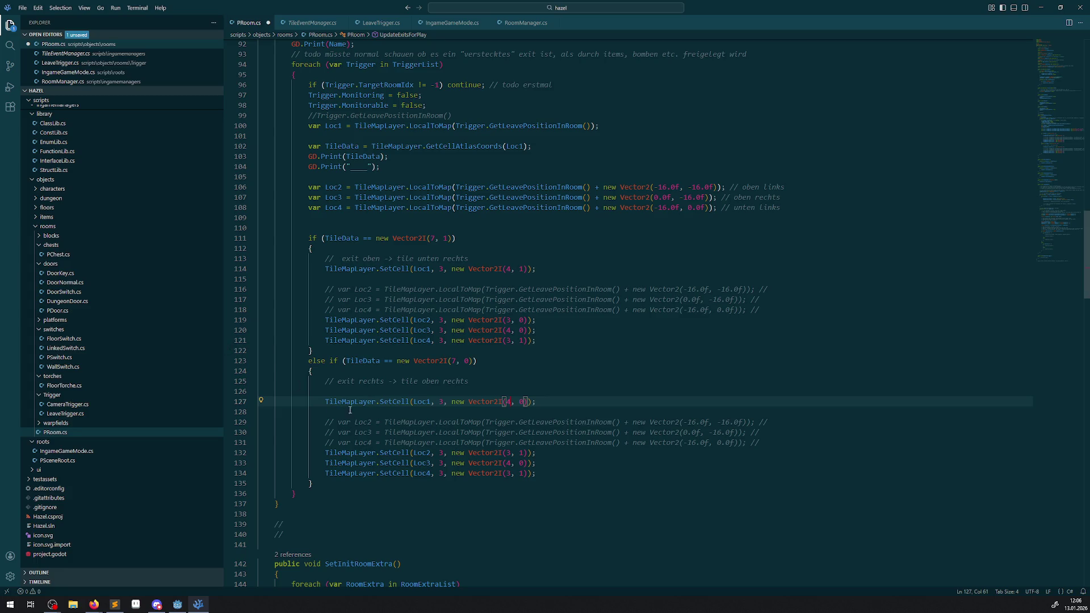
Set lines 133–134 to tiles (3, 0) and (4, 1), save PRoom.cs, and return to Godot
{"action": "left_click", "coordinate": [522, 463]}
{"action": "type", "text": "0"}
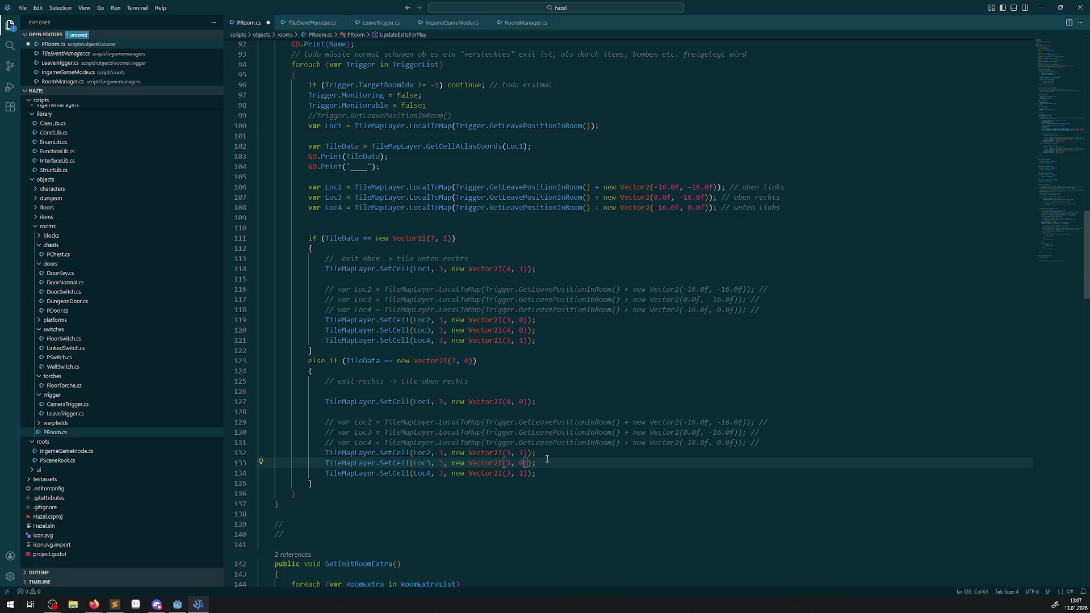
{"action": "double_click", "coordinate": [509, 472]}
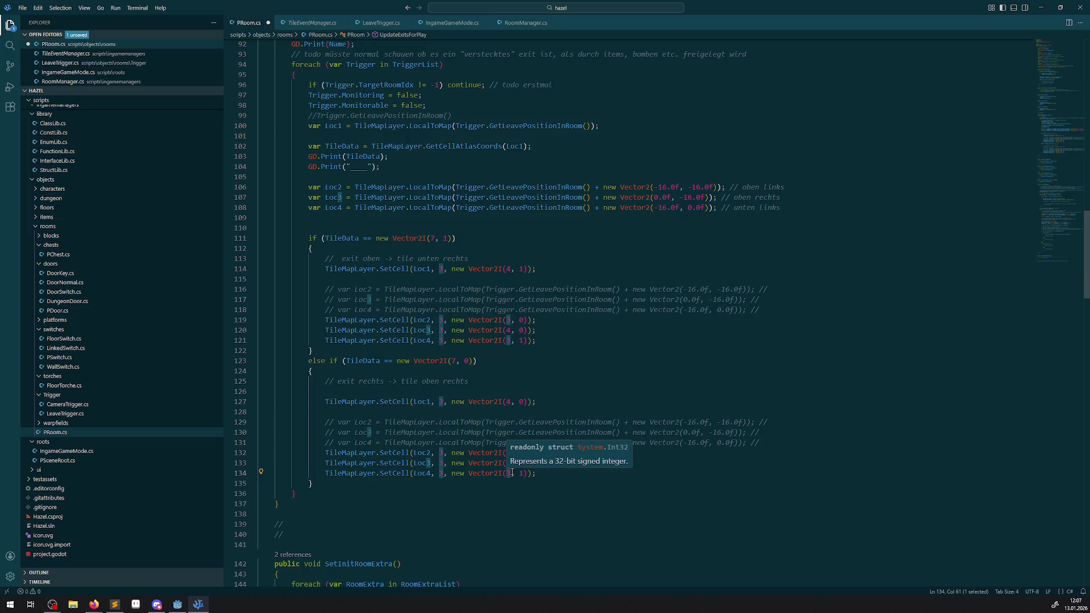
{"action": "type", "text": "4"}
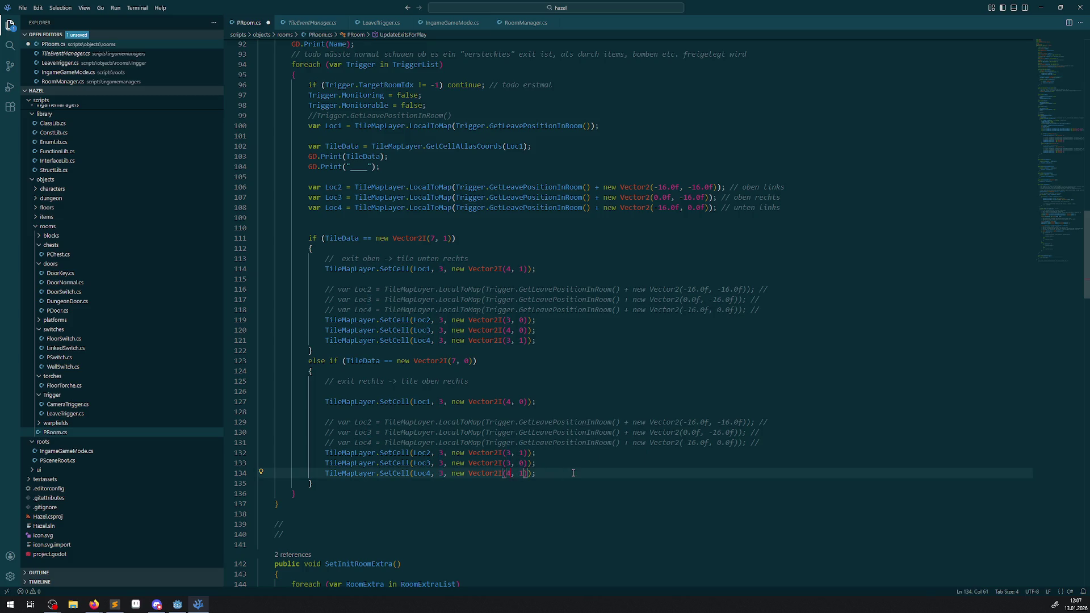
{"action": "left_click", "coordinate": [607, 511]}
{"action": "key", "text": "ctrl+s"}
{"action": "left_click", "coordinate": [177, 604]}
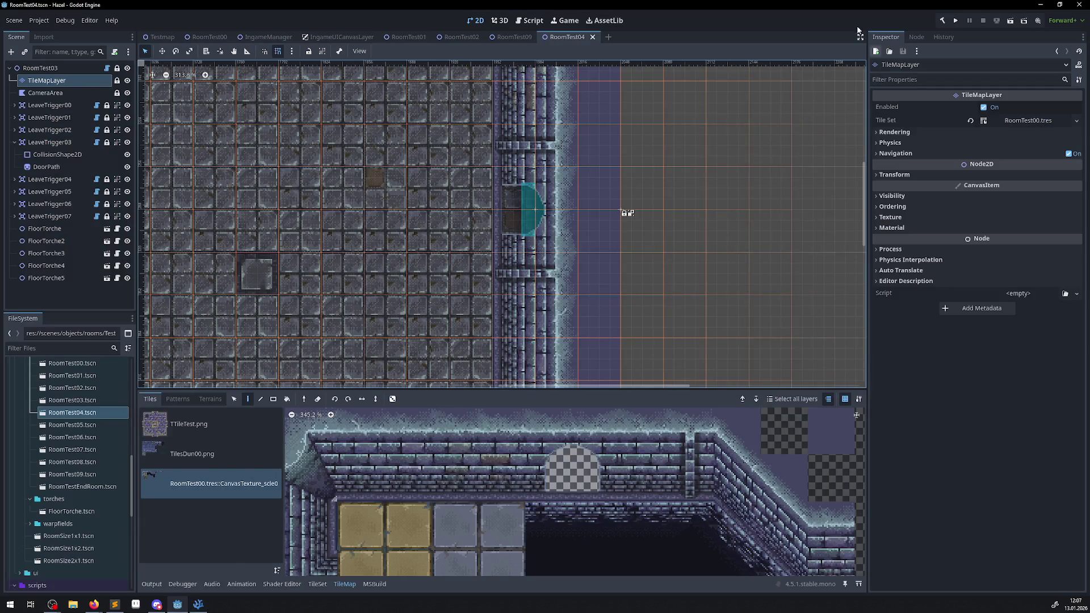
Run the game and walk the player past the grey block and pit platform through the right door
{"action": "left_click", "coordinate": [955, 20]}
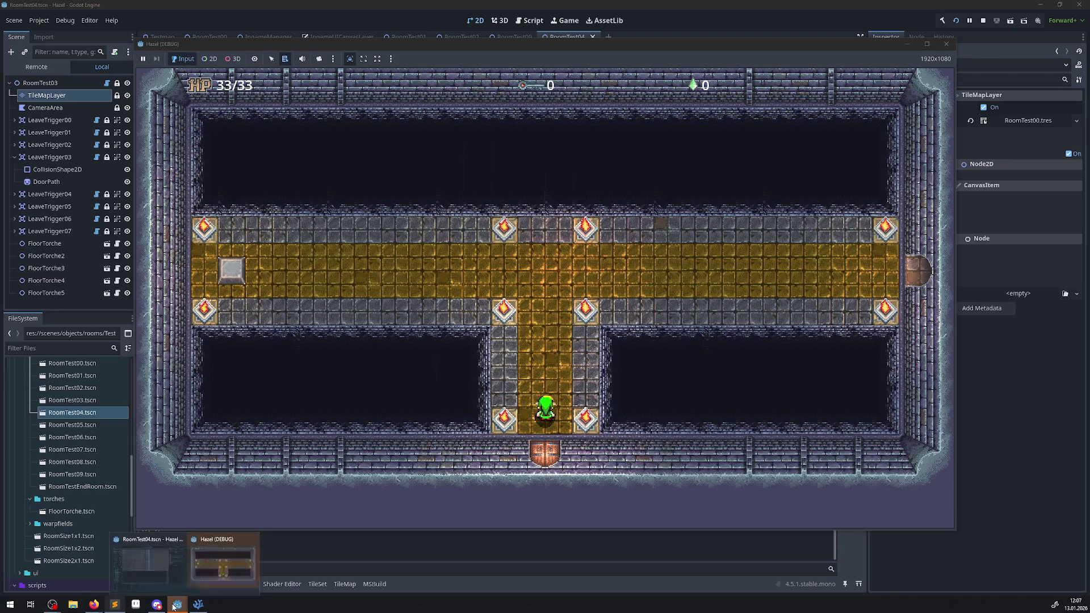
{"action": "key", "text": "Up"}
{"action": "key", "text": "Left"}
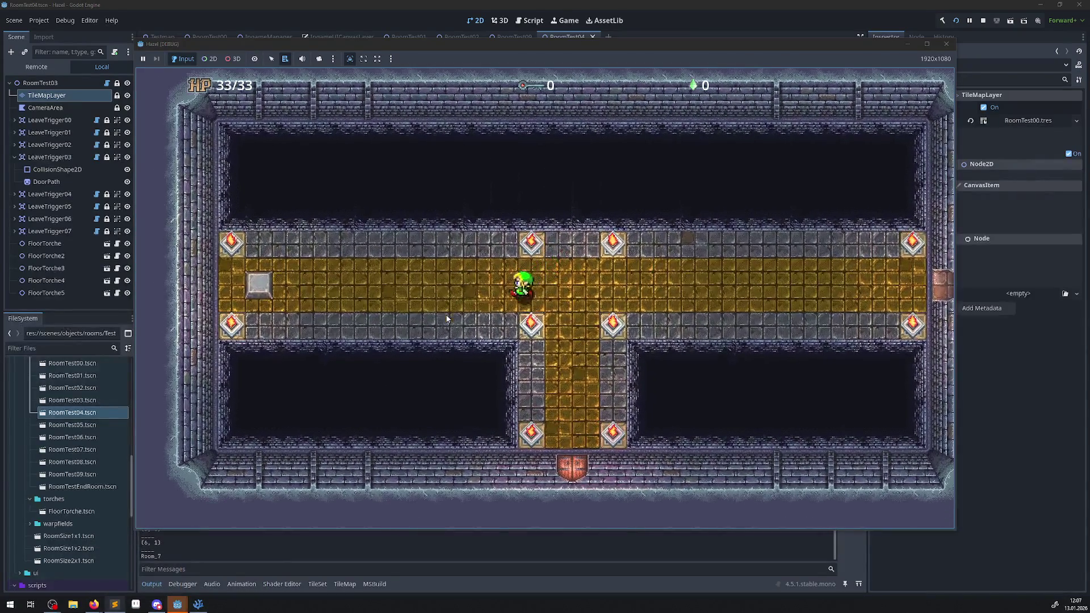
{"action": "key", "text": "Left"}
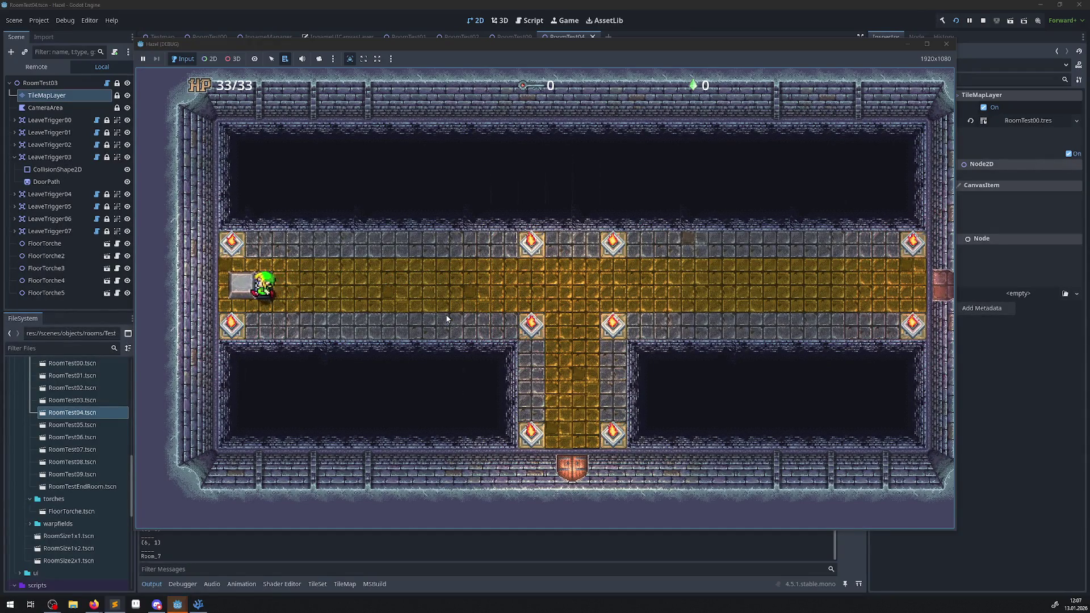
{"action": "key", "text": "Up"}
{"action": "key", "text": "Right"}
{"action": "key", "text": "Up"}
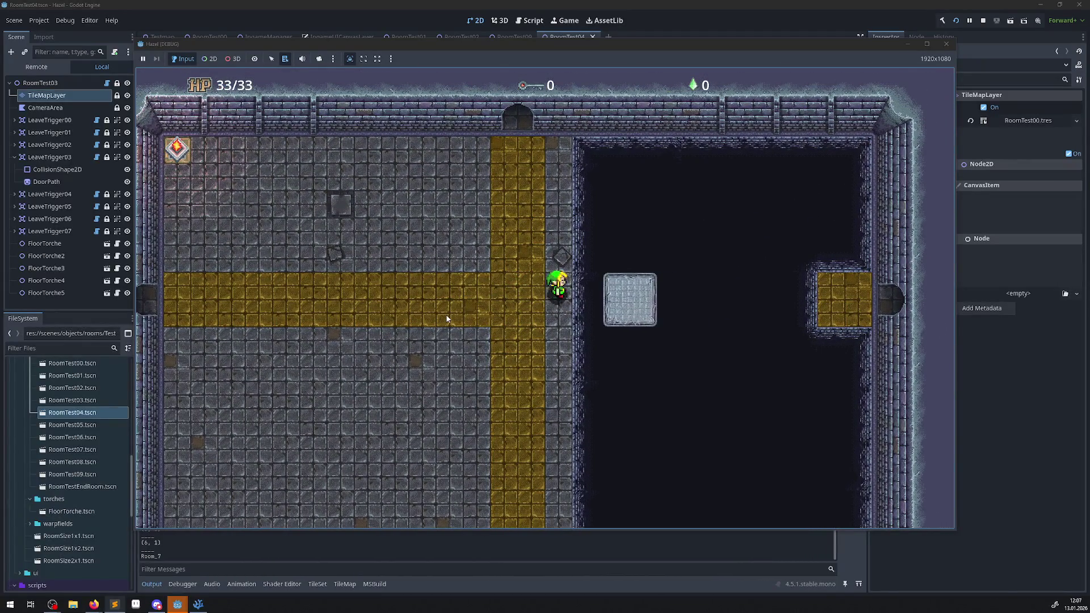
{"action": "key", "text": "Right"}
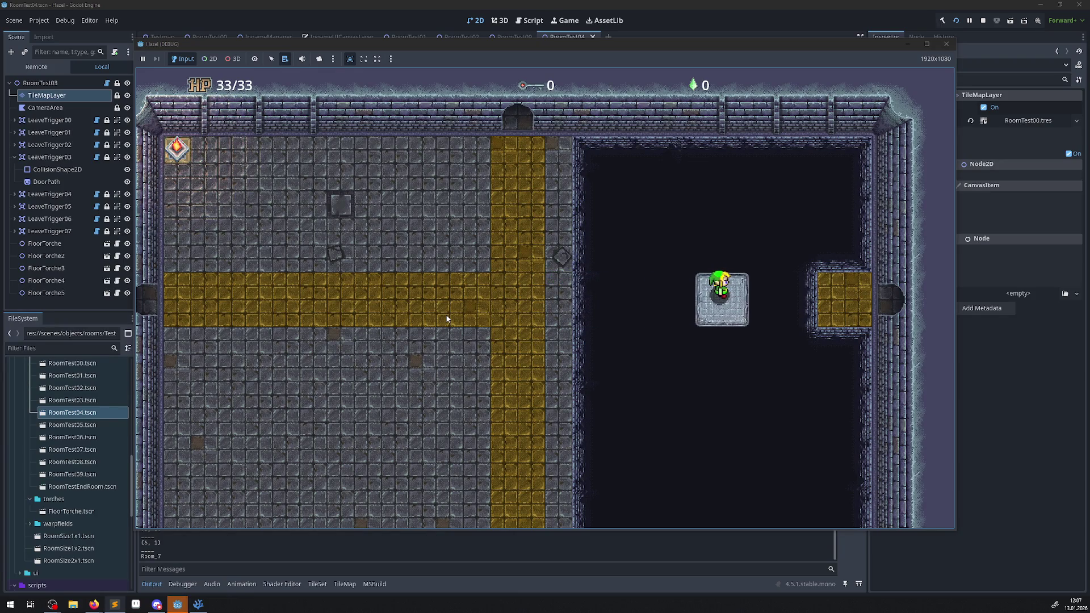
{"action": "key", "text": "Right"}
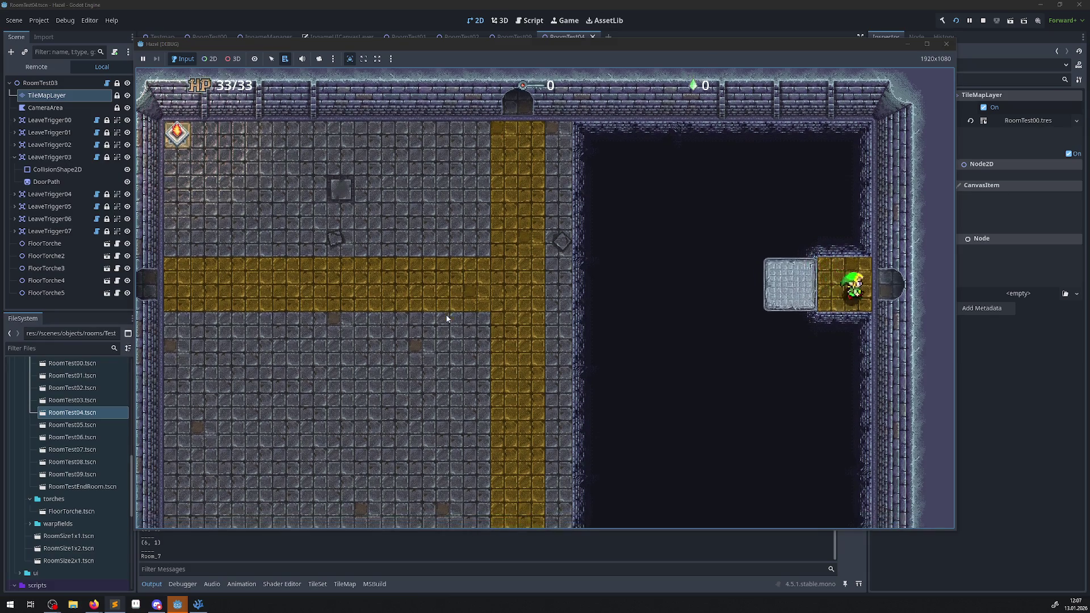
Follow the gold path through the next rooms into the right doorway, then close the game
{"action": "key", "text": "Right"}
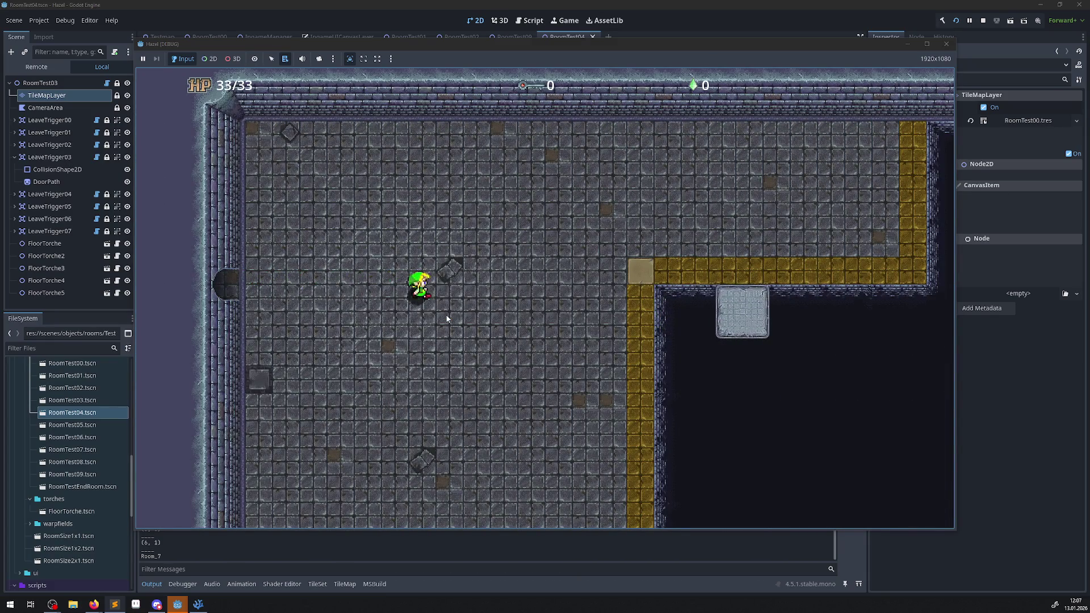
{"action": "key", "text": "Right"}
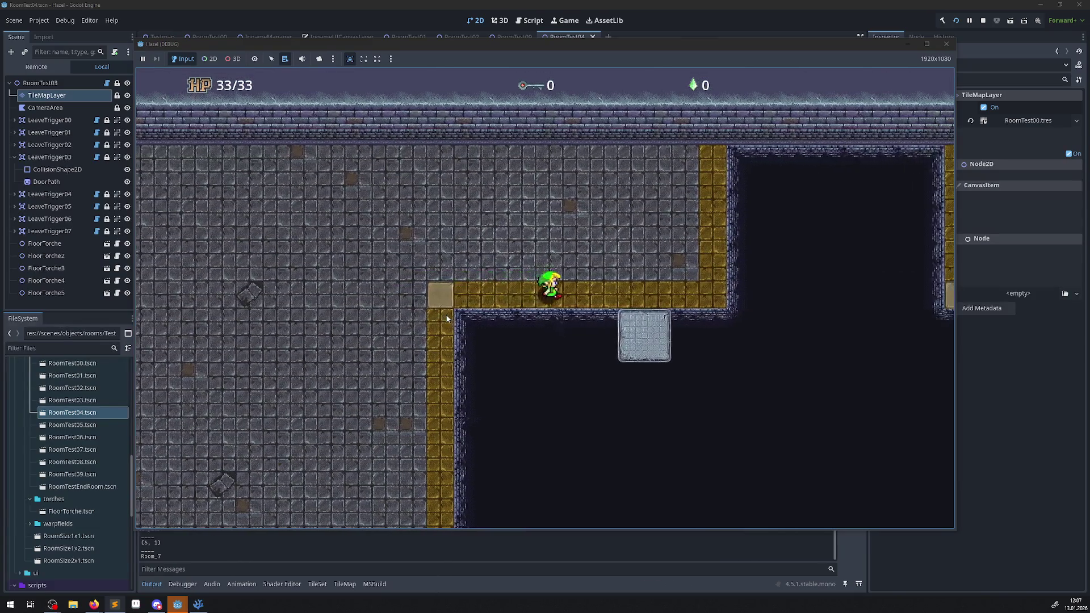
{"action": "key", "text": "Right"}
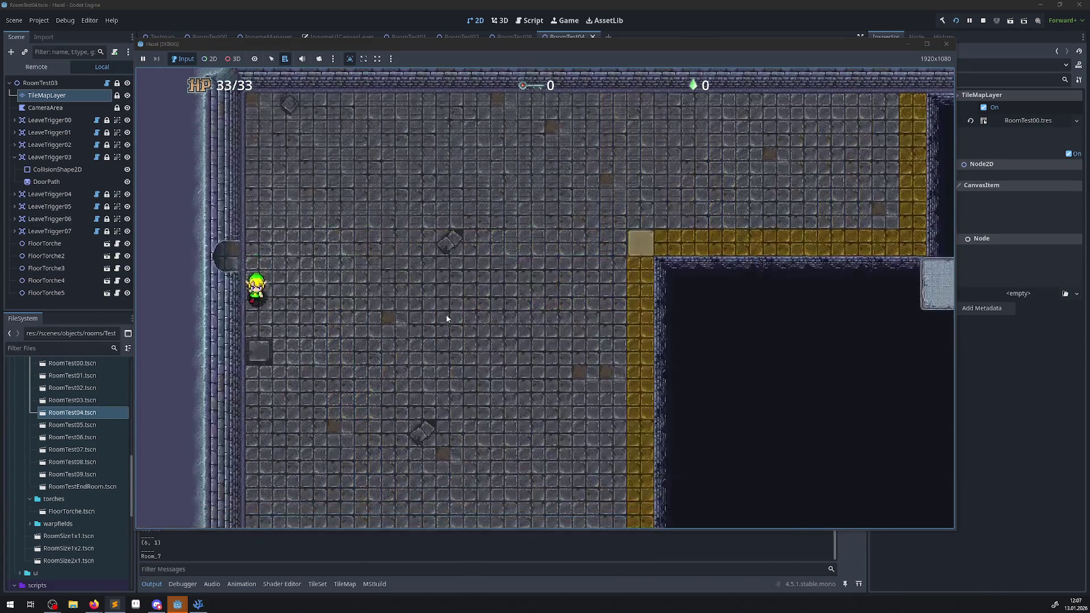
{"action": "key", "text": "Down"}
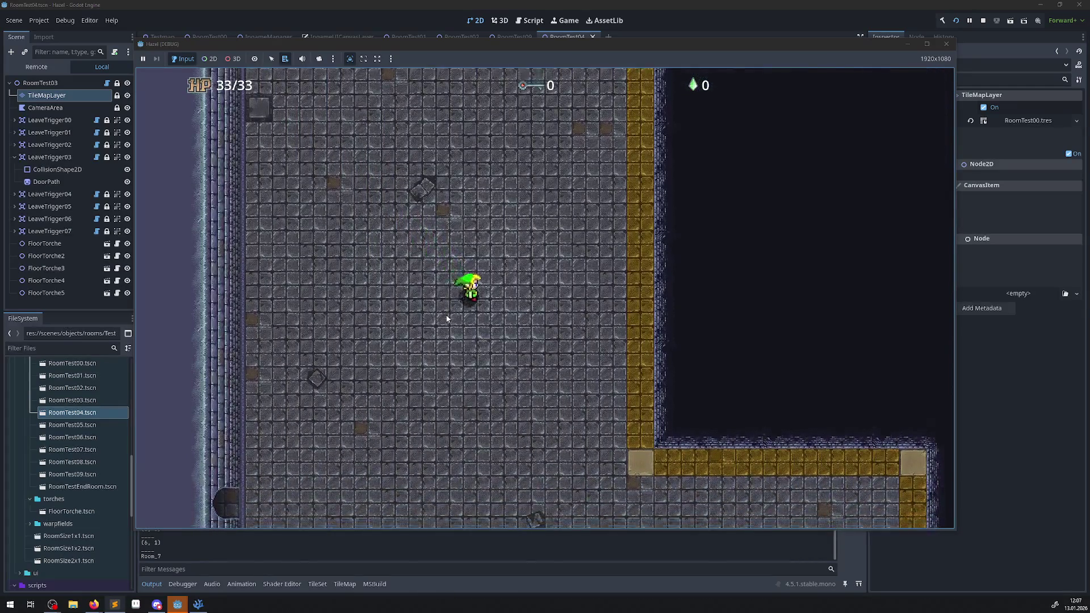
{"action": "key", "text": "Right"}
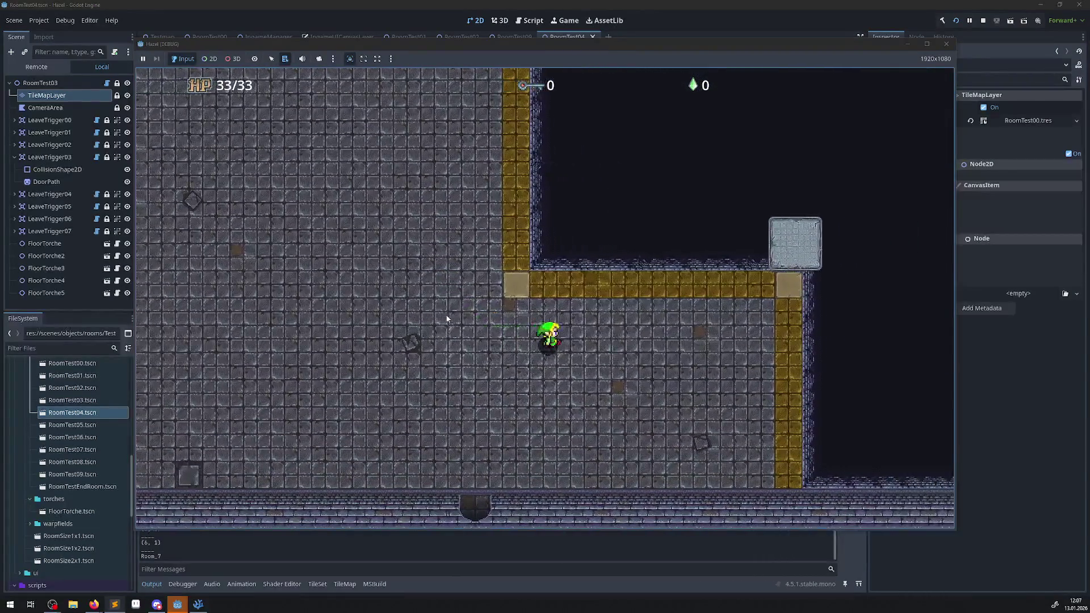
{"action": "key", "text": "Up"}
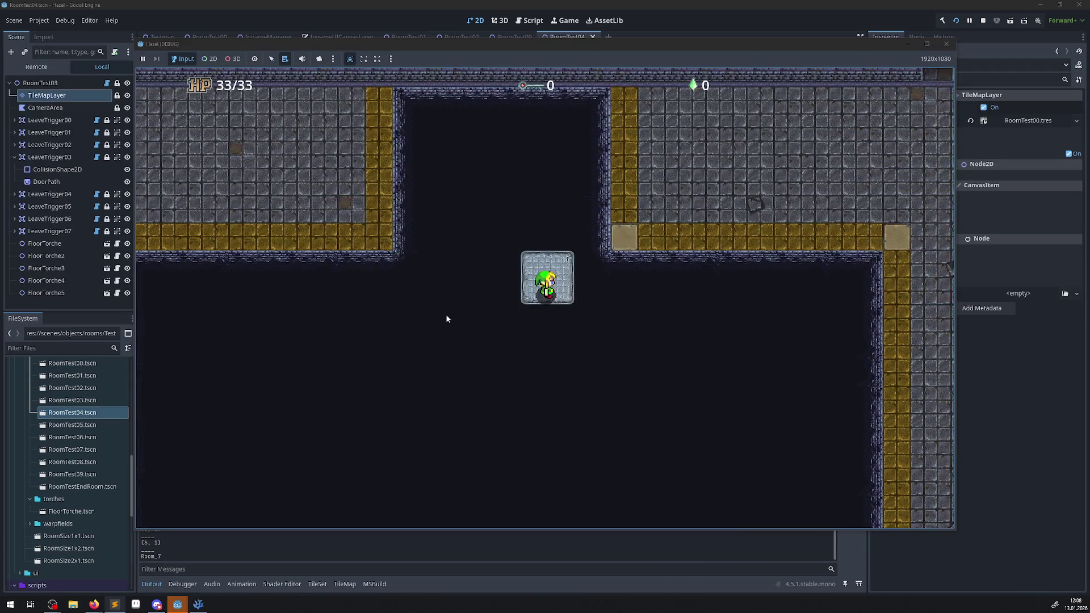
{"action": "key", "text": "Up"}
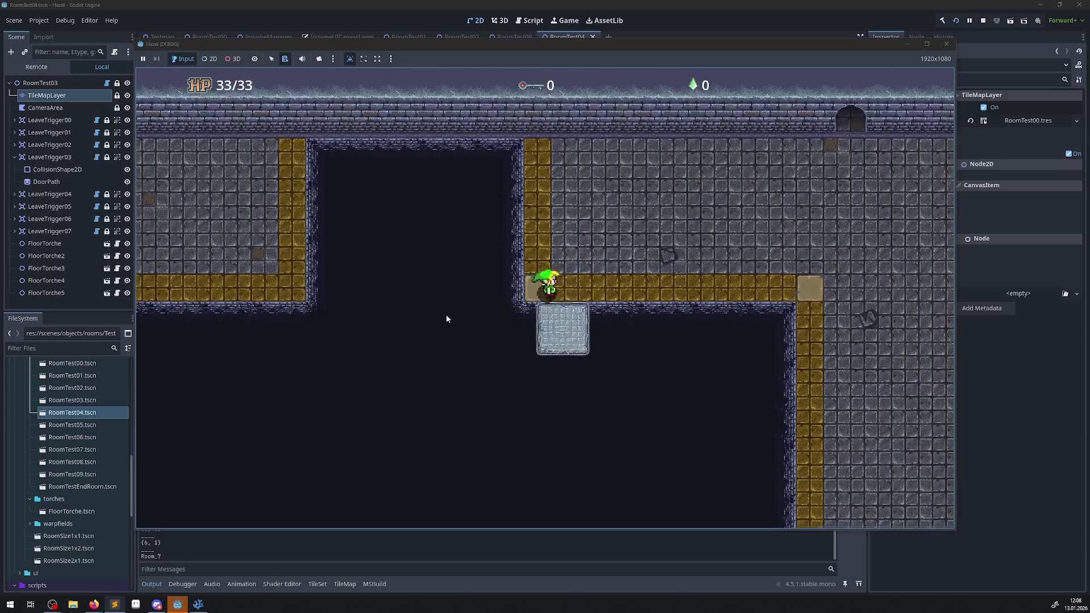
{"action": "key", "text": "Right"}
{"action": "key", "text": "Right"}
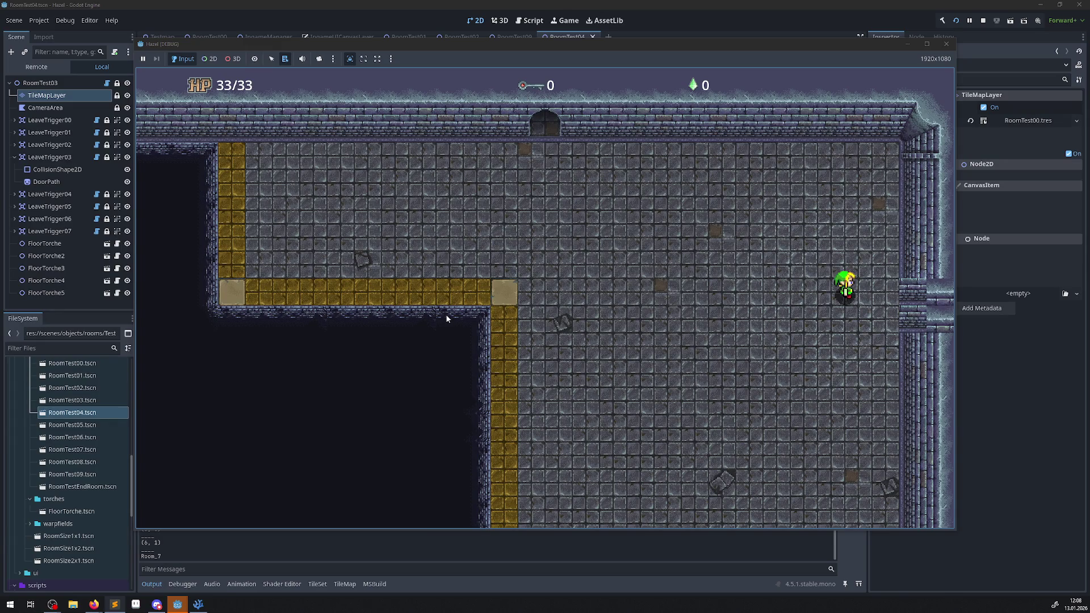
{"action": "key", "text": "Up"}
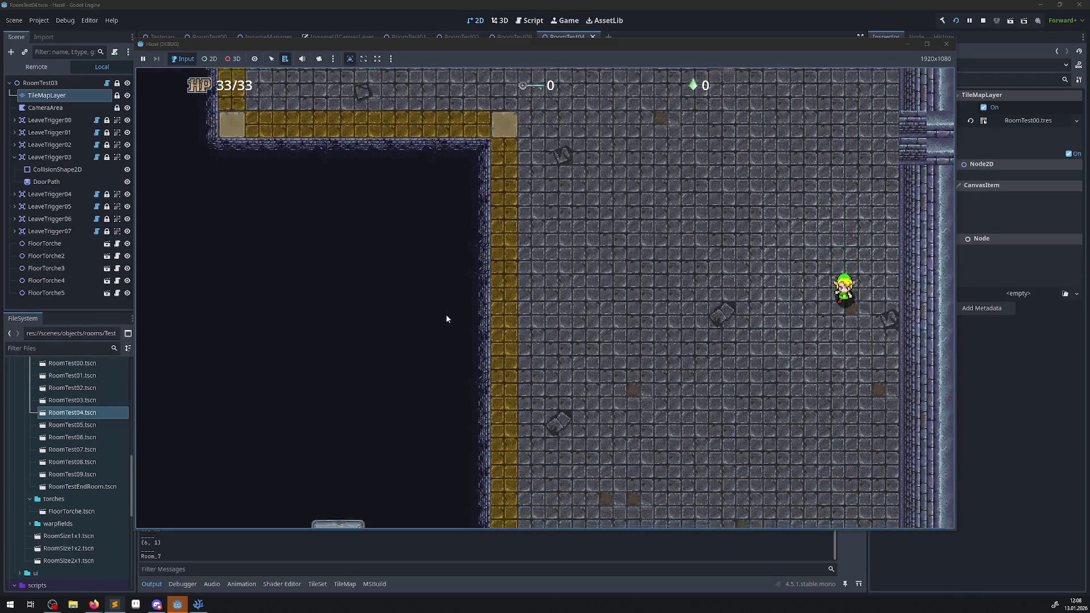
{"action": "key", "text": "Down"}
{"action": "key", "text": "Right"}
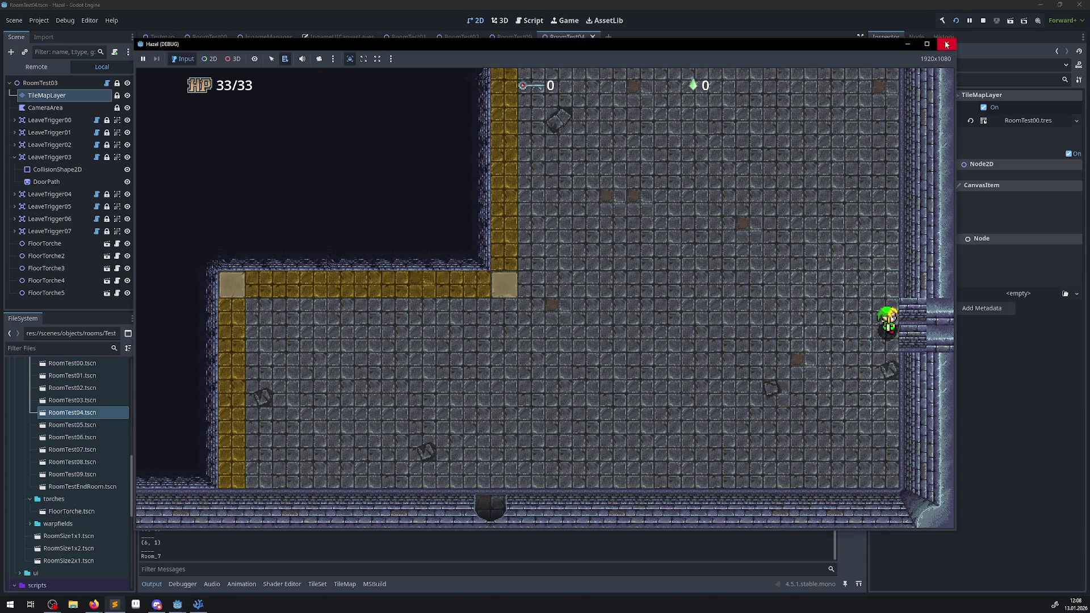
{"action": "left_click", "coordinate": [946, 43]}
Glance over PRoom.cs in VS Code, then switch back to the Godot editor
{"action": "left_click", "coordinate": [193, 608]}
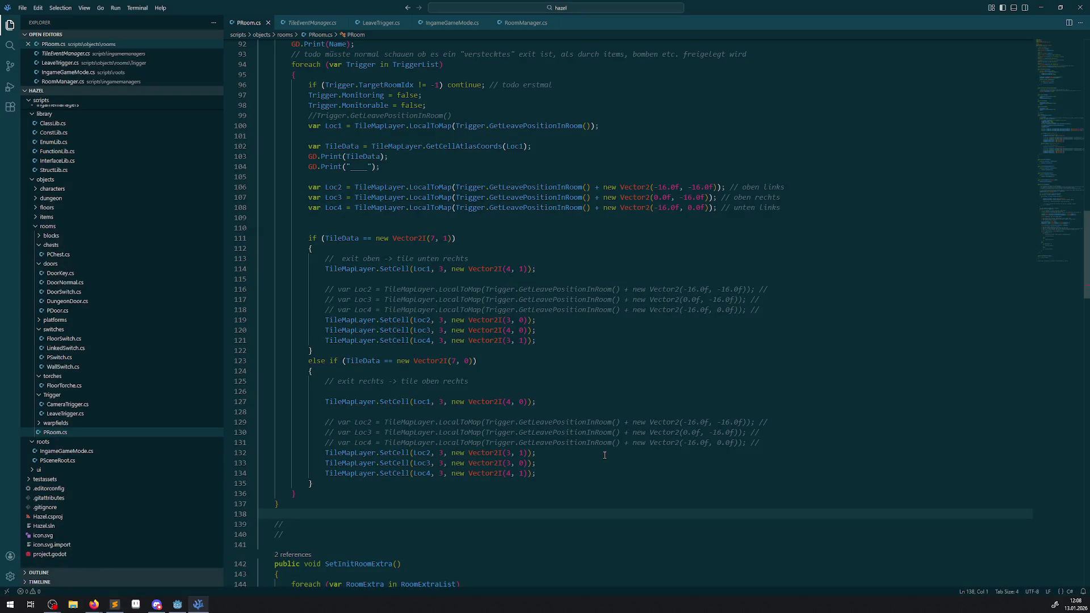
{"action": "mouse_move", "coordinate": [398, 451]}
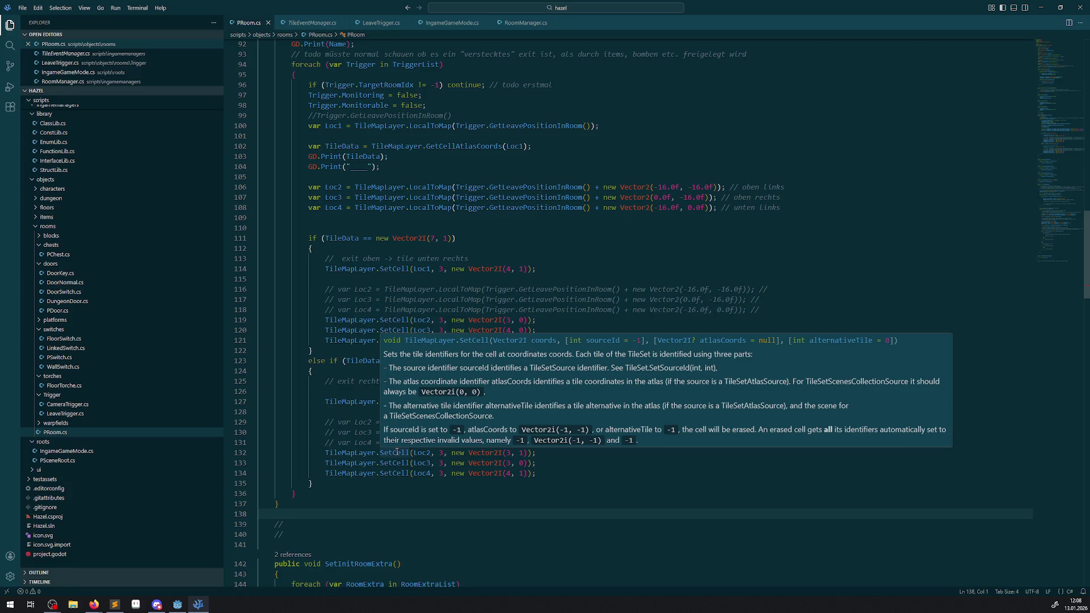
{"action": "left_click", "coordinate": [177, 604]}
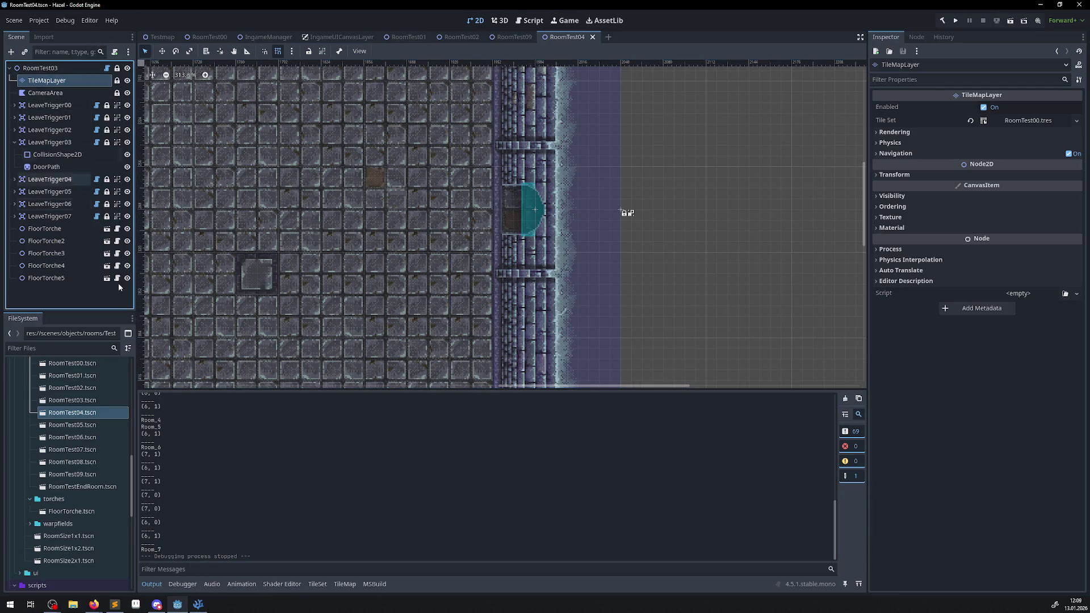
Select the TileMapLayer node to inspect its tile atlas, then return to PRoom.cs
{"action": "left_click", "coordinate": [45, 93]}
{"action": "left_click", "coordinate": [46, 80]}
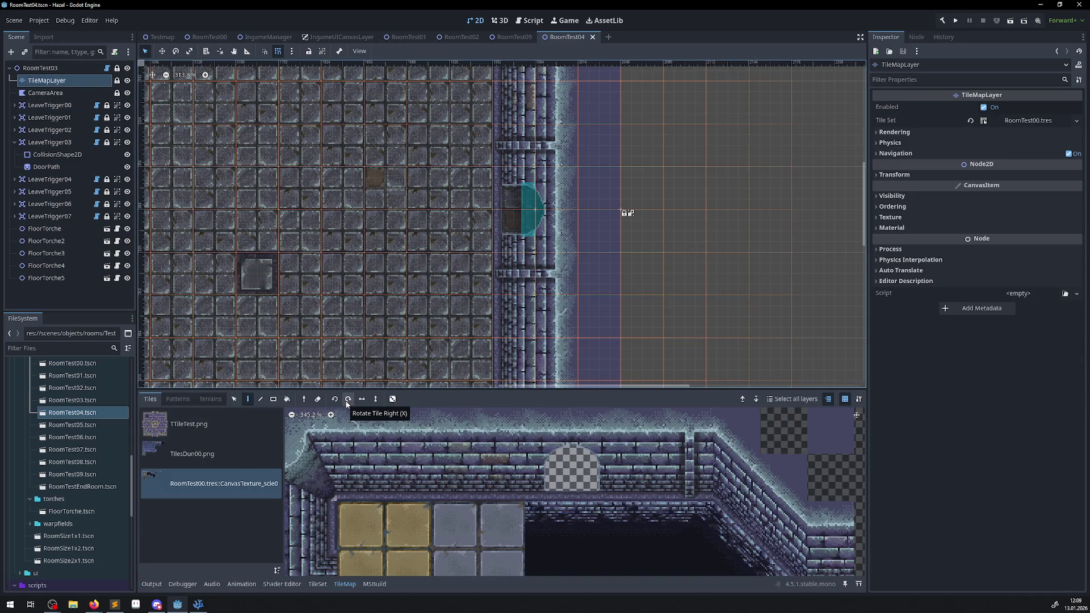
{"action": "left_click", "coordinate": [199, 604]}
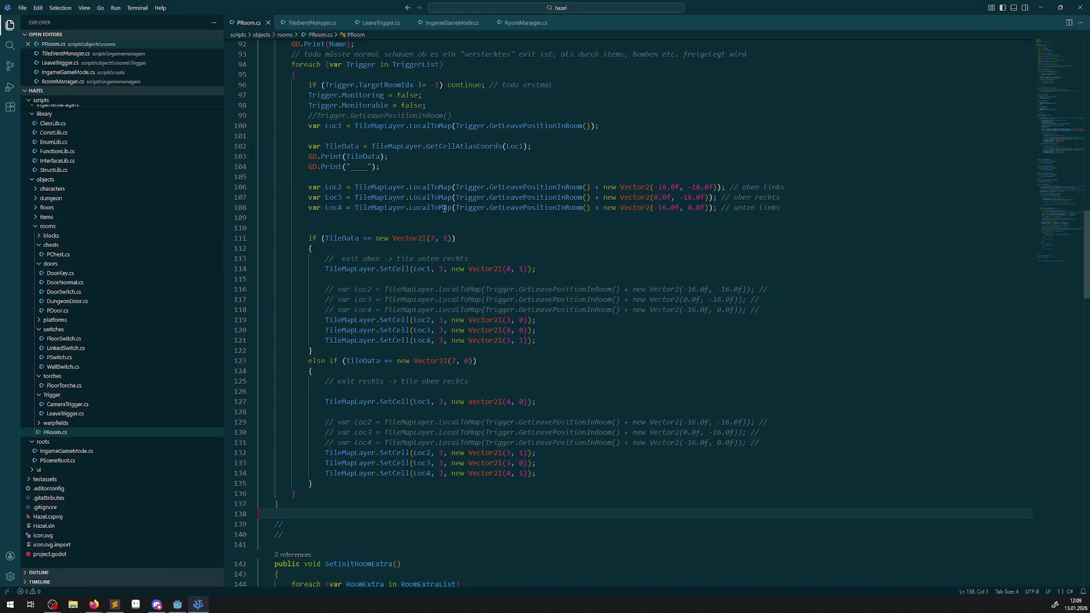
Copy line 114's 'TileMapLayer.' prefix onto a new line 115 and start typing a method name
{"action": "mouse_move", "coordinate": [402, 270]}
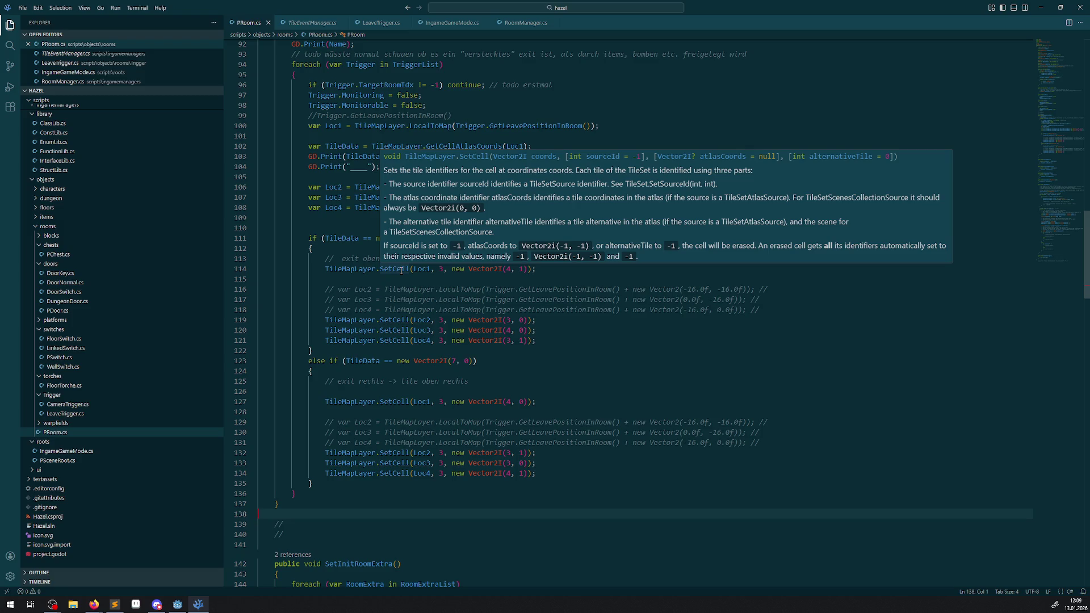
{"action": "double_click", "coordinate": [400, 270]}
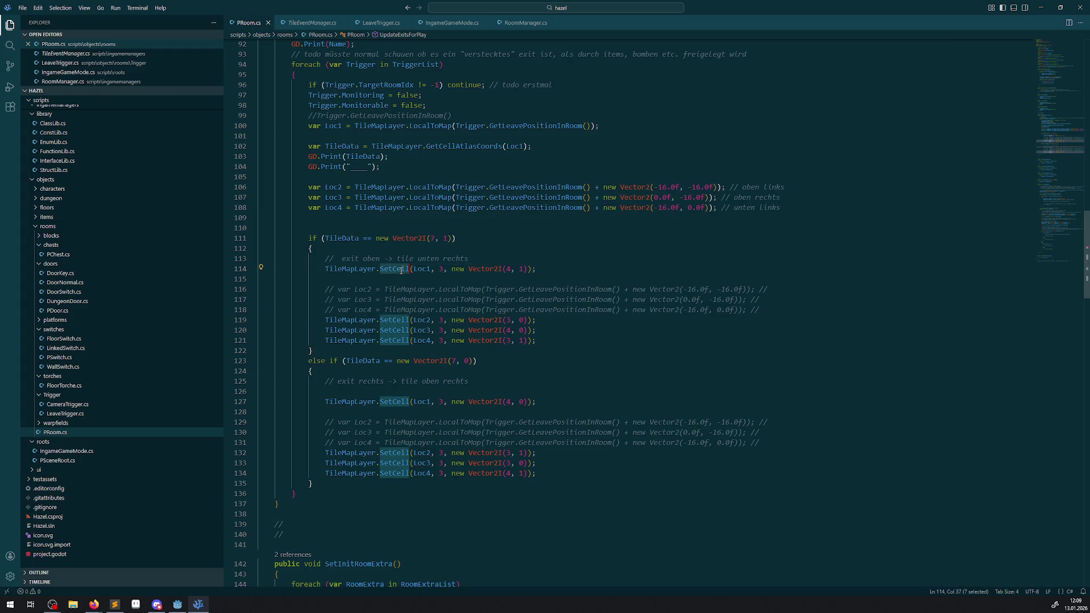
{"action": "left_click_drag", "start_coordinate": [325, 269], "coordinate": [382, 269]}
{"action": "key", "text": "ctrl+c"}
{"action": "left_click", "coordinate": [574, 270]}
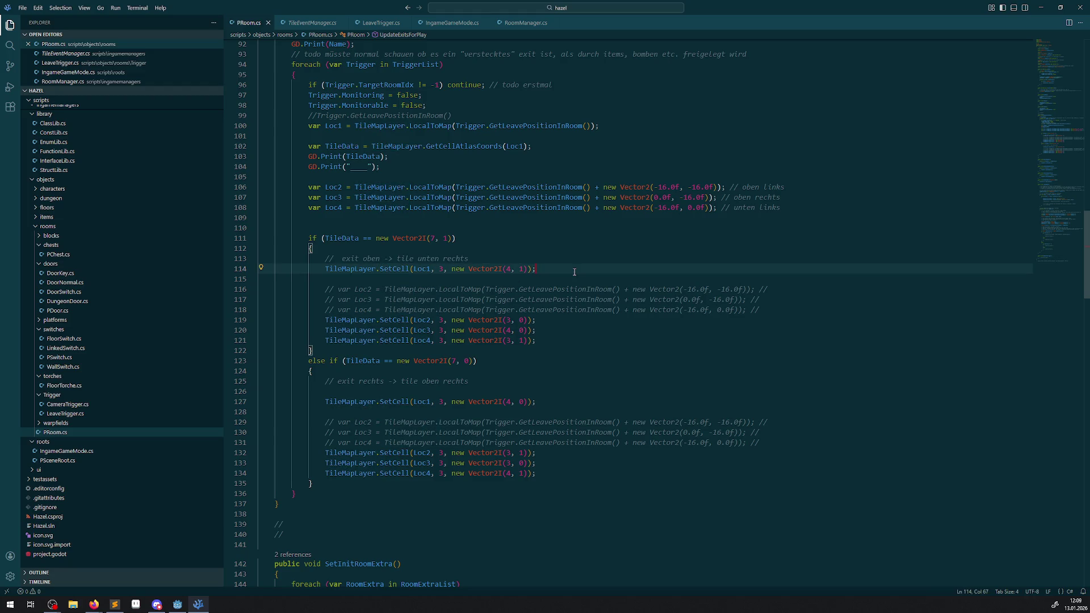
{"action": "key", "text": "Return"}
{"action": "key", "text": "ctrl+v"}
{"action": "type", "text": "Rot"}
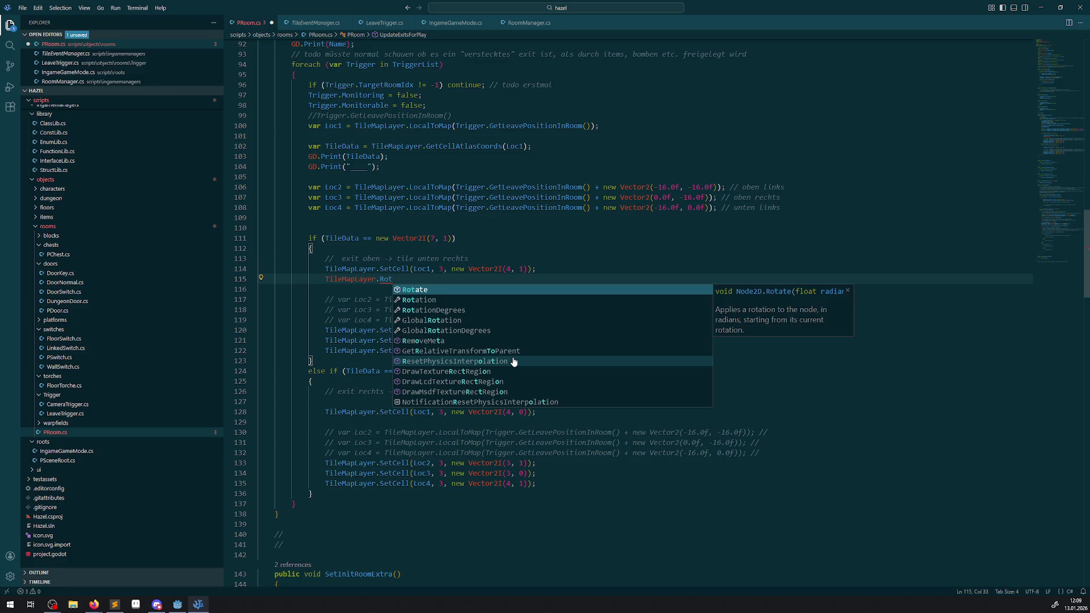
{"action": "key", "text": "BackSpace"}
{"action": "key", "text": "BackSpace"}
{"action": "key", "text": "BackSpace"}
Try inserting GetNeighborCell on line 115 from IntelliSense, then delete it
{"action": "type", "text": "cell"}
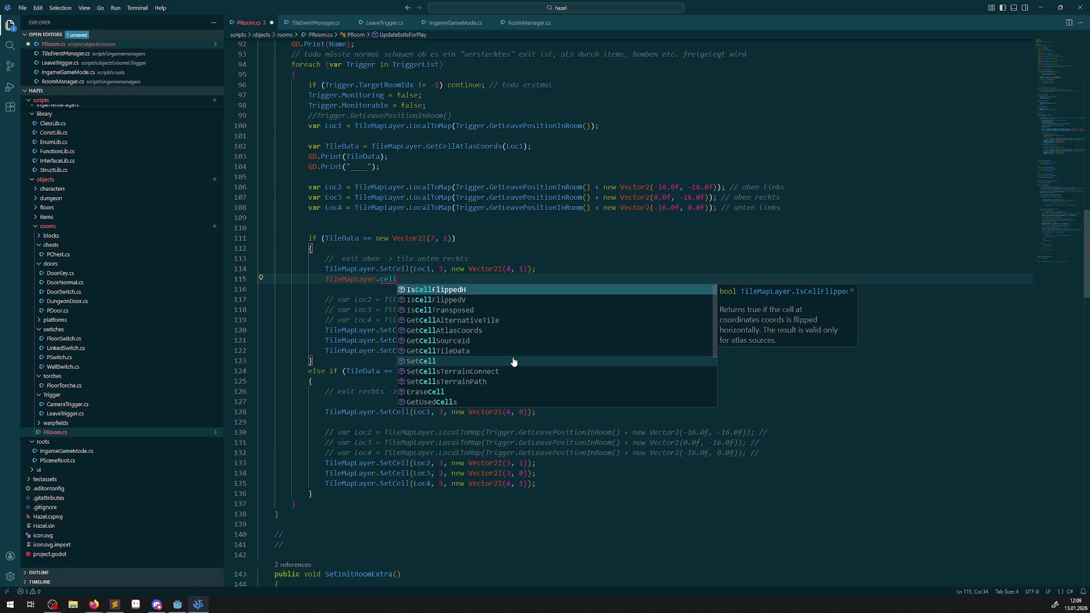
{"action": "key", "text": "Escape"}
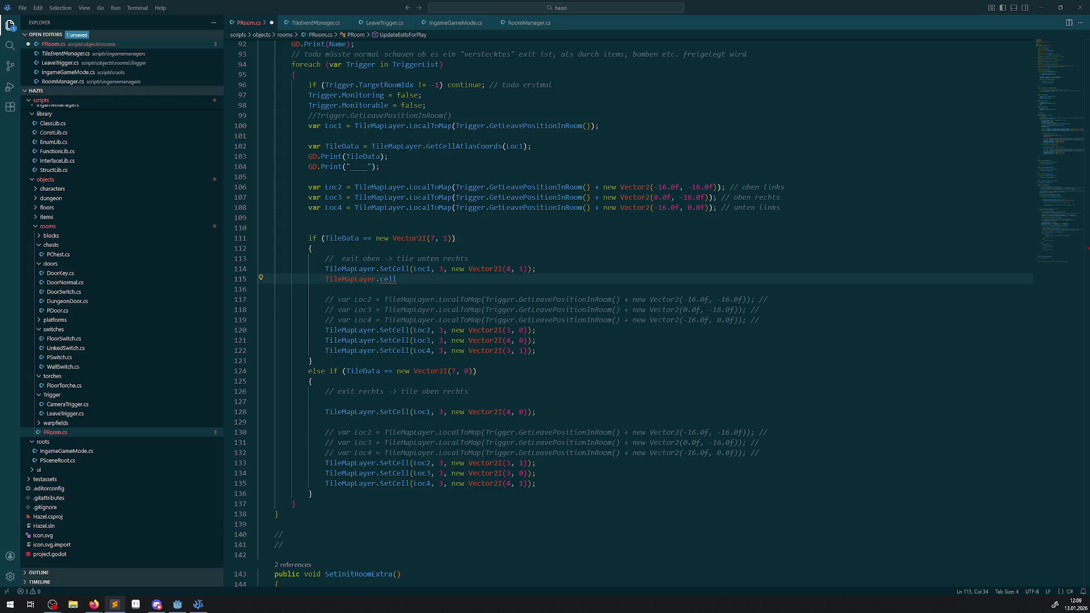
{"action": "key", "text": "ctrl+space"}
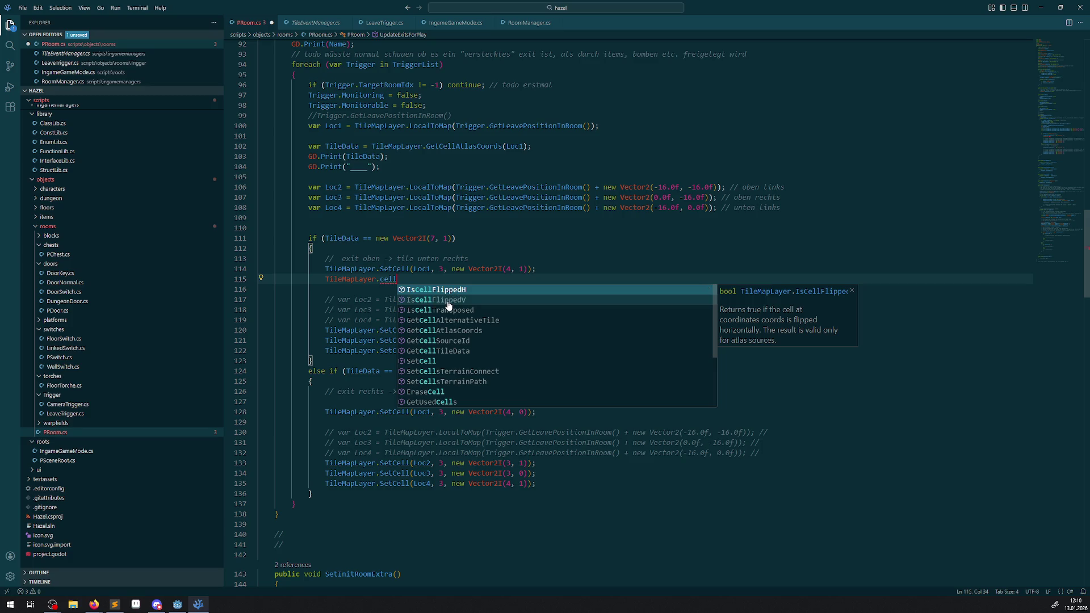
{"action": "scroll", "coordinate": [491, 331], "scroll_direction": "down", "scroll_amount": 1}
{"action": "scroll", "coordinate": [493, 332], "scroll_direction": "down", "scroll_amount": 2}
{"action": "scroll", "coordinate": [494, 332], "scroll_direction": "down", "scroll_amount": 1}
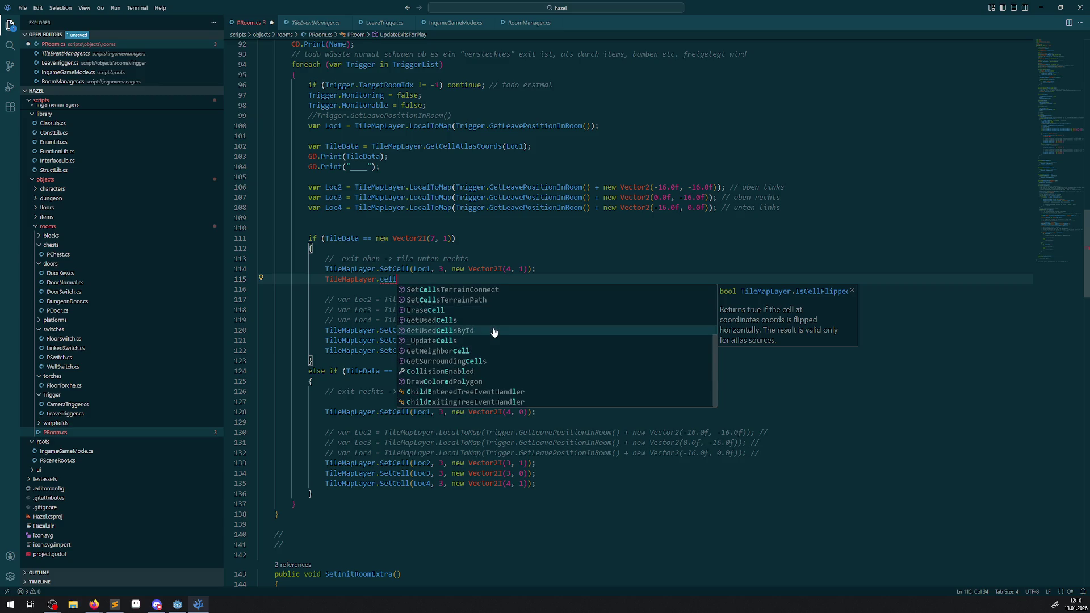
{"action": "left_click", "coordinate": [460, 351]}
{"action": "mouse_move", "coordinate": [416, 277]}
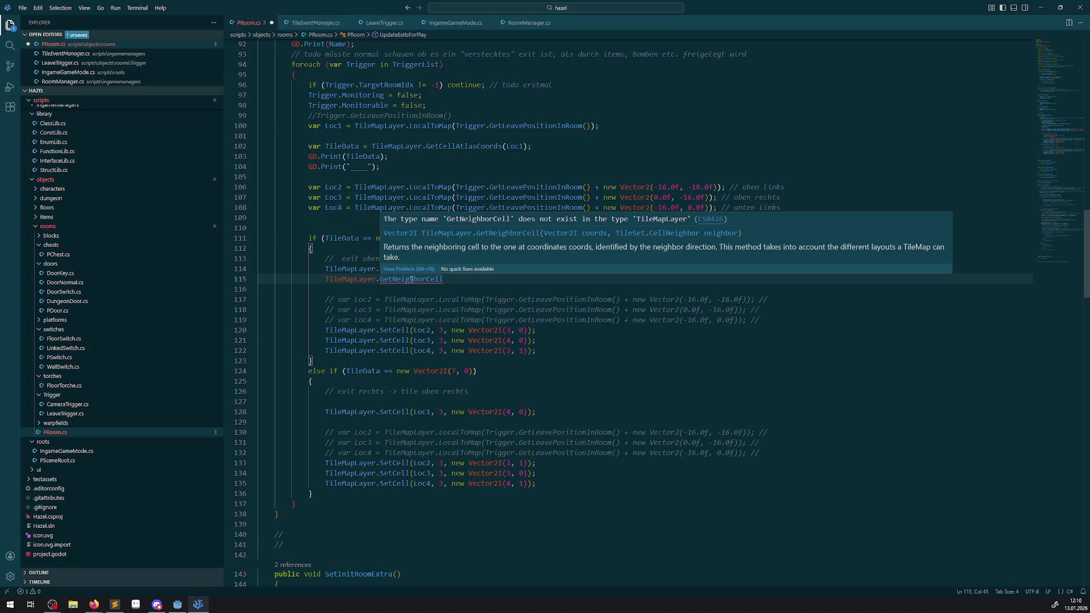
{"action": "double_click", "coordinate": [412, 279]}
{"action": "key", "text": "BackSpace"}
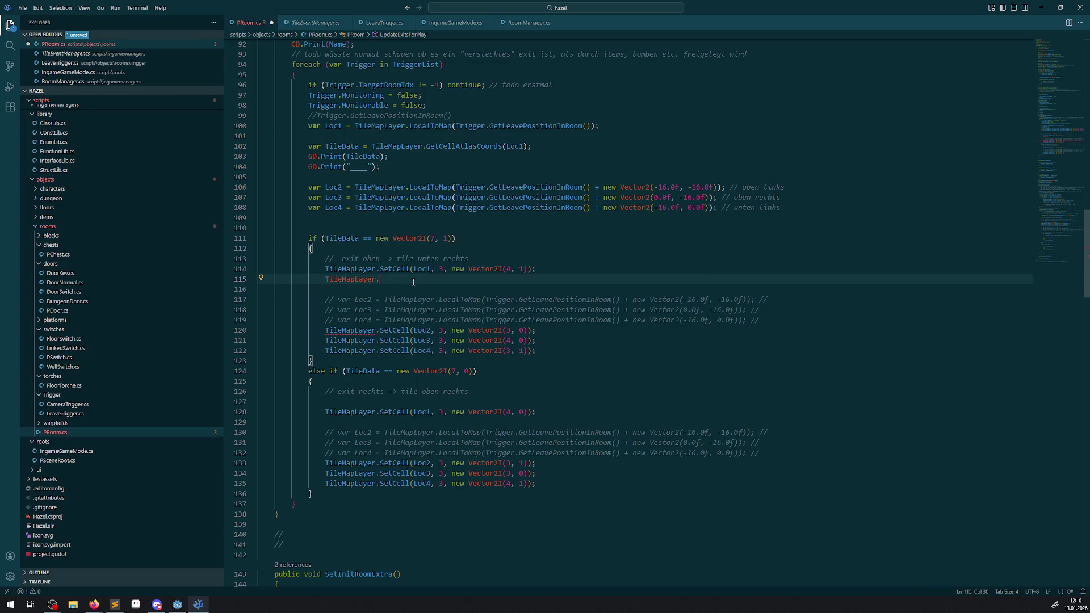
Insert GetCellTileData() from the member list and dismiss the resulting error popup
{"action": "key", "text": "ctrl+space"}
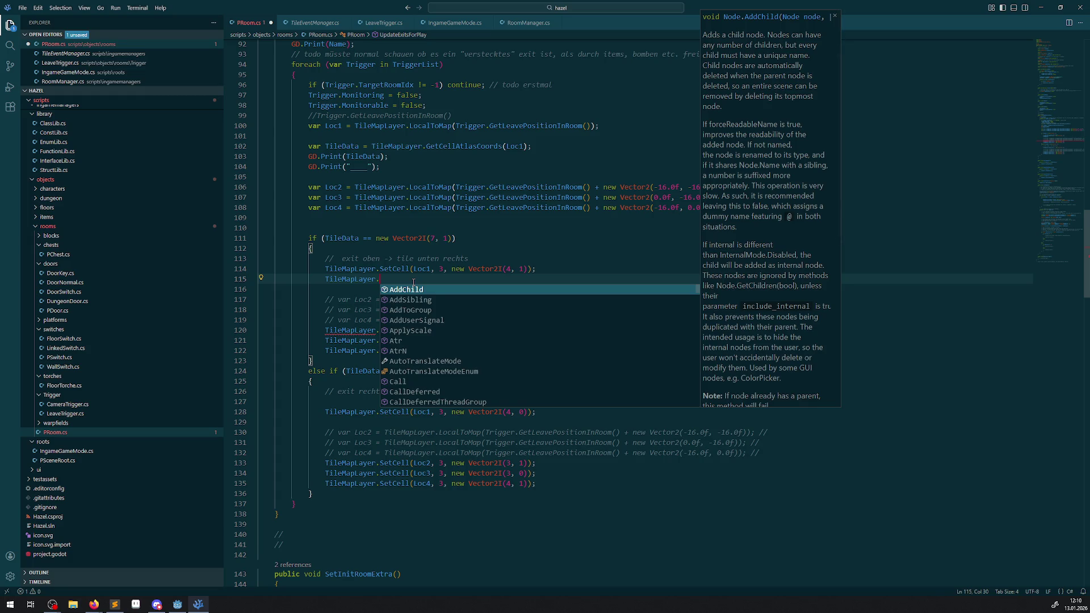
{"action": "type", "text": "cell"}
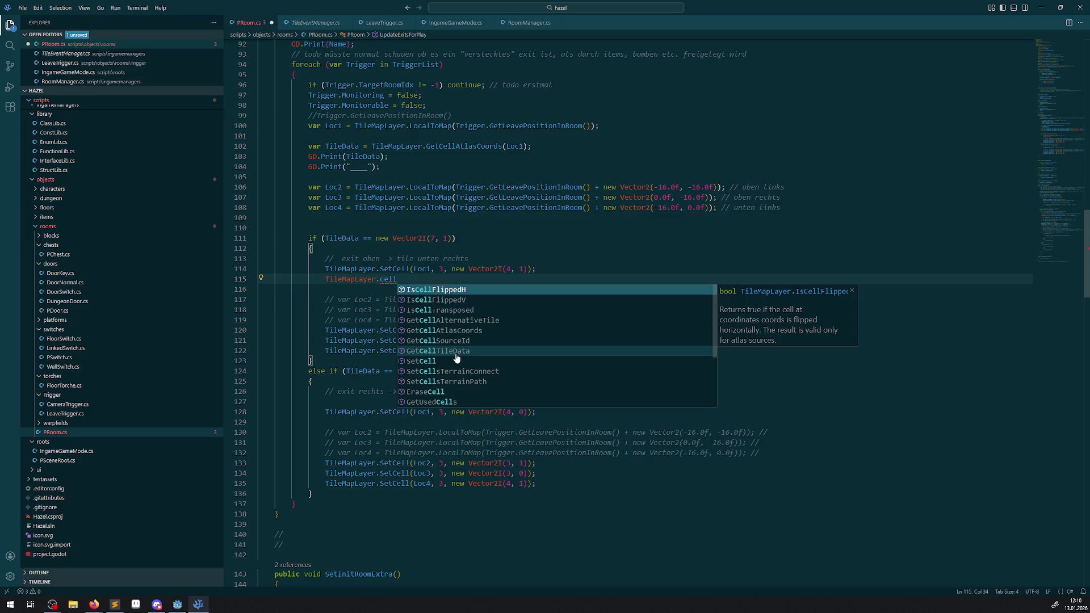
{"action": "scroll", "coordinate": [457, 358], "scroll_direction": "down", "scroll_amount": 1}
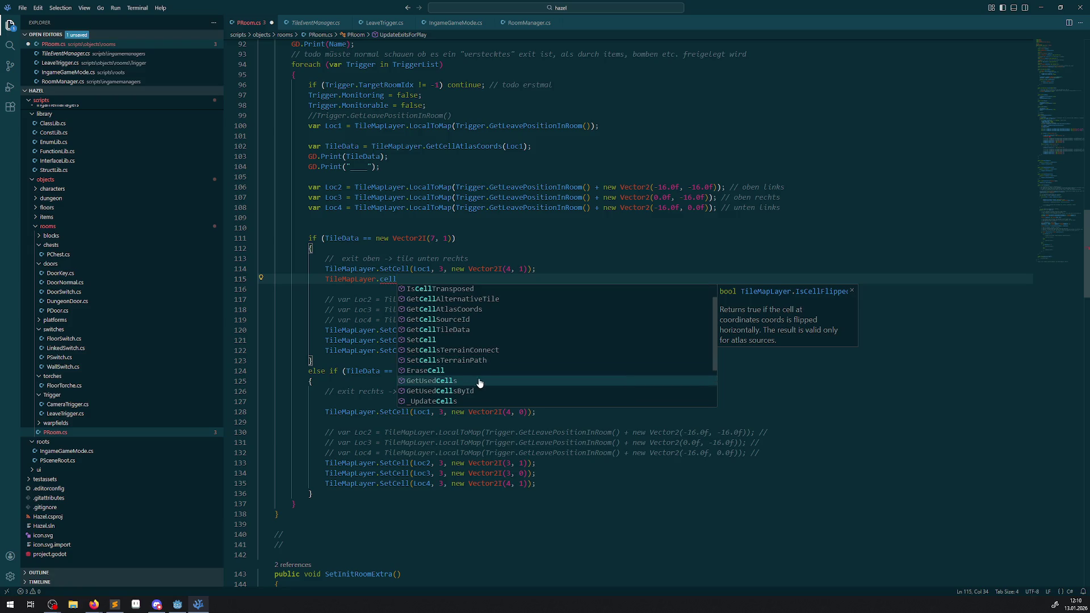
{"action": "scroll", "coordinate": [489, 371], "scroll_direction": "down", "scroll_amount": 3}
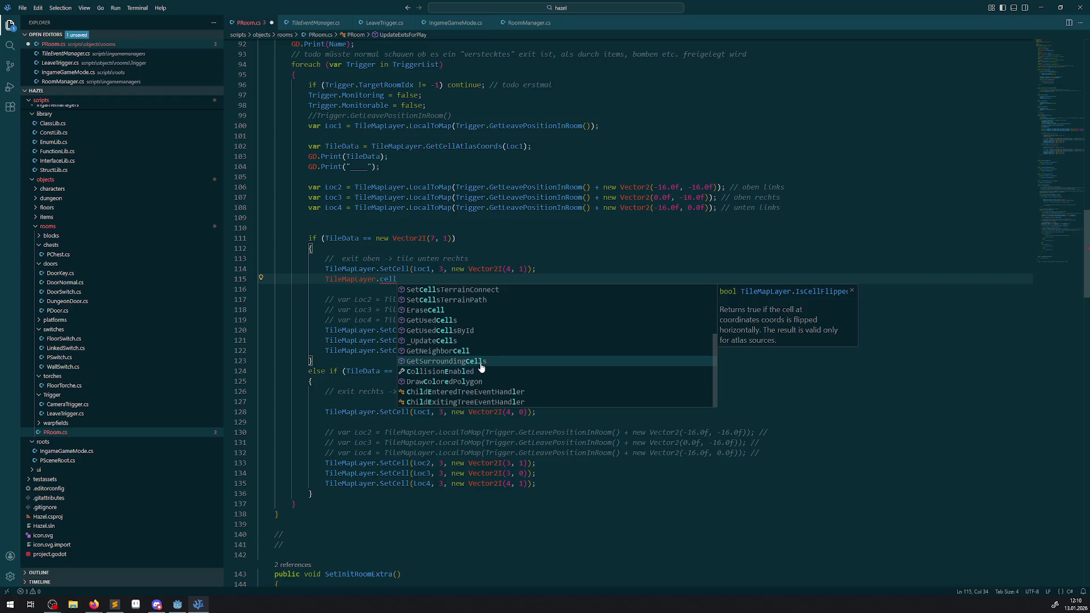
{"action": "scroll", "coordinate": [454, 334], "scroll_direction": "up", "scroll_amount": 1}
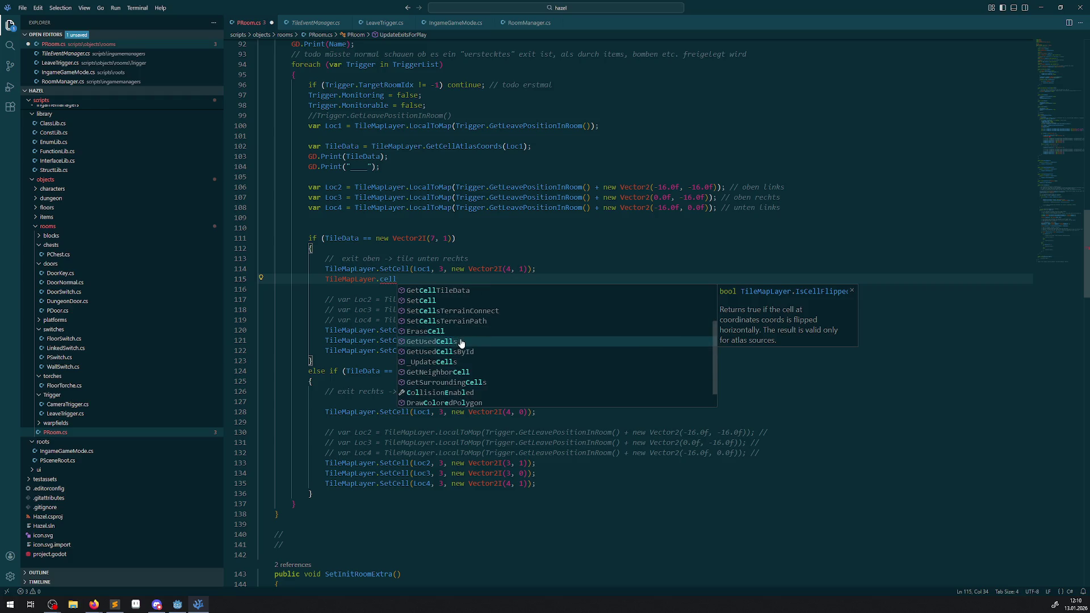
{"action": "scroll", "coordinate": [473, 347], "scroll_direction": "up", "scroll_amount": 2}
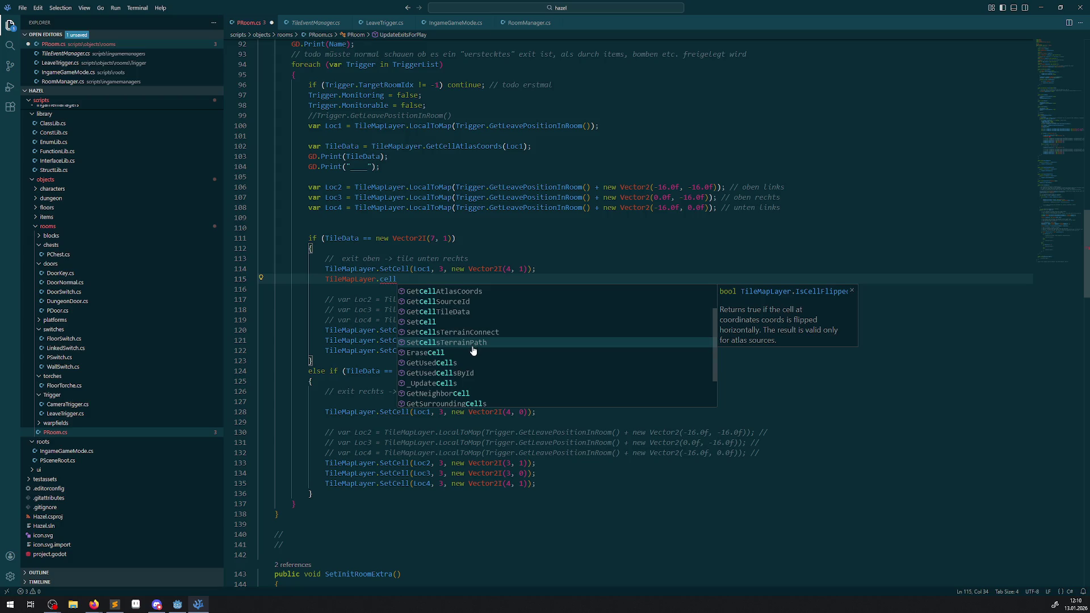
{"action": "scroll", "coordinate": [452, 343], "scroll_direction": "up", "scroll_amount": 1}
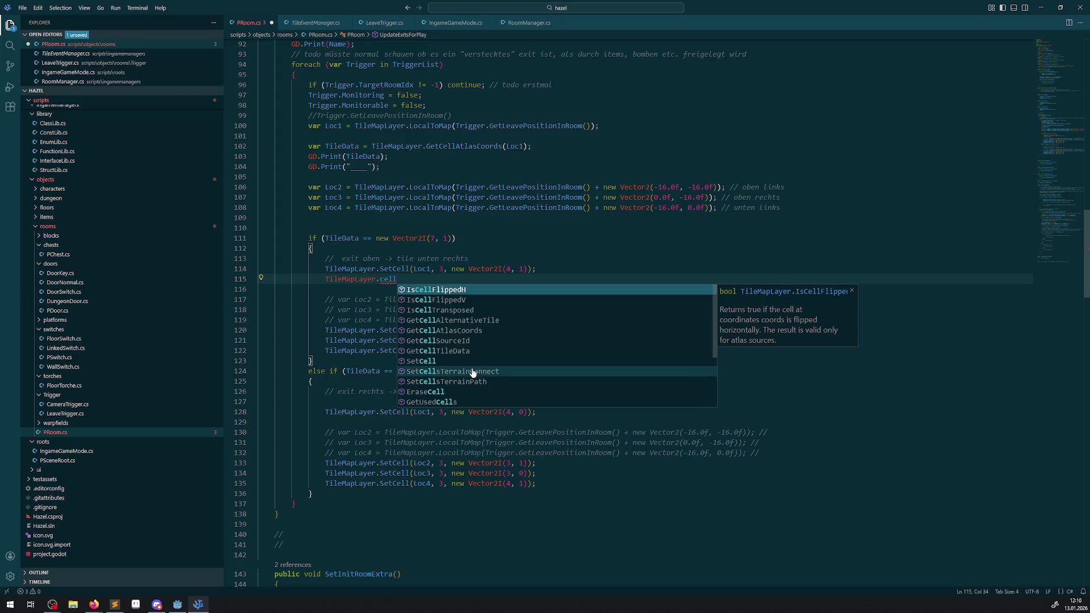
{"action": "left_click", "coordinate": [450, 351]}
{"action": "mouse_move", "coordinate": [421, 280]}
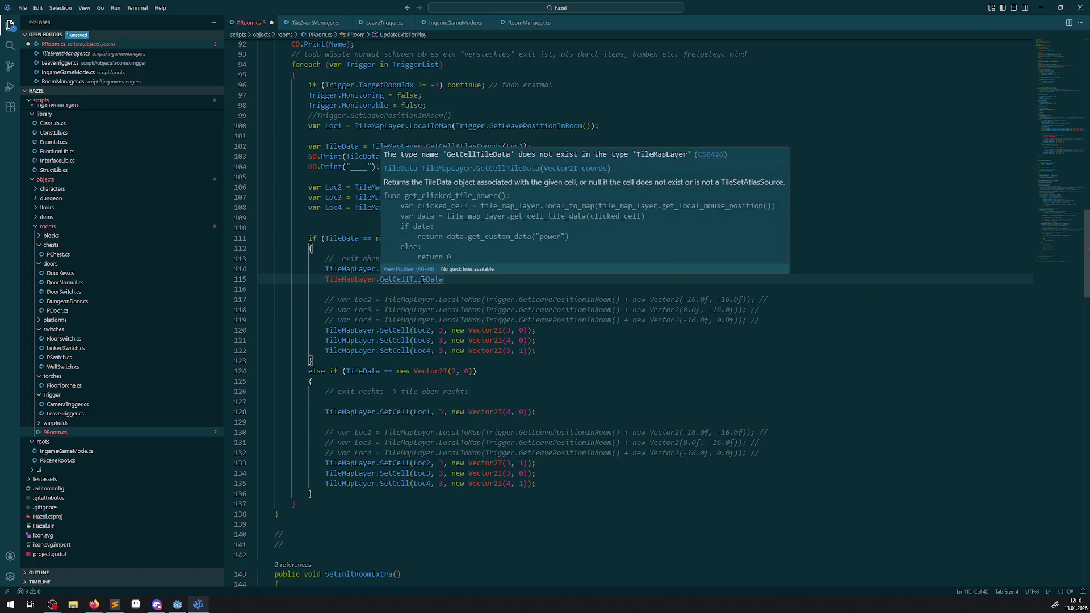
{"action": "type", "text": "()"}
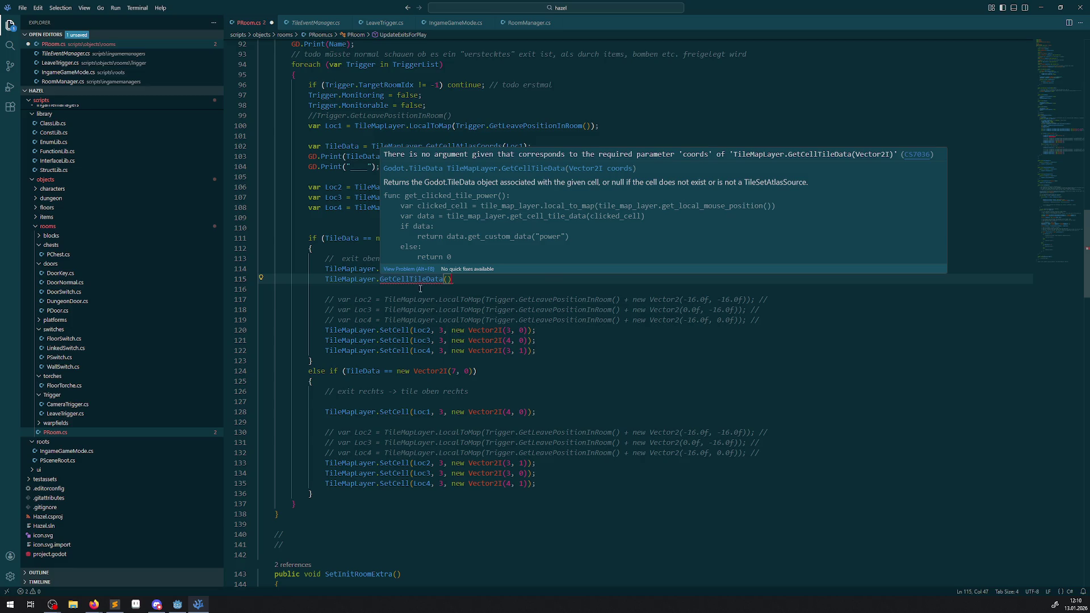
{"action": "left_click", "coordinate": [401, 309]}
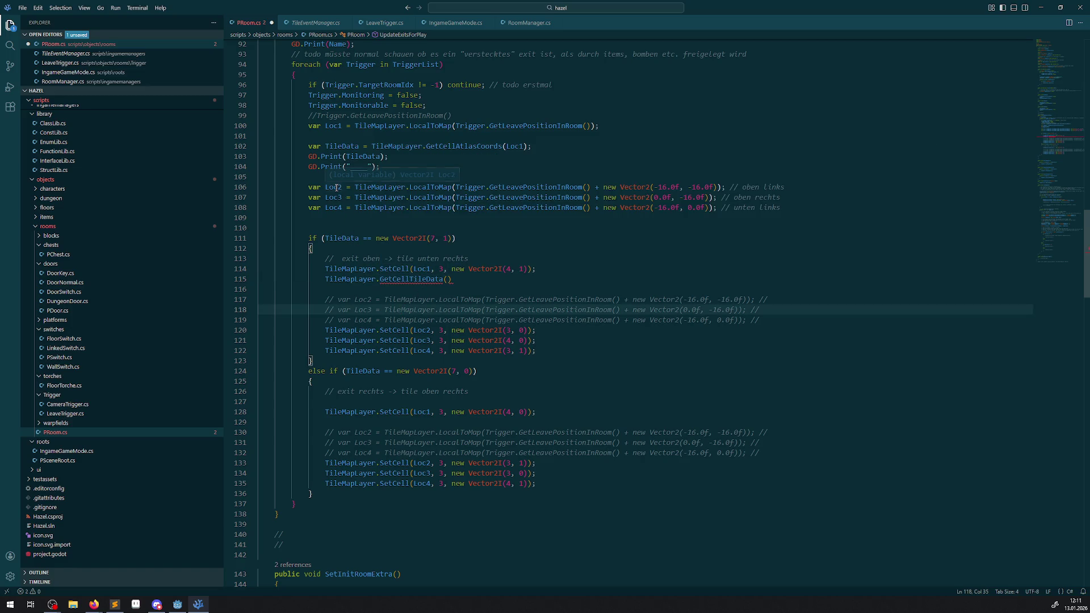
Review the surrounding code, then delete the trial GetCellTileData call from line 115
{"action": "mouse_move", "coordinate": [336, 187]}
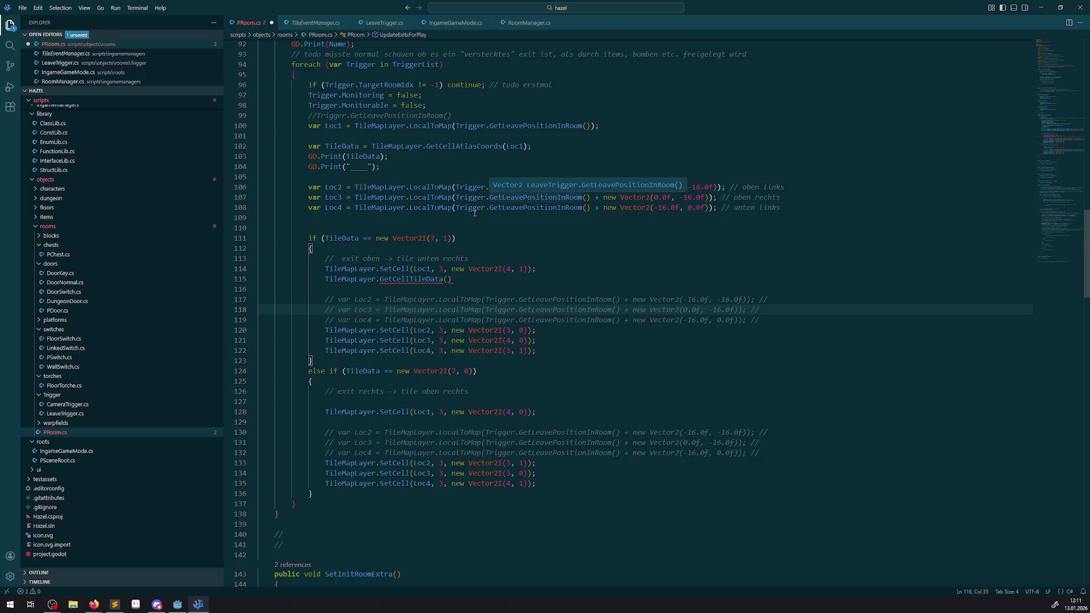
{"action": "mouse_move", "coordinate": [413, 282]}
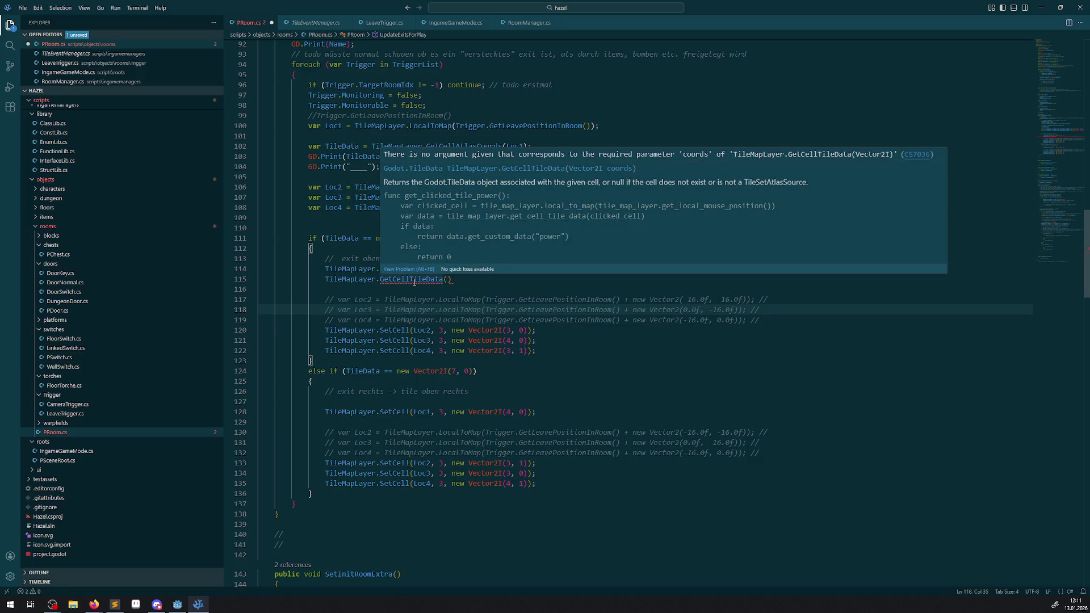
{"action": "scroll", "coordinate": [430, 329], "scroll_direction": "up", "scroll_amount": 2}
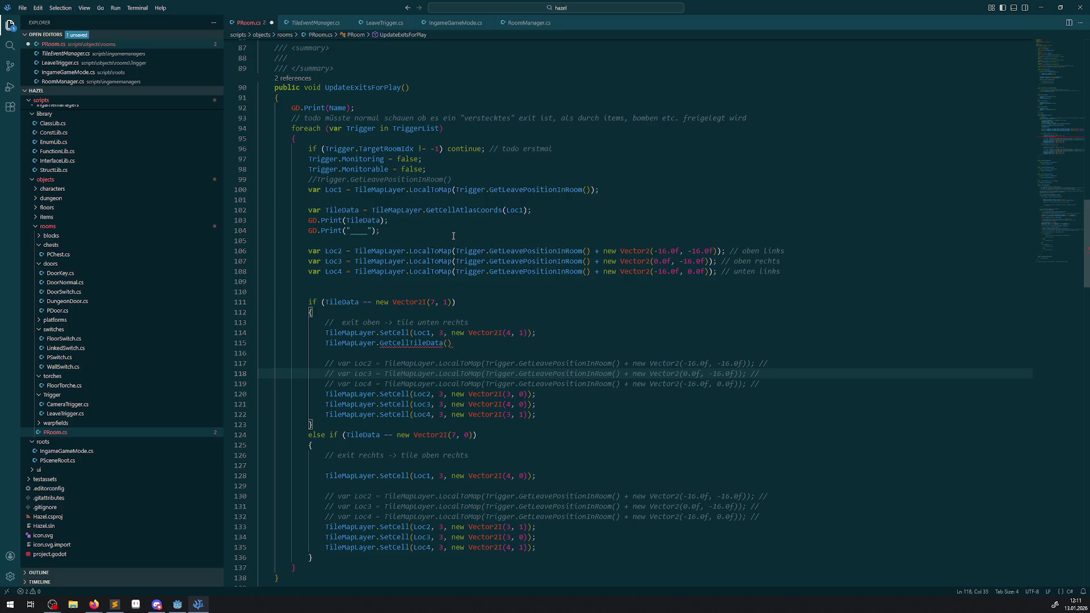
{"action": "mouse_move", "coordinate": [341, 212]}
{"action": "mouse_move", "coordinate": [417, 346]}
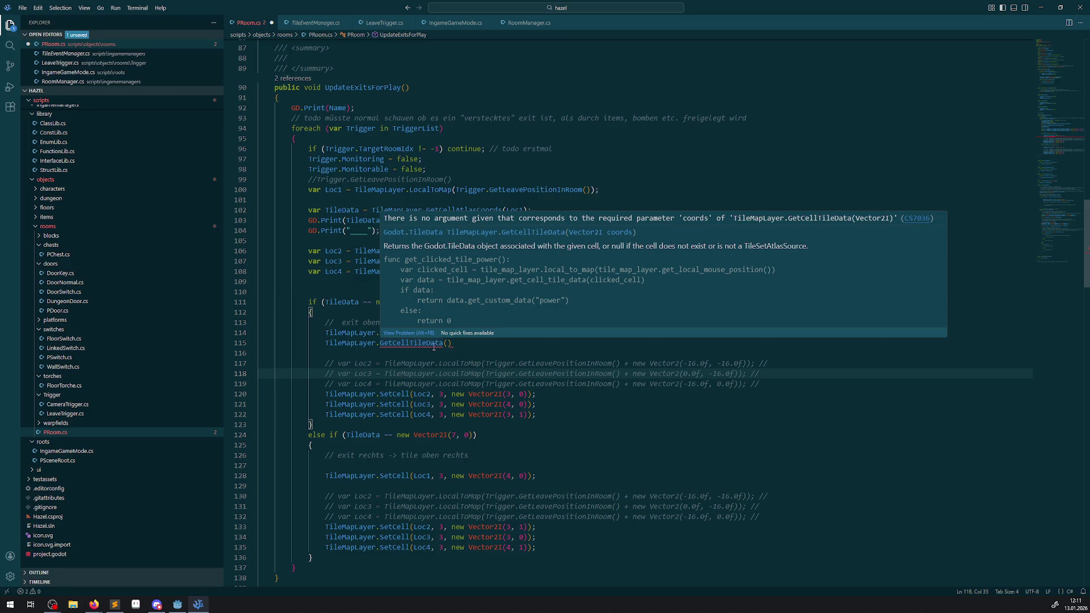
{"action": "left_click_drag", "start_coordinate": [453, 343], "coordinate": [259, 342]}
{"action": "key", "text": "BackSpace"}
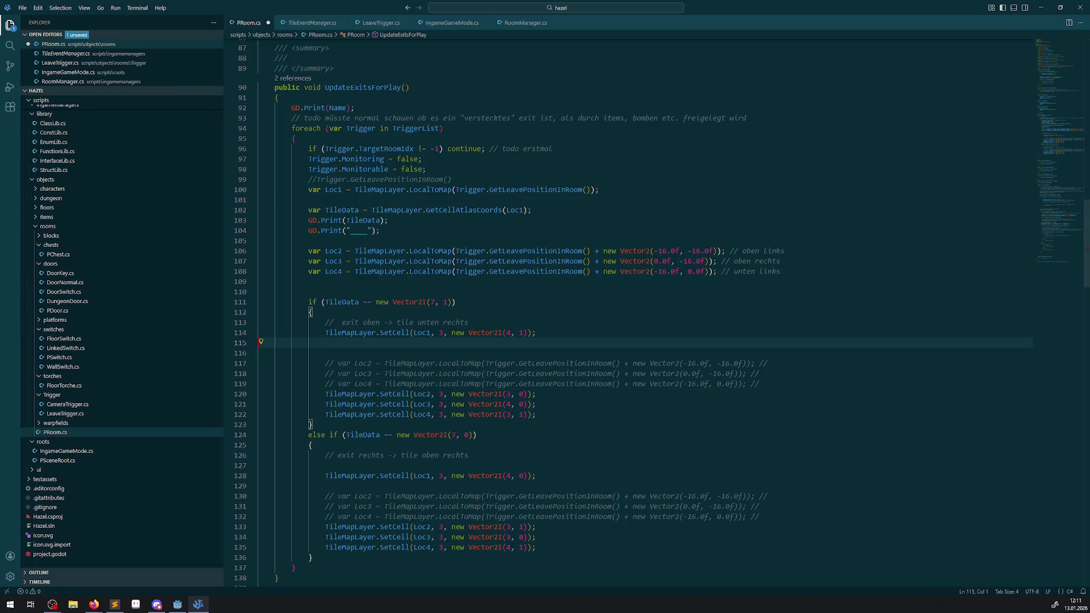
{"action": "key", "text": "alt+Tab"}
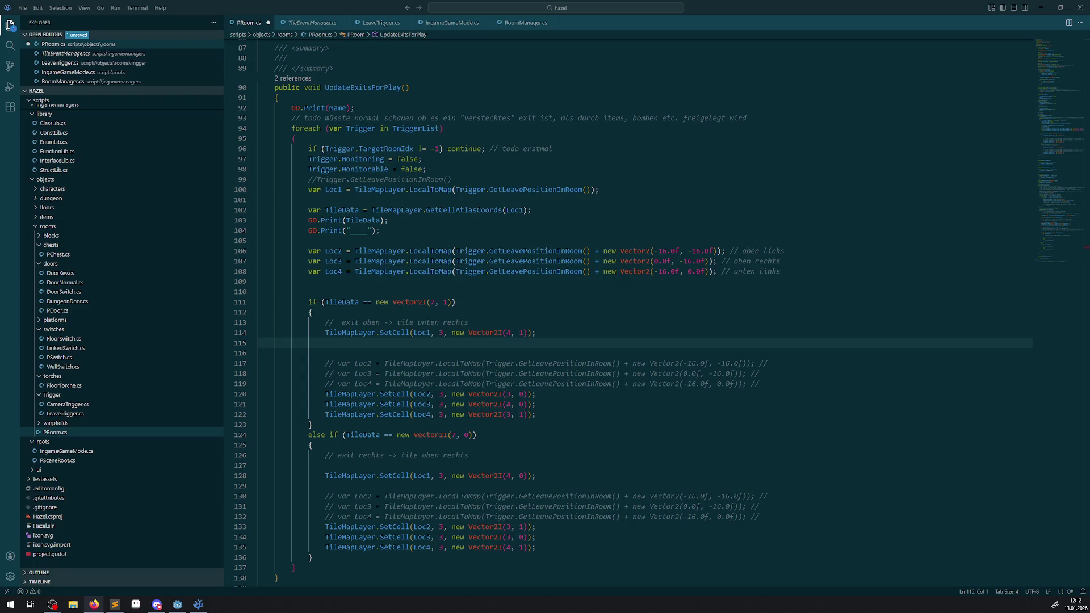
{"action": "mouse_move", "coordinate": [450, 255]}
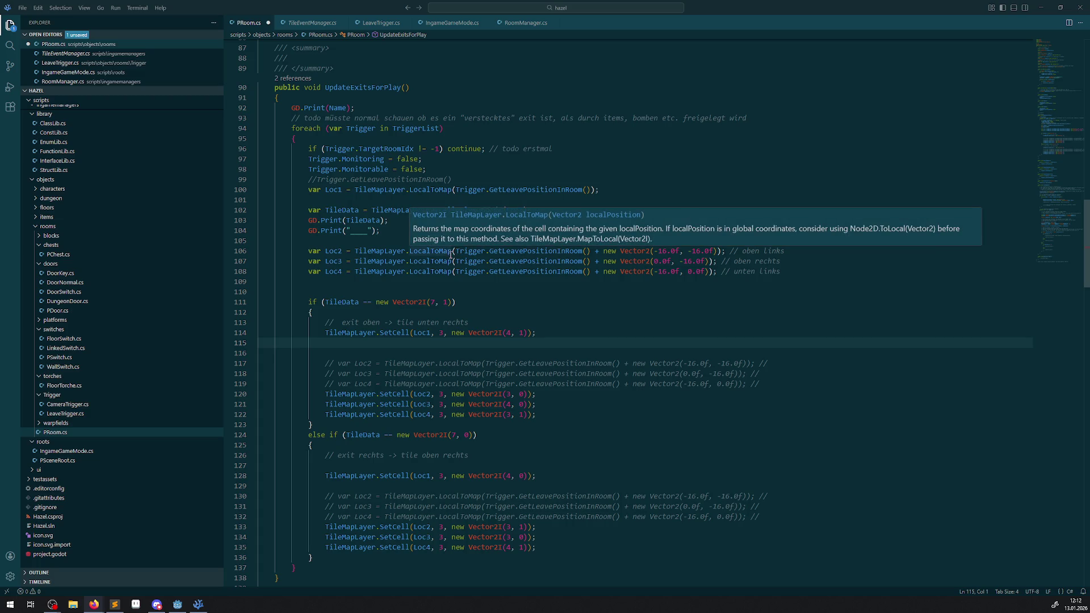
{"action": "mouse_move", "coordinate": [438, 191]}
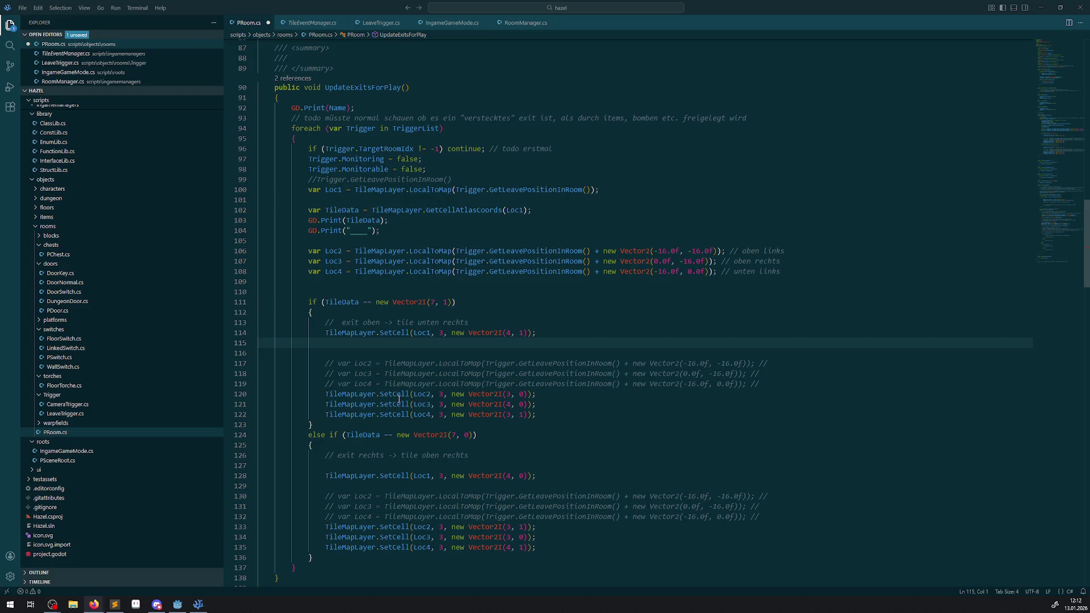
{"action": "mouse_move", "coordinate": [399, 400]}
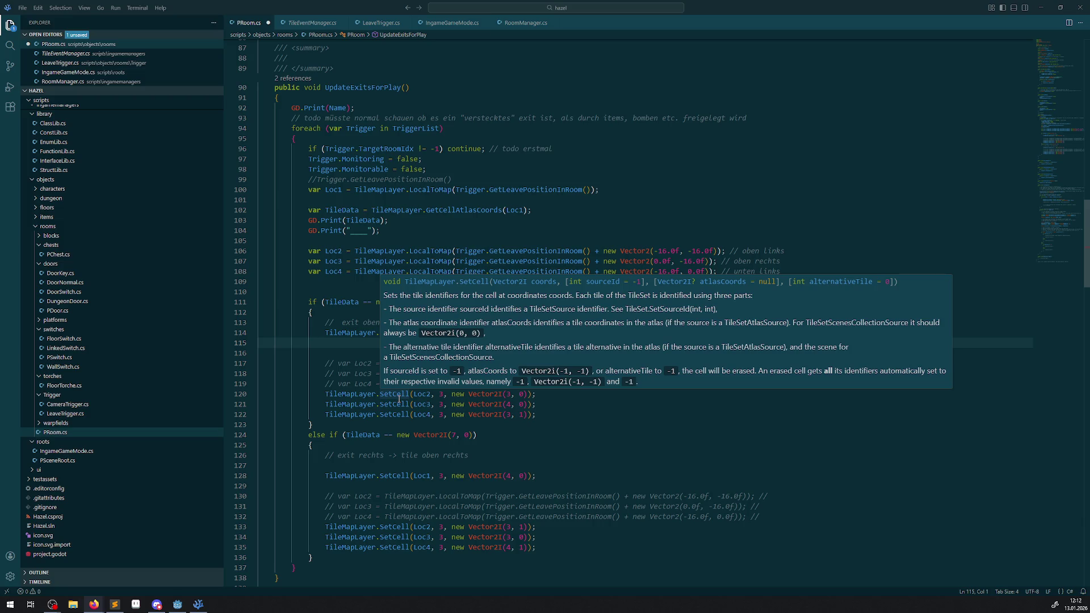
{"action": "right_click", "coordinate": [398, 399]}
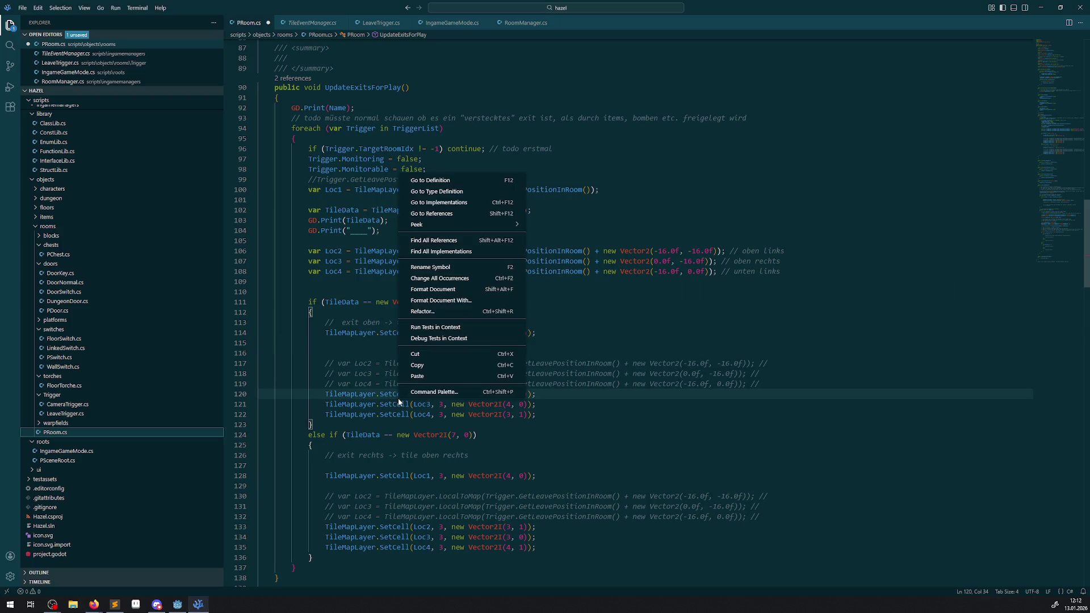
View SetCell's definition in TileMapLayer.cs, then return to the PRoom.cs tab
{"action": "left_click", "coordinate": [433, 185]}
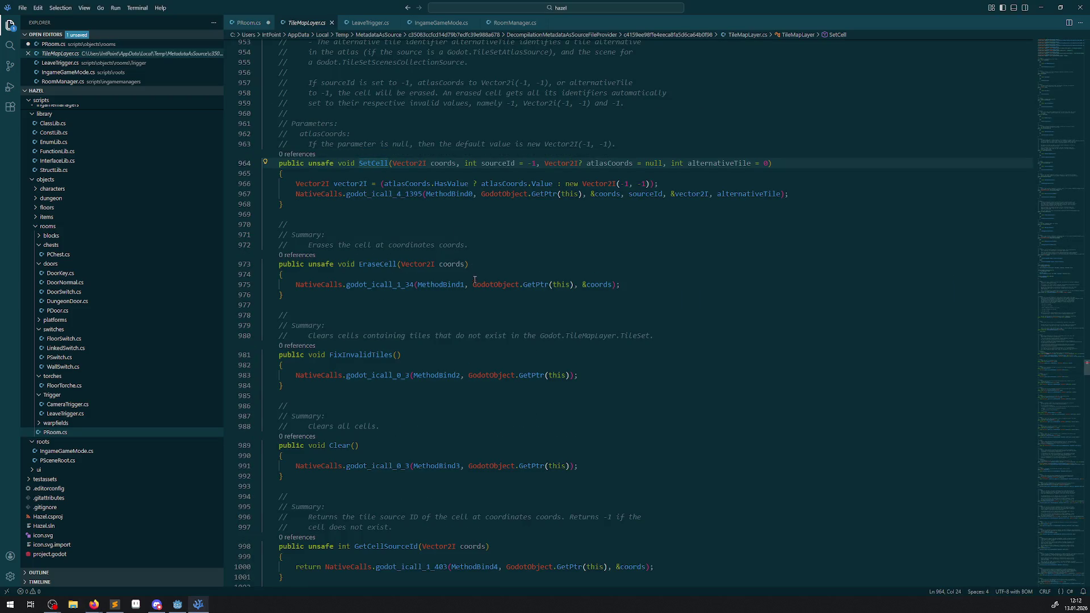
{"action": "mouse_move", "coordinate": [466, 197]}
{"action": "left_click", "coordinate": [243, 24]}
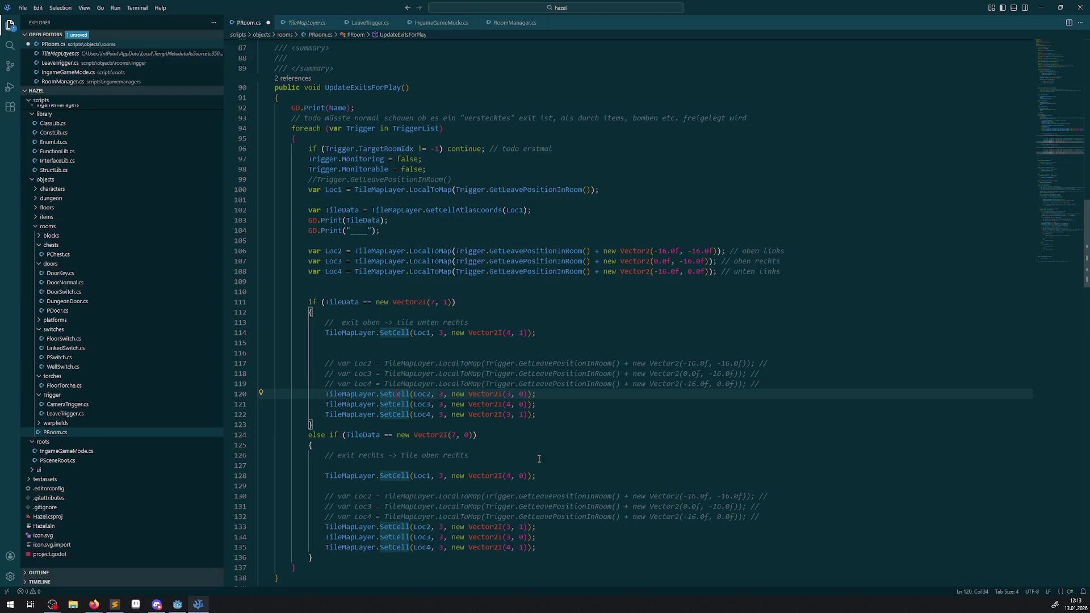
Append TileSetAtlasSource.TRANSFORM_FLIP_H as an extra argument to line 133's Loc2 SetCell call
{"action": "scroll", "coordinate": [539, 459], "scroll_direction": "down", "scroll_amount": 3}
{"action": "left_click", "coordinate": [529, 442]}
{"action": "type", "text": ","}
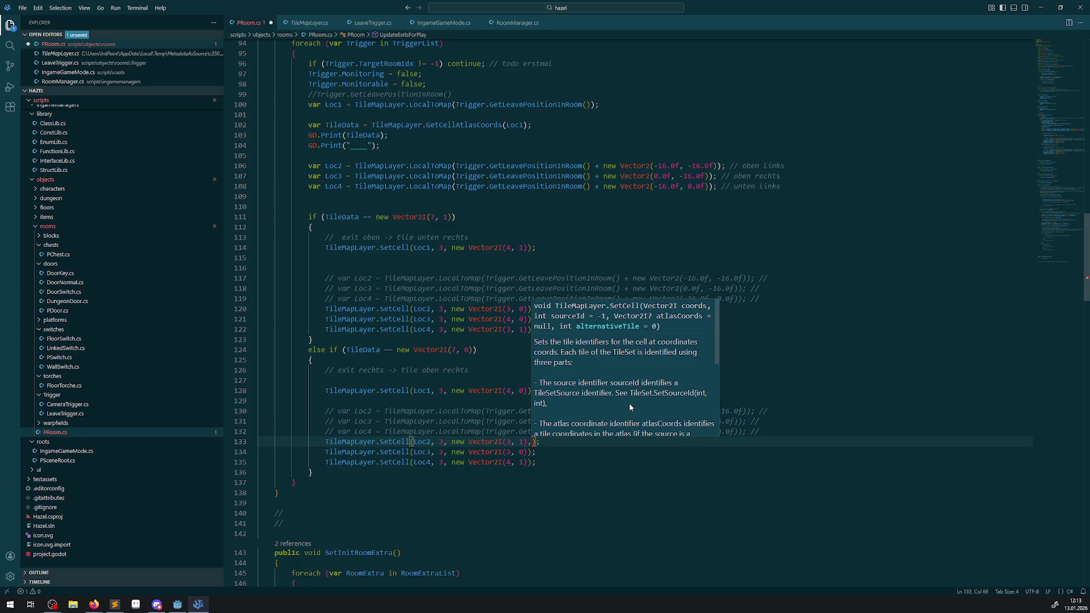
{"action": "scroll", "coordinate": [630, 408], "scroll_direction": "down", "scroll_amount": 1}
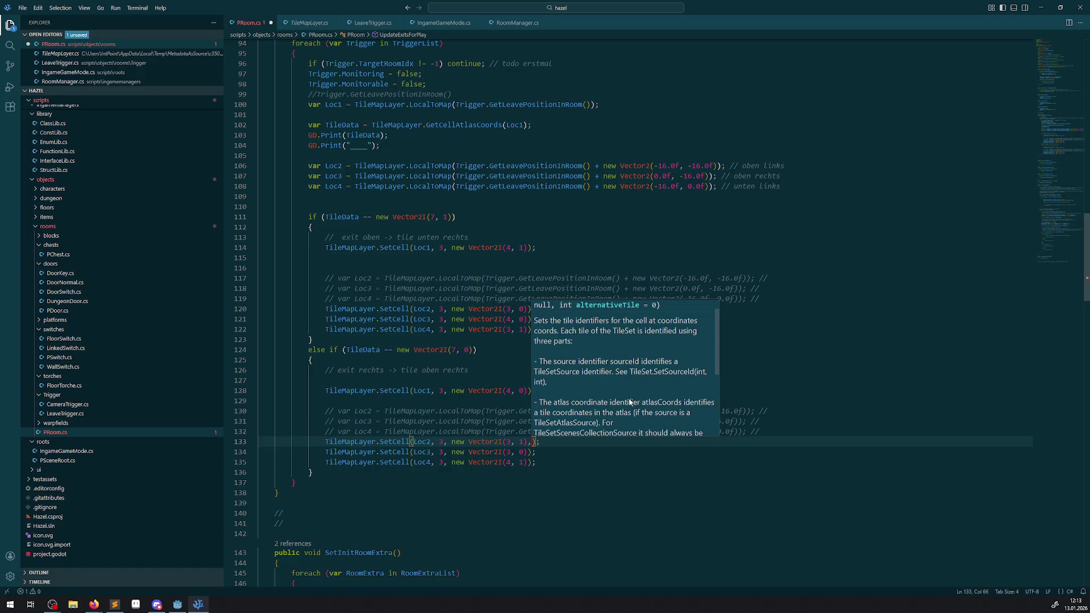
{"action": "scroll", "coordinate": [622, 370], "scroll_direction": "down", "scroll_amount": 1}
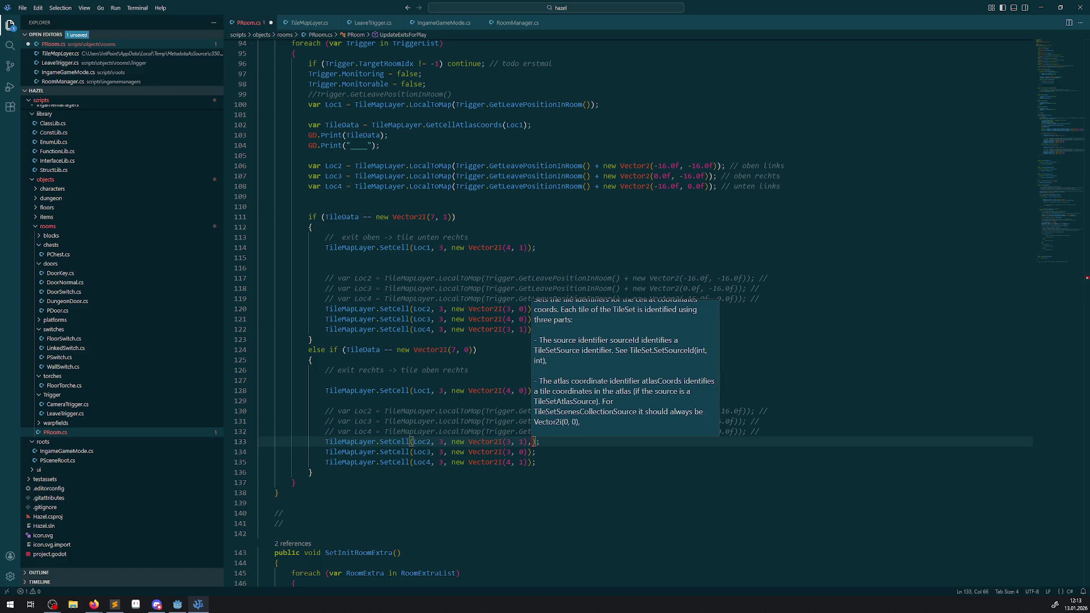
{"action": "key", "text": "Escape"}
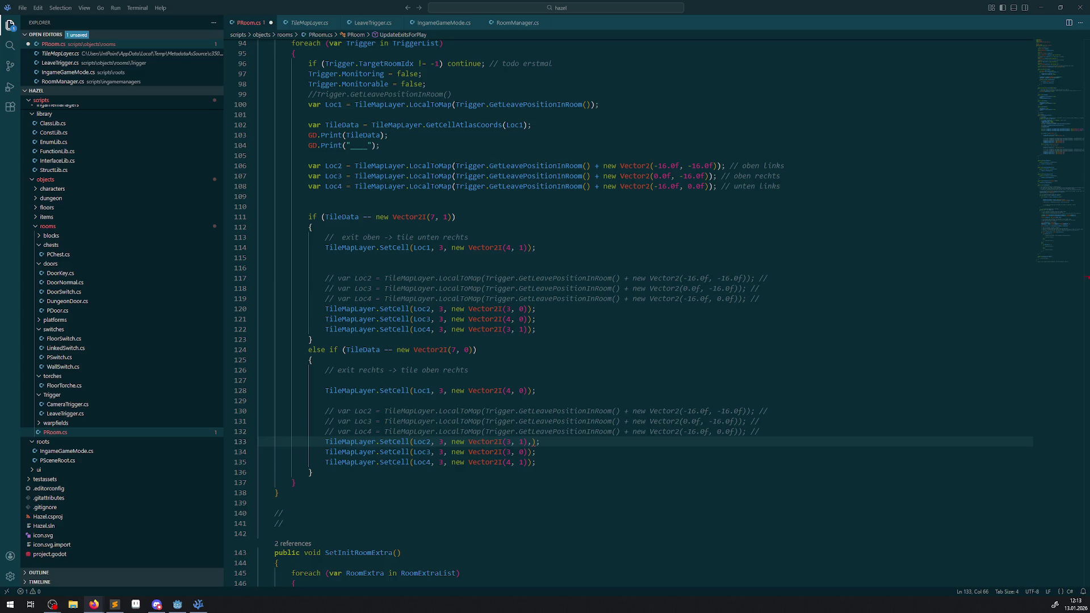
{"action": "left_click", "coordinate": [534, 442]}
{"action": "type", "text": "TileSetAtlasSource.TRANSFORM_FLIP_H"}
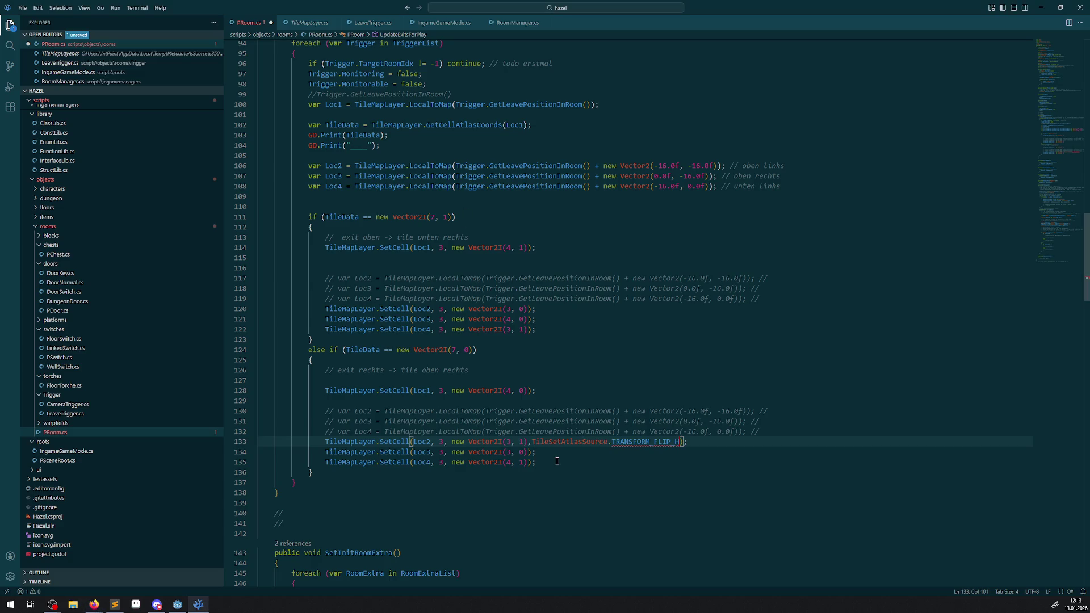
Rework line 133's last SetCell argument, prefixing 0 and deleting the flip constant
{"action": "mouse_move", "coordinate": [556, 443]}
{"action": "left_click", "coordinate": [532, 442]}
{"action": "type", "text": "0 "}
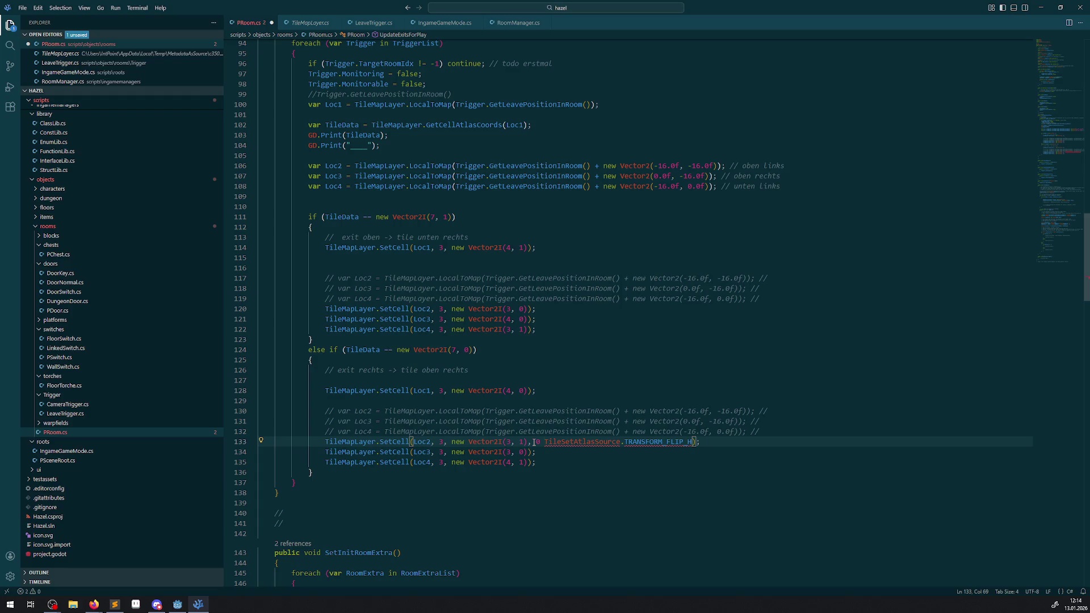
{"action": "type", "text": ","}
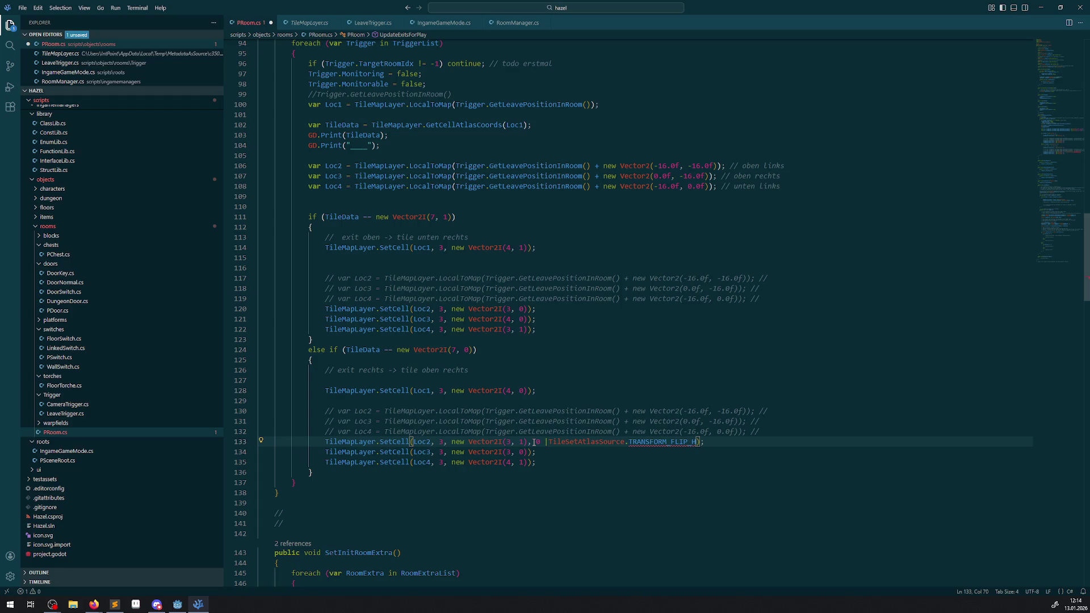
{"action": "key", "text": "End"}
{"action": "key", "text": "ctrl+BackSpace"}
{"action": "key", "text": "ctrl+BackSpace"}
{"action": "key", "text": "ctrl+BackSpace"}
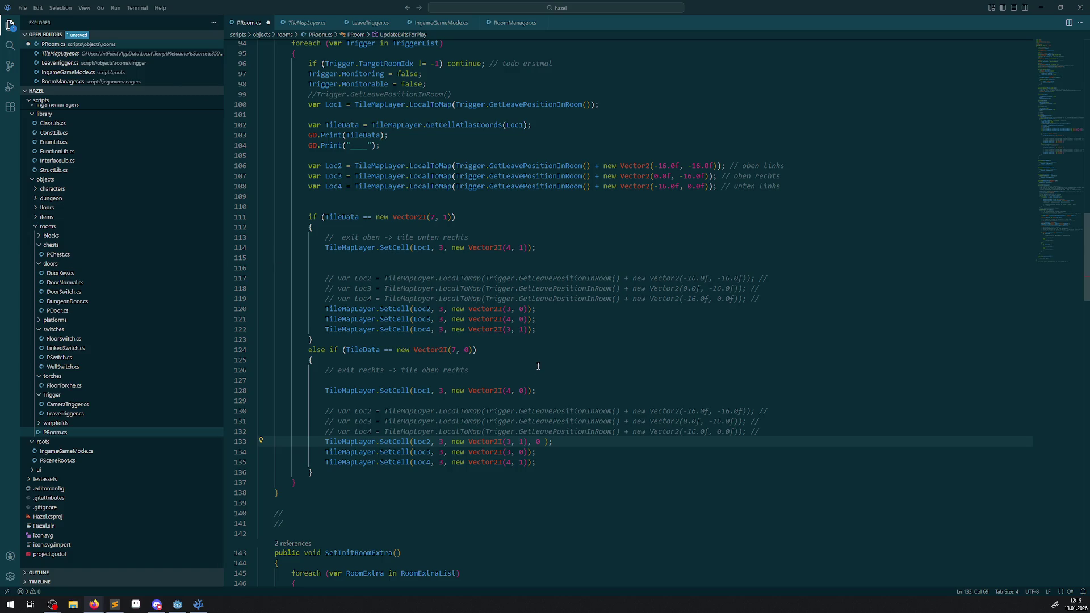
{"action": "key", "text": "BackSpace"}
{"action": "key", "text": "BackSpace"}
Add a flip-H fourth argument on line 133, changing 'alternate' to 0 and listing TileSetAtlasSource members
{"action": "type", "text": "alternate | TileSetAtlasSource.TRANSFORM_FLIP_H"}
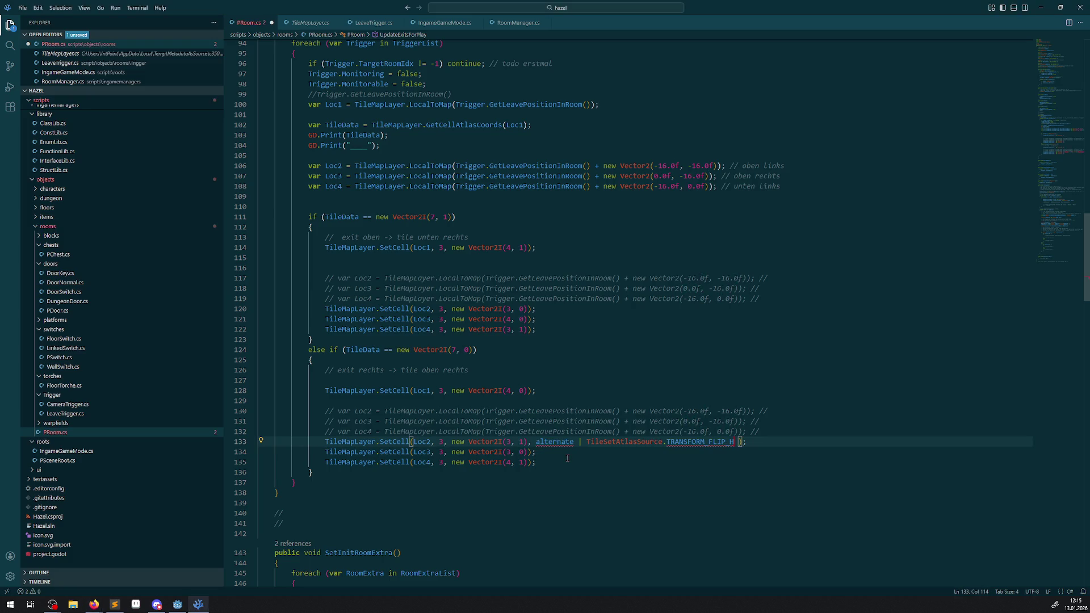
{"action": "mouse_move", "coordinate": [557, 440]}
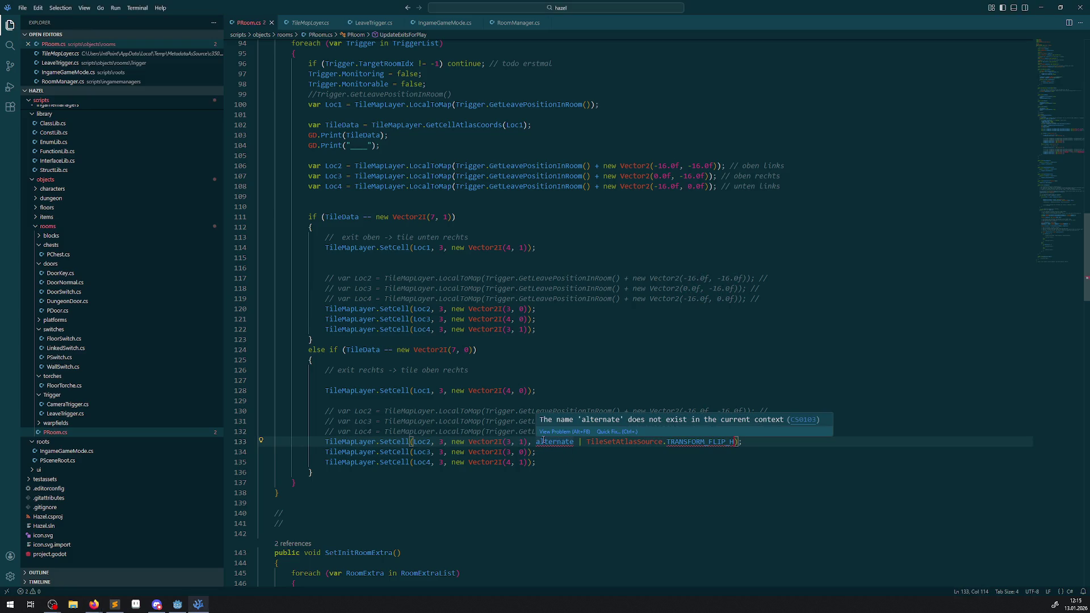
{"action": "mouse_move", "coordinate": [399, 443]}
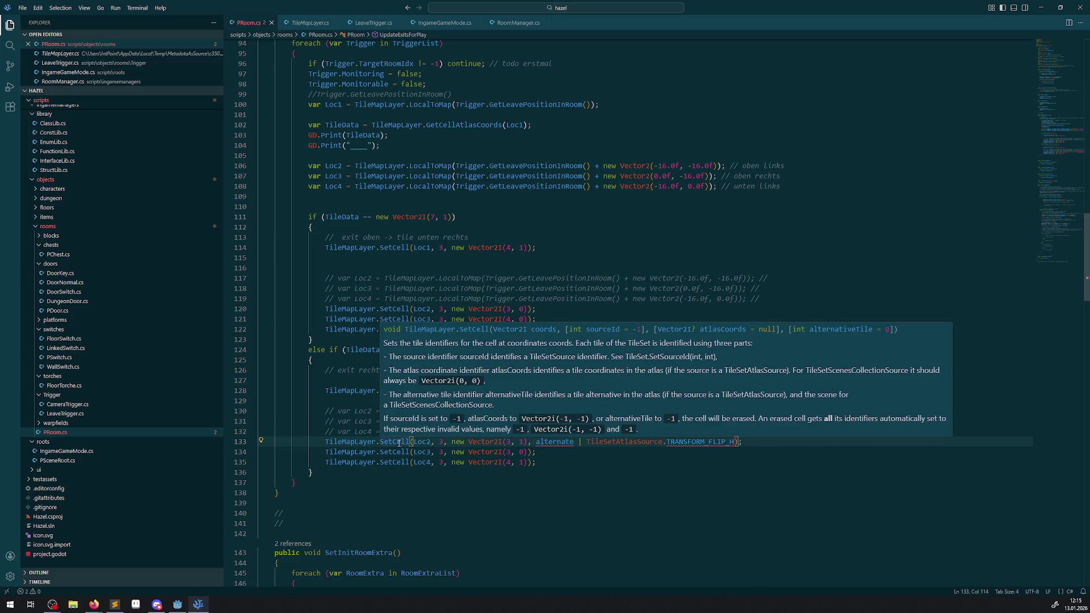
{"action": "double_click", "coordinate": [554, 441]}
{"action": "type", "text": "0"}
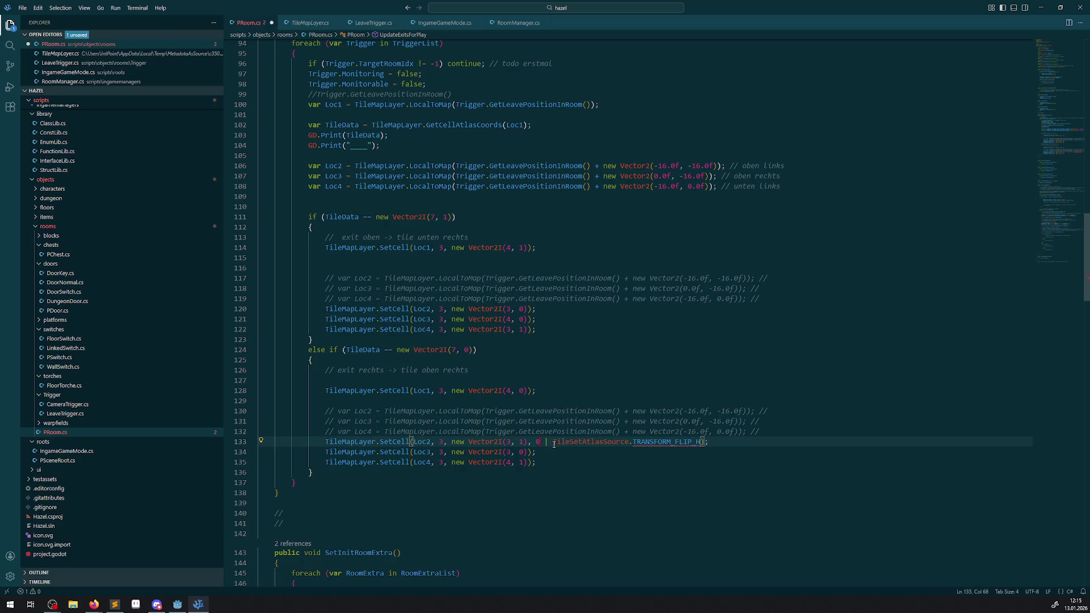
{"action": "double_click", "coordinate": [679, 442]}
{"action": "key", "text": "BackSpace"}
{"action": "key", "text": "ctrl+space"}
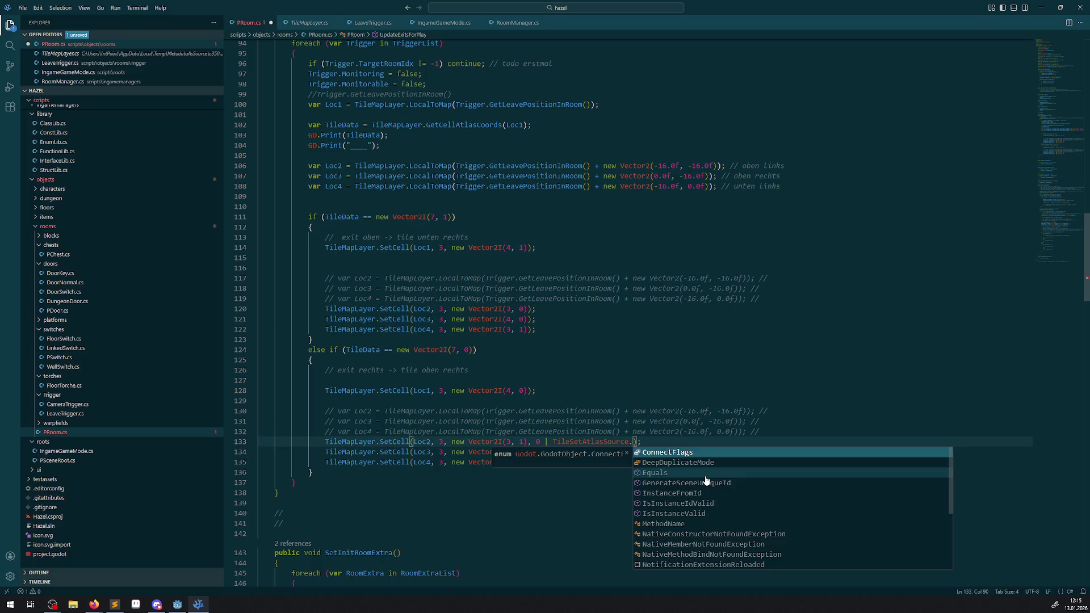
Replace the wrongly inserted ReferenceEquals with TileSetAtlasSource.TransformFlipH and dismiss the conversion error
{"action": "scroll", "coordinate": [635, 471], "scroll_direction": "down", "scroll_amount": 3}
{"action": "right_click", "coordinate": [694, 522]}
{"action": "scroll", "coordinate": [693, 522], "scroll_direction": "down", "scroll_amount": 15}
{"action": "key", "text": "Escape"}
{"action": "scroll", "coordinate": [621, 343], "scroll_direction": "up", "scroll_amount": 15}
{"action": "double_click", "coordinate": [675, 314]}
{"action": "key", "text": "BackSpace"}
{"action": "key", "text": "ctrl+space"}
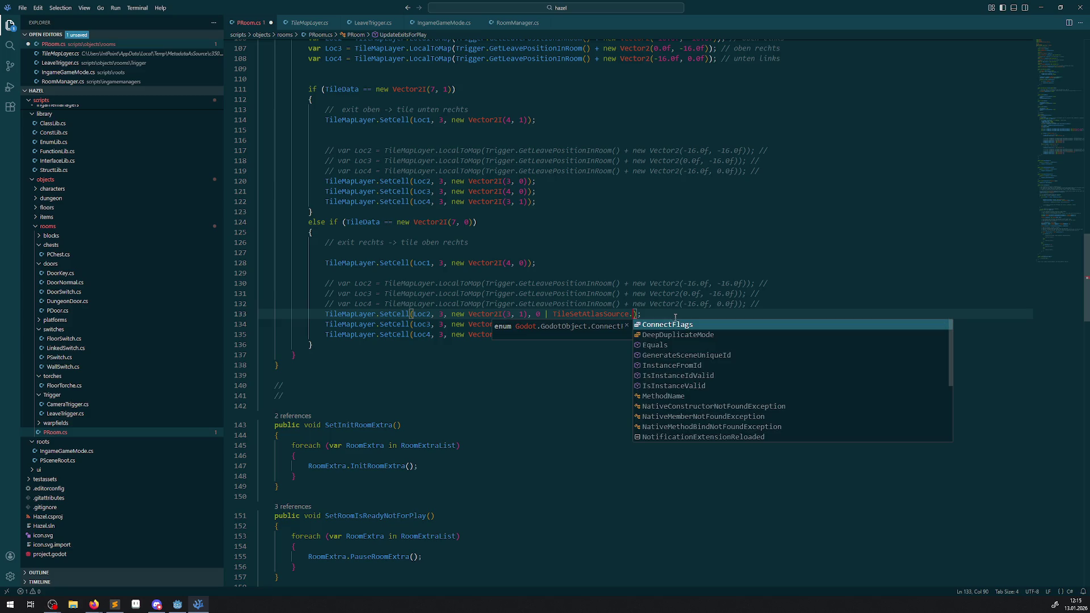
{"action": "scroll", "coordinate": [715, 392], "scroll_direction": "down", "scroll_amount": 3}
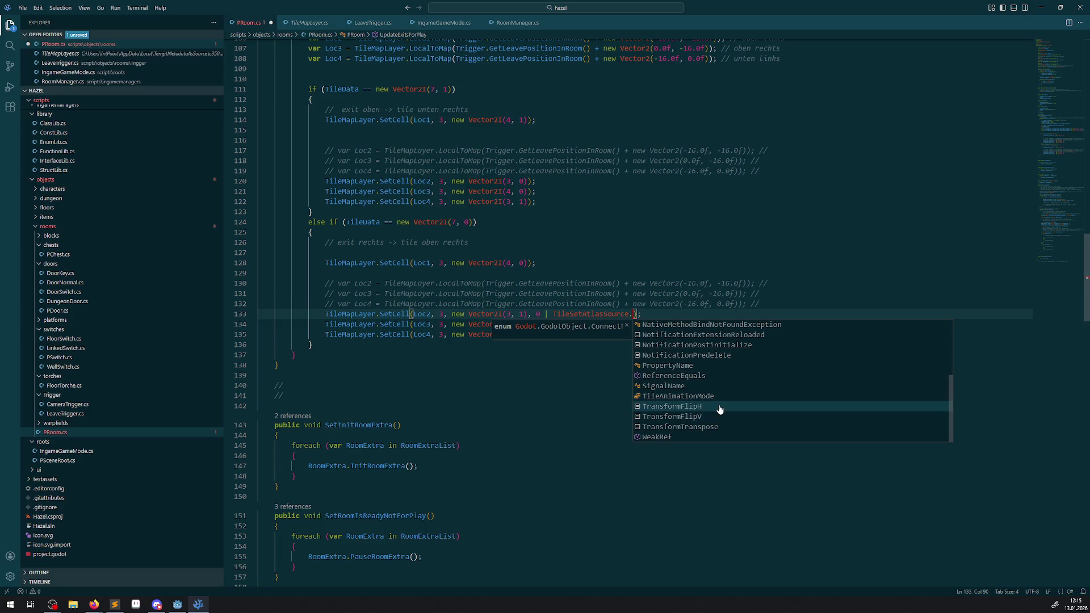
{"action": "left_click", "coordinate": [705, 407]}
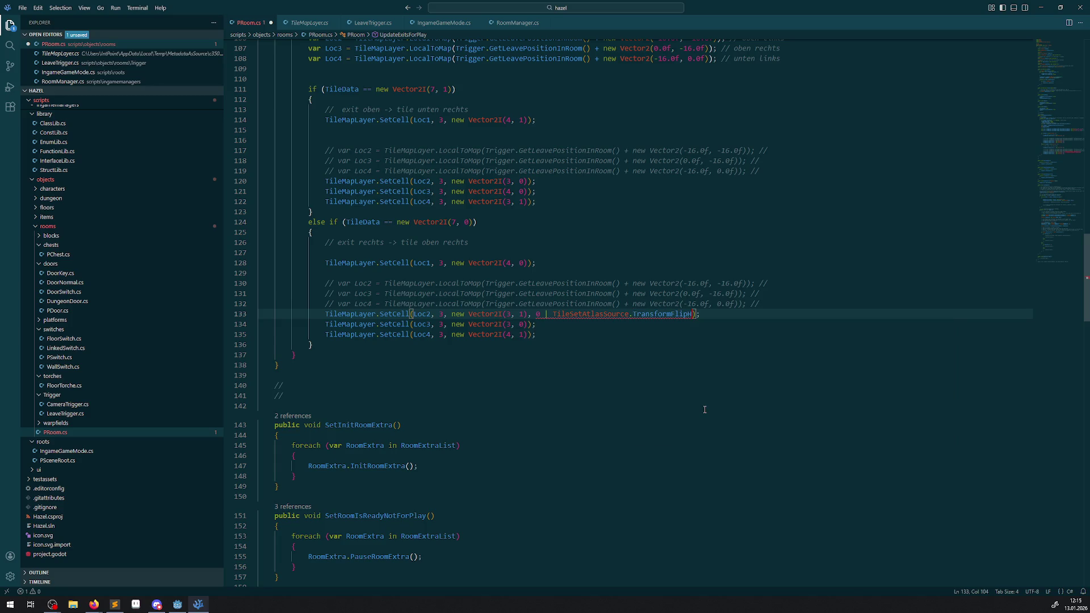
{"action": "mouse_move", "coordinate": [579, 314]}
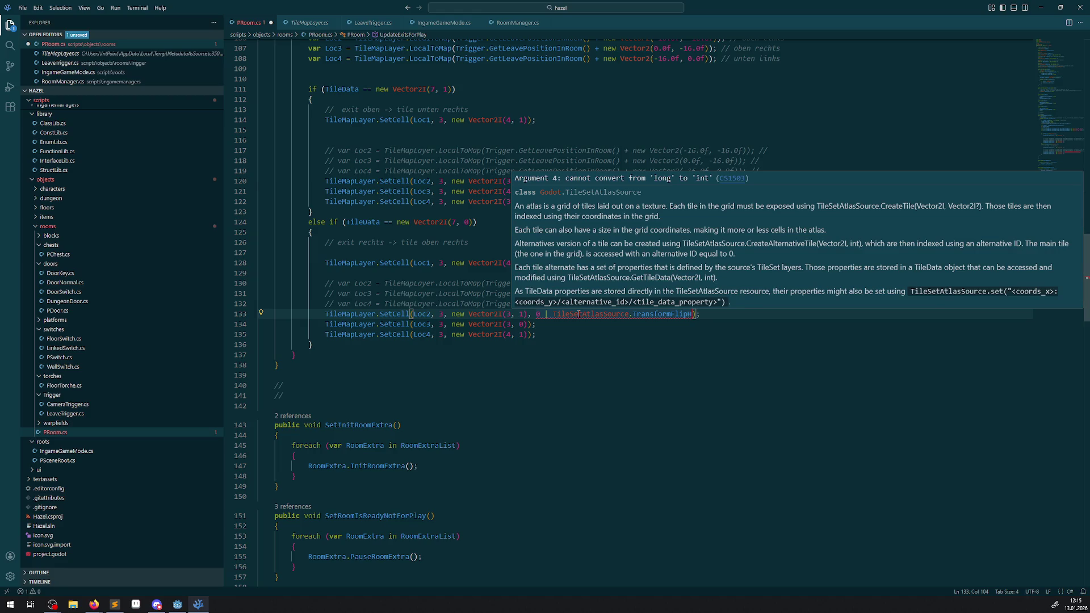
{"action": "key", "text": "Escape"}
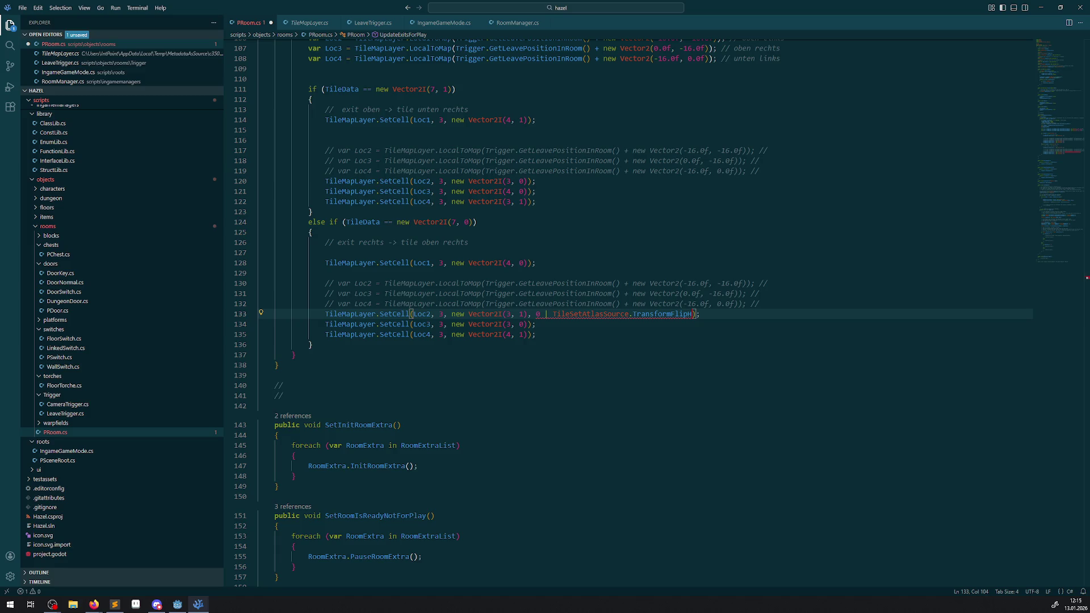
{"action": "key", "text": "alt+Tab"}
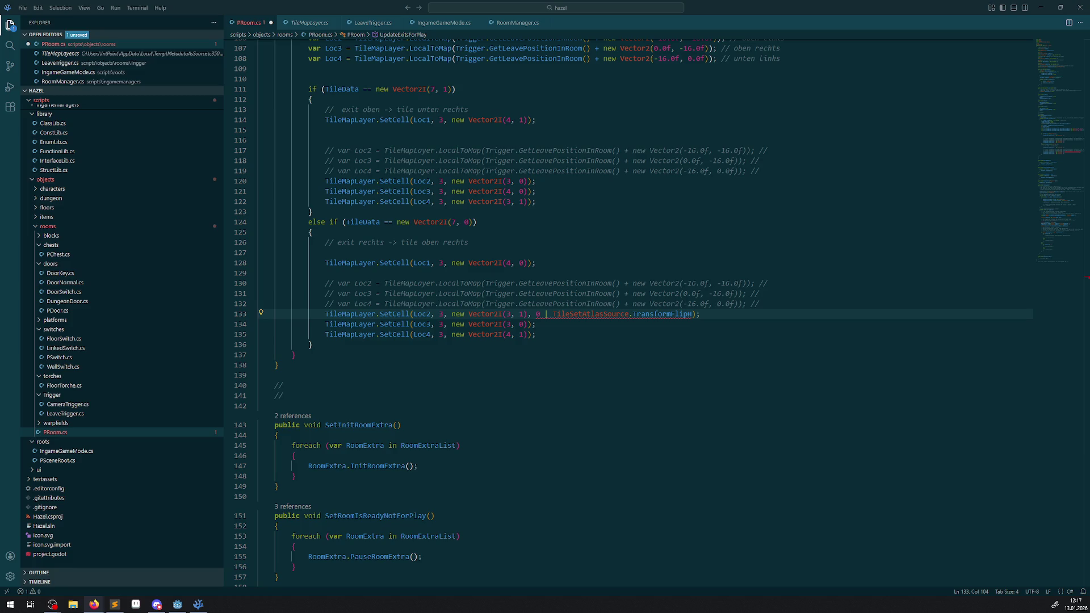
Replace line 133's last argument with 'new TileMapLayer', then trim it back to just 'new'
{"action": "left_click_drag", "start_coordinate": [536, 314], "coordinate": [694, 315]}
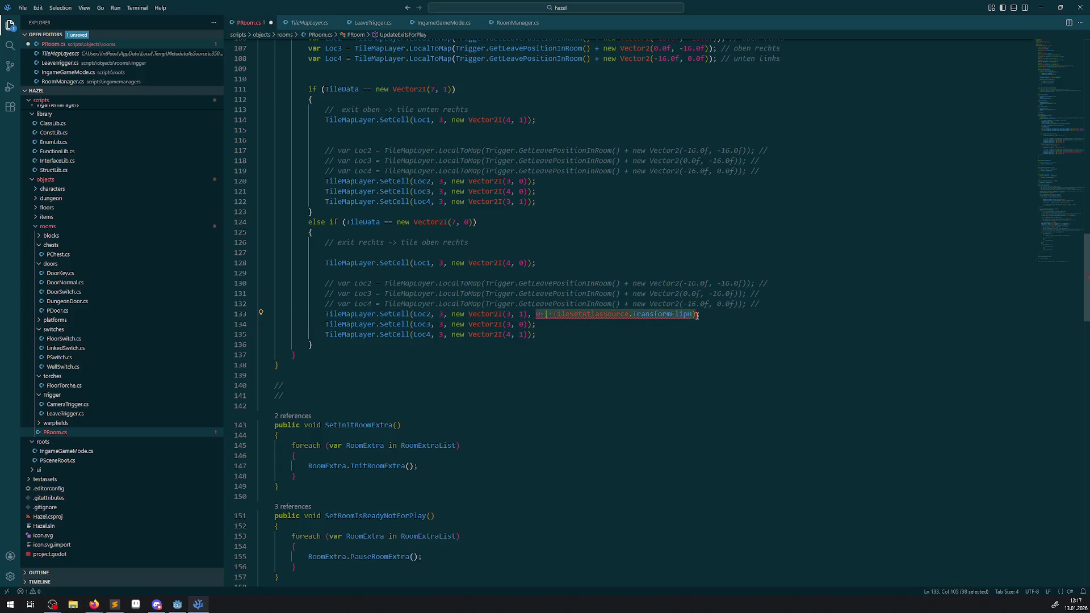
{"action": "type", "text": "new "}
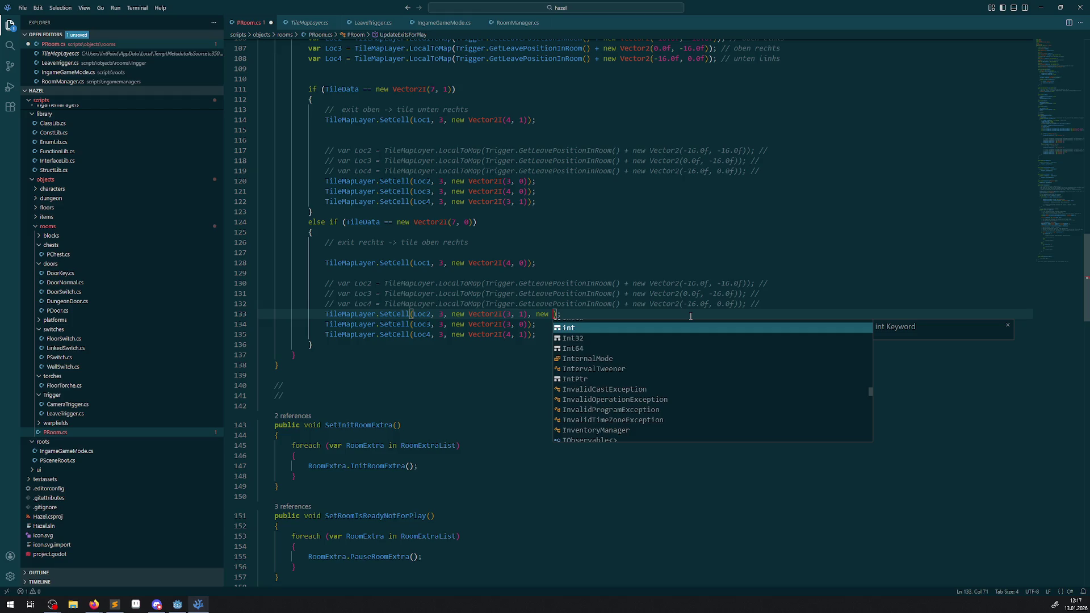
{"action": "type", "text": "Tilema"}
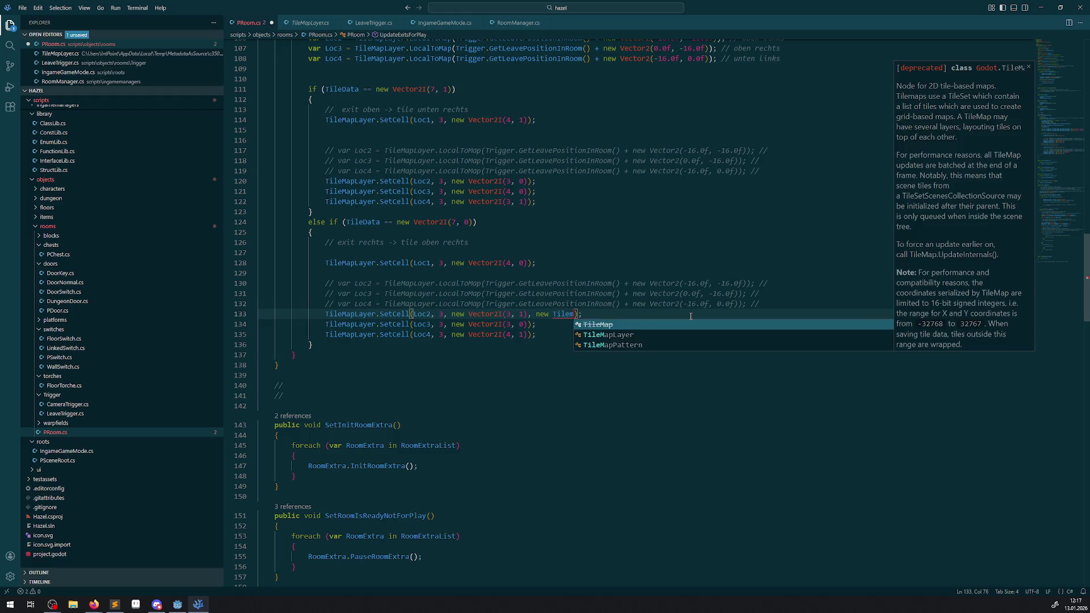
{"action": "key", "text": "Down"}
{"action": "key", "text": "Return"}
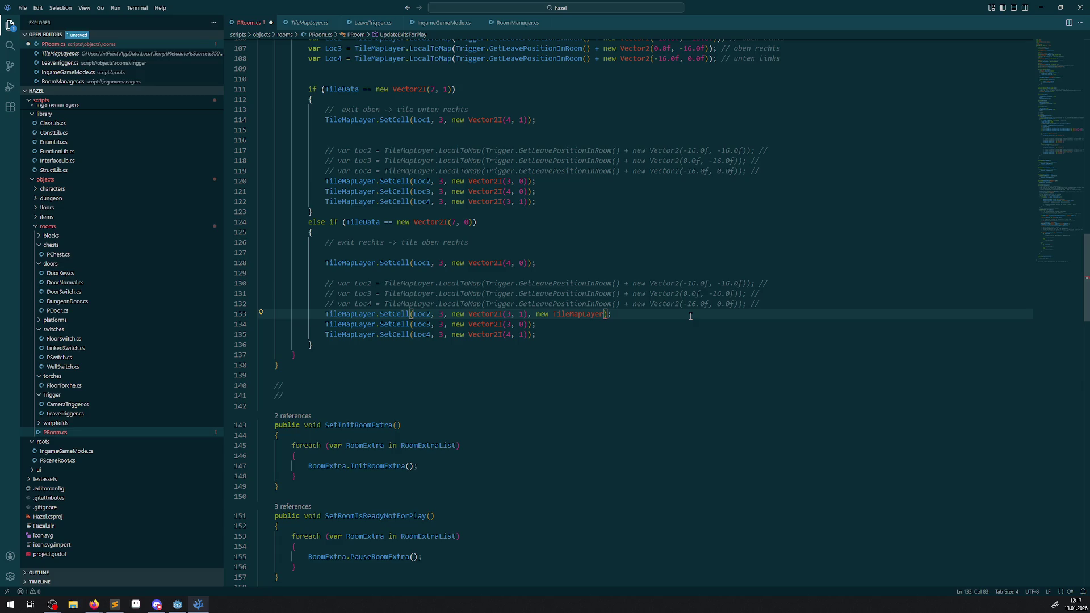
{"action": "type", "text": ".Tile"}
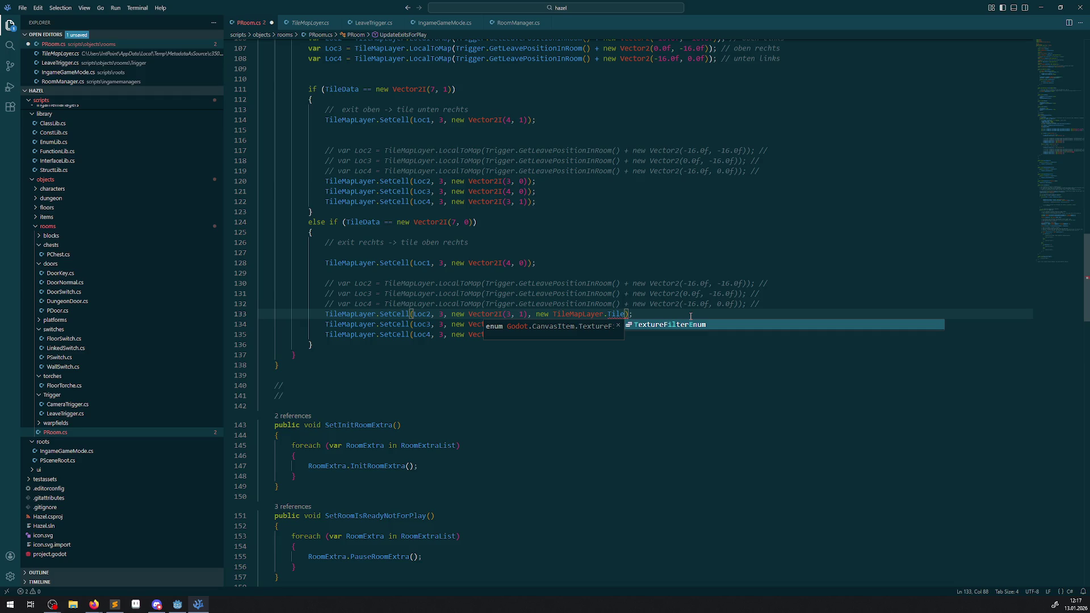
{"action": "key", "text": "BackSpace"}
{"action": "key", "text": "BackSpace"}
{"action": "key", "text": "BackSpace"}
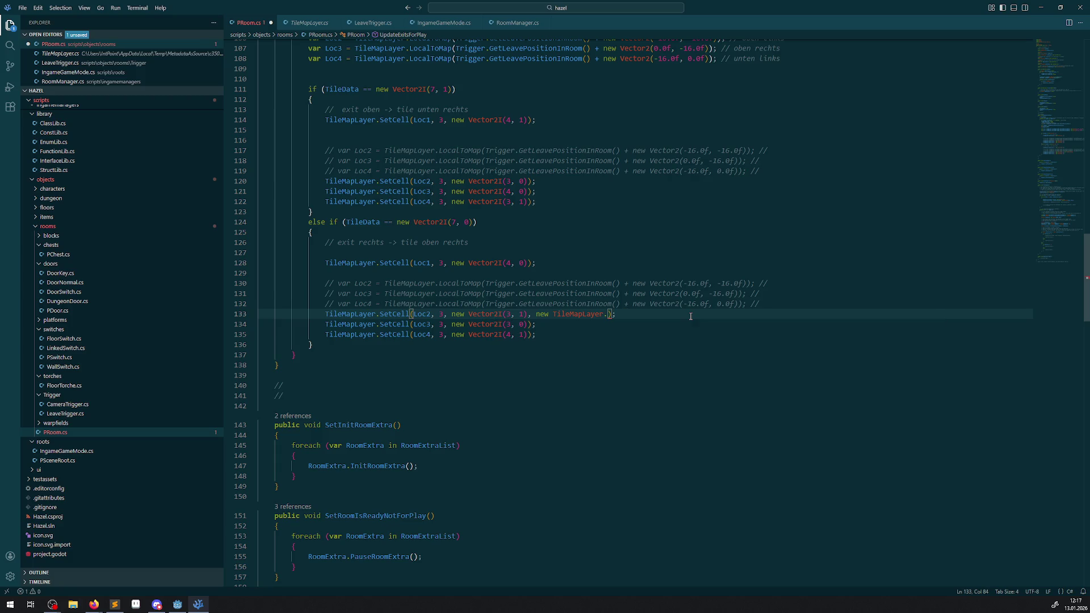
{"action": "key", "text": "ctrl+BackSpace"}
{"action": "left_click", "coordinate": [94, 604]}
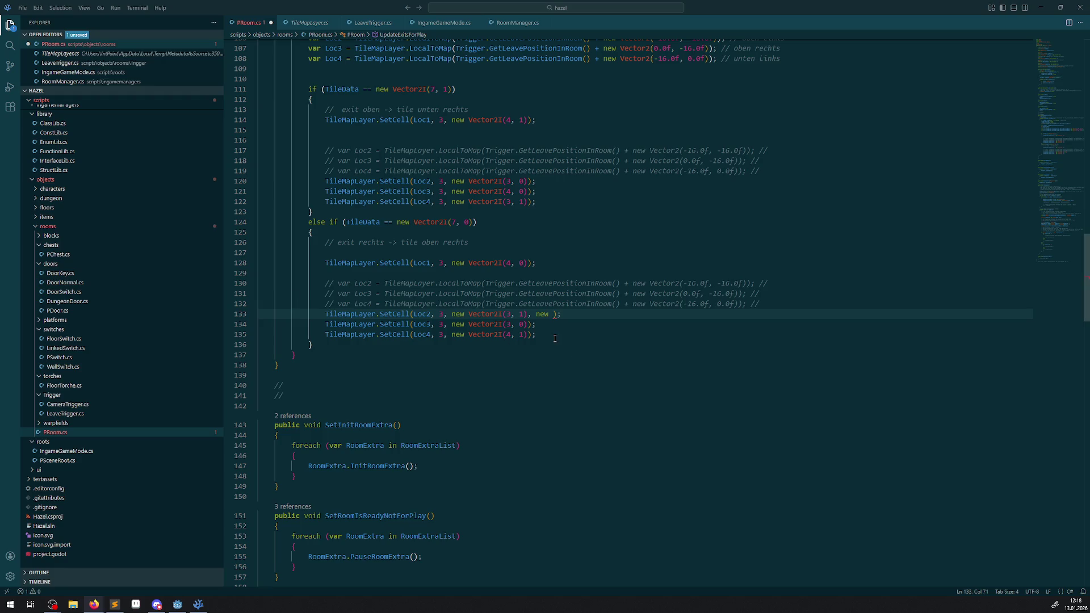
Delete the leftover 'new' so line 133's SetCell has three arguments again
{"action": "left_click_drag", "start_coordinate": [555, 338], "coordinate": [380, 317]}
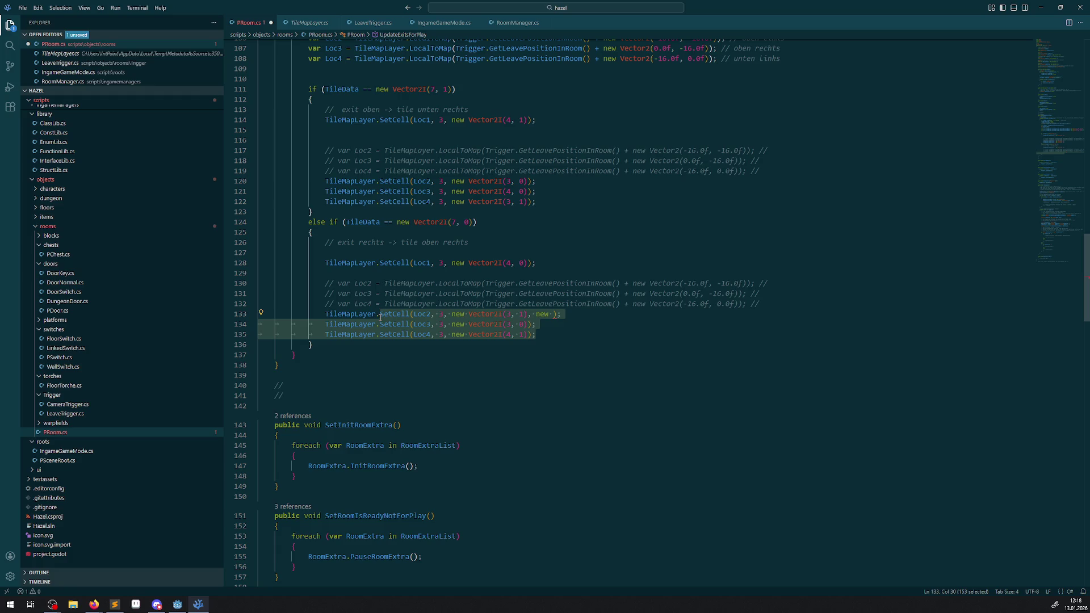
{"action": "left_click", "coordinate": [536, 329]}
{"action": "left_click_drag", "start_coordinate": [543, 317], "coordinate": [530, 317]}
{"action": "key", "text": "BackSpace"}
{"action": "key", "text": "BackSpace"}
{"action": "key", "text": "BackSpace"}
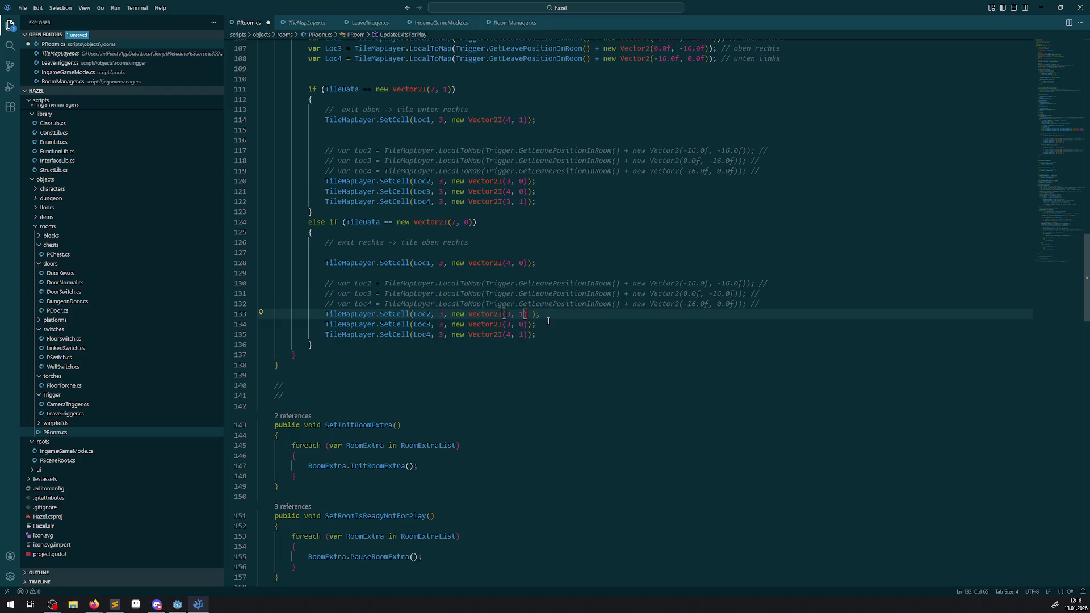
Start a new line 137 reading 'TileMapLayer.SetCell', reusing TileMapLayer copied from line 135
{"action": "left_click", "coordinate": [545, 335]}
{"action": "key", "text": "Return"}
{"action": "key", "text": "Return"}
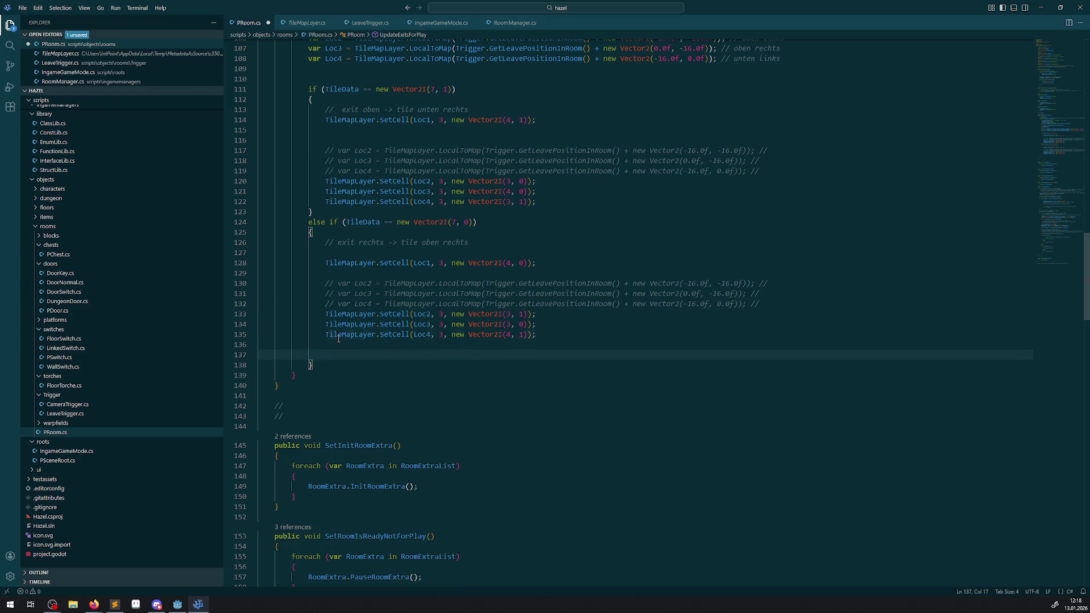
{"action": "double_click", "coordinate": [339, 334]}
{"action": "key", "text": "ctrl+c"}
{"action": "left_click", "coordinate": [352, 355]}
{"action": "key", "text": "ctrl+v"}
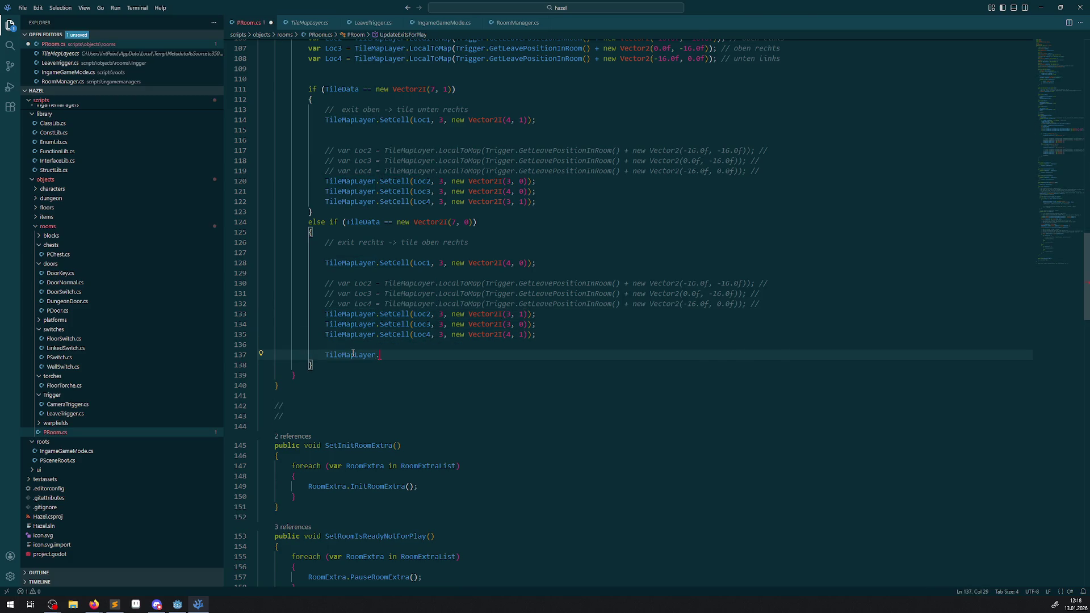
{"action": "type", "text": ".Fli"}
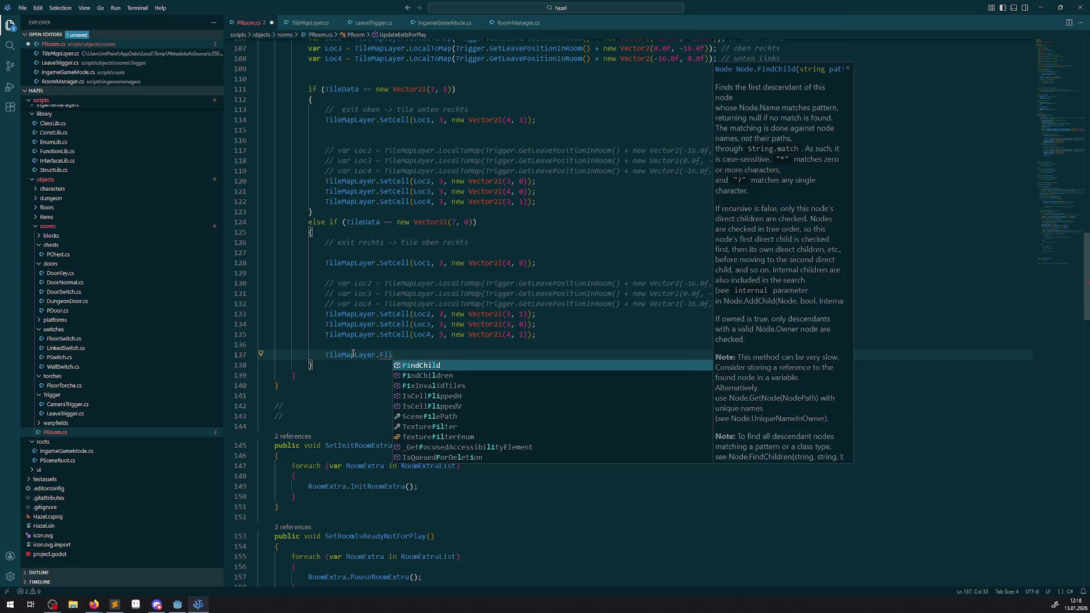
{"action": "type", "text": "o"}
{"action": "key", "text": "BackSpace"}
{"action": "key", "text": "BackSpace"}
{"action": "key", "text": "BackSpace"}
{"action": "type", "text": "SetCell"}
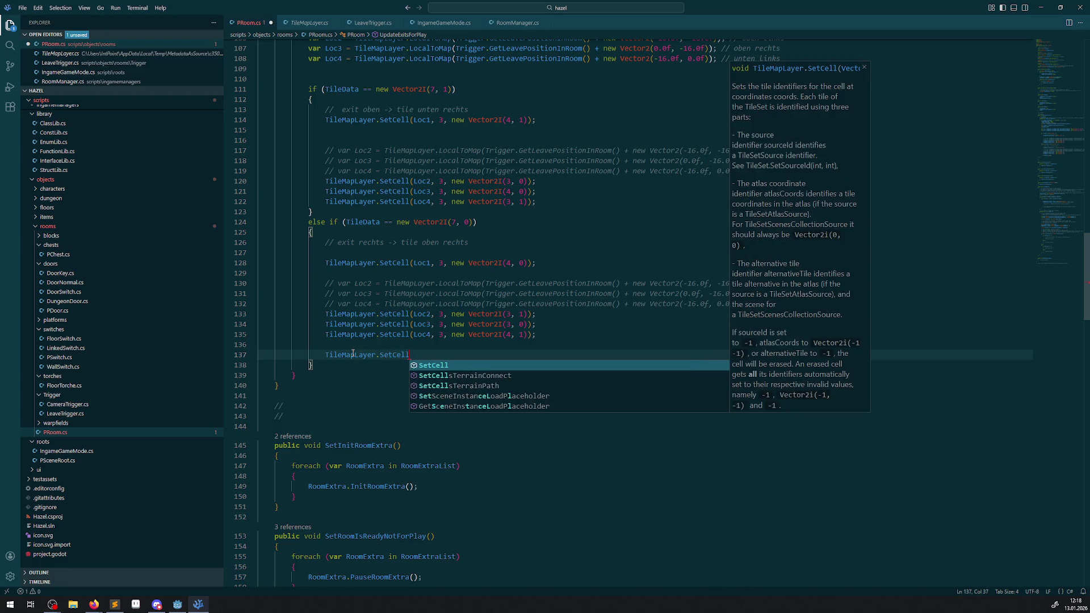
{"action": "key", "text": "alt+Tab"}
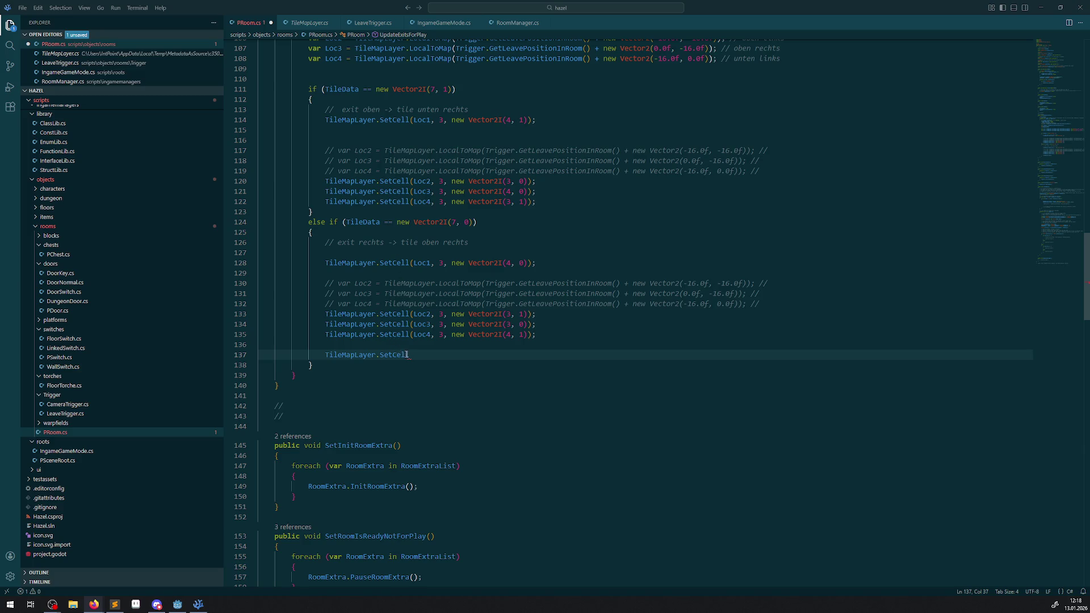
{"action": "mouse_move", "coordinate": [407, 355]}
Remove unfinished line 137 and pass 1 as the fourth argument on lines 133–135
{"action": "left_click_drag", "start_coordinate": [441, 355], "coordinate": [203, 355]}
{"action": "key", "text": "BackSpace"}
{"action": "key", "text": "BackSpace"}
{"action": "left_click", "coordinate": [528, 315]}
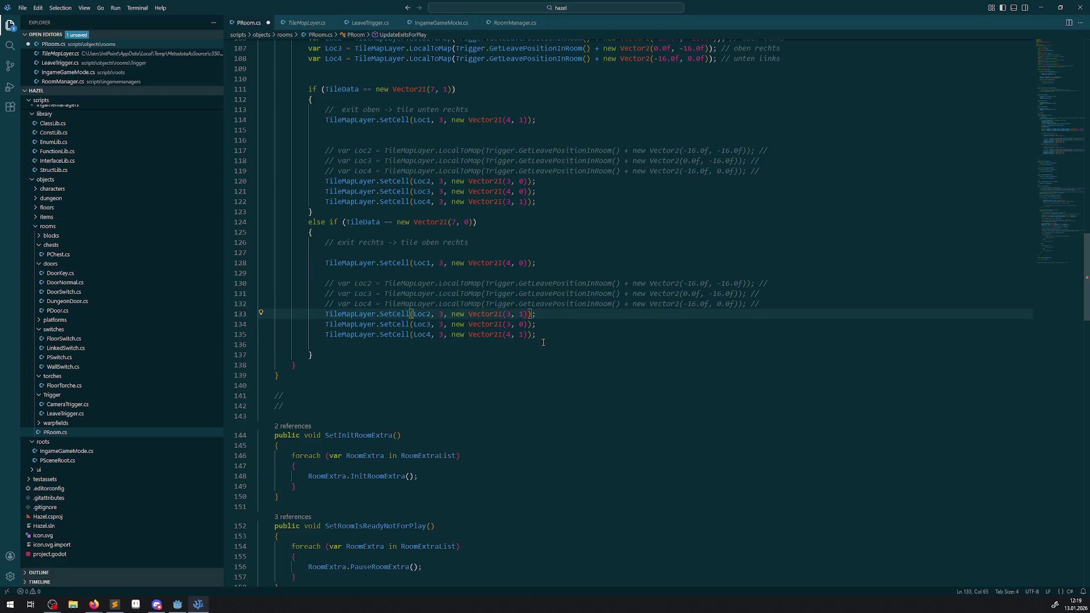
{"action": "type", "text": ",1"}
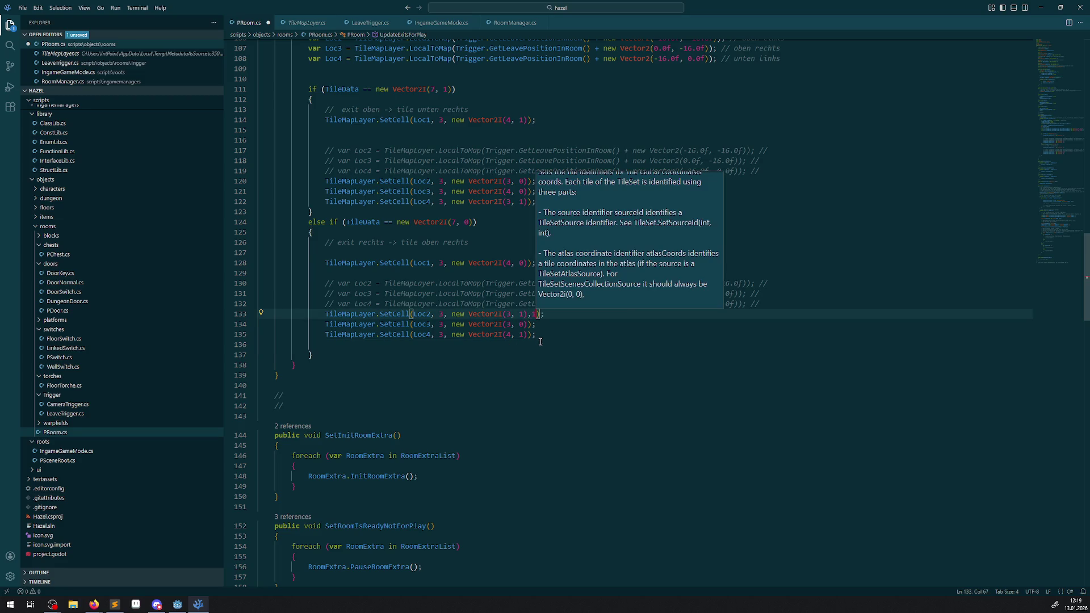
{"action": "left_click", "coordinate": [529, 324]}
{"action": "type", "text": ",1"}
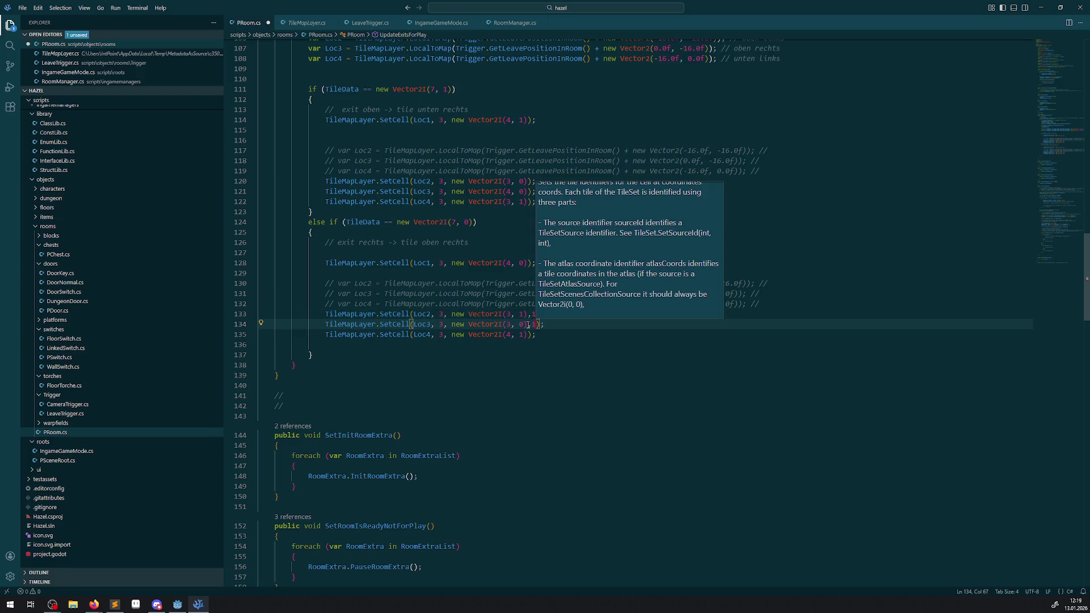
{"action": "left_click", "coordinate": [532, 335]}
{"action": "type", "text": ",1"}
{"action": "key", "text": "BackSpace"}
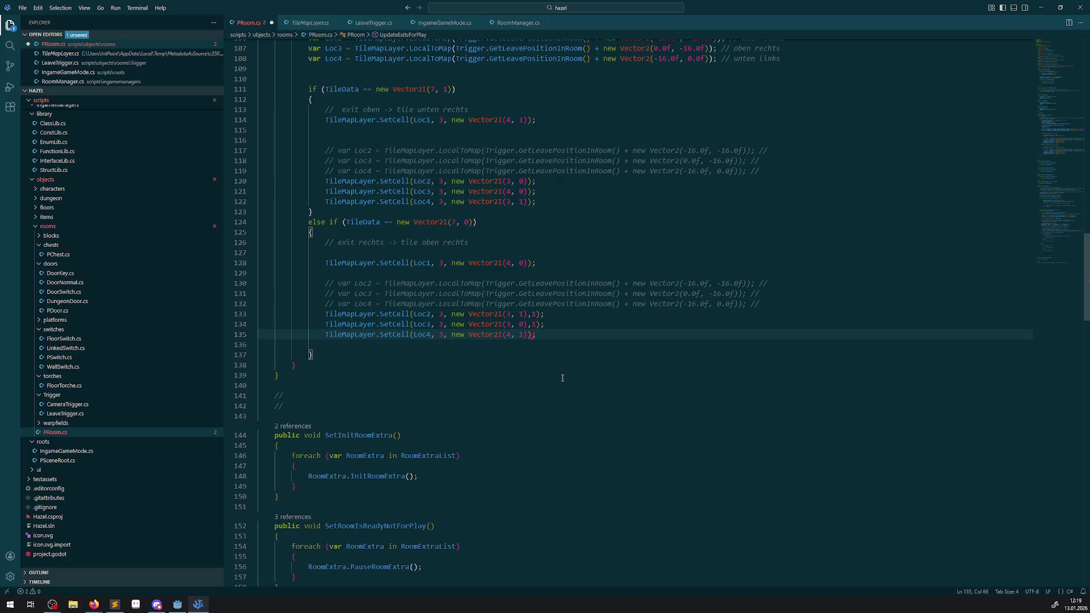
{"action": "type", "text": ",1"}
Save PRoom.cs and rebuild the .NET project in Godot
{"action": "key", "text": "ctrl+s"}
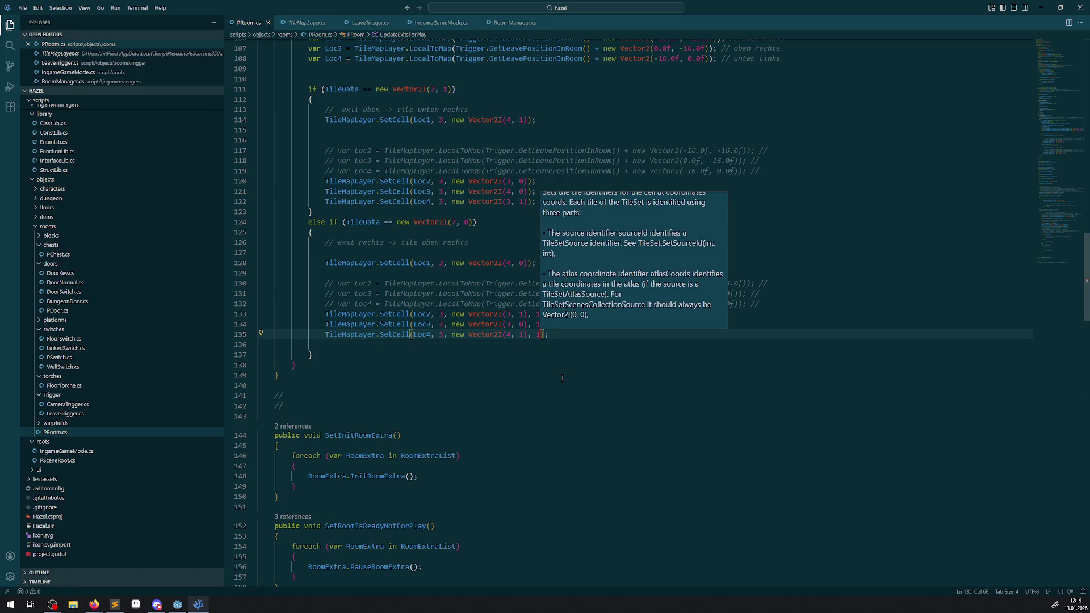
{"action": "left_click", "coordinate": [178, 604]}
{"action": "left_click", "coordinate": [941, 20]}
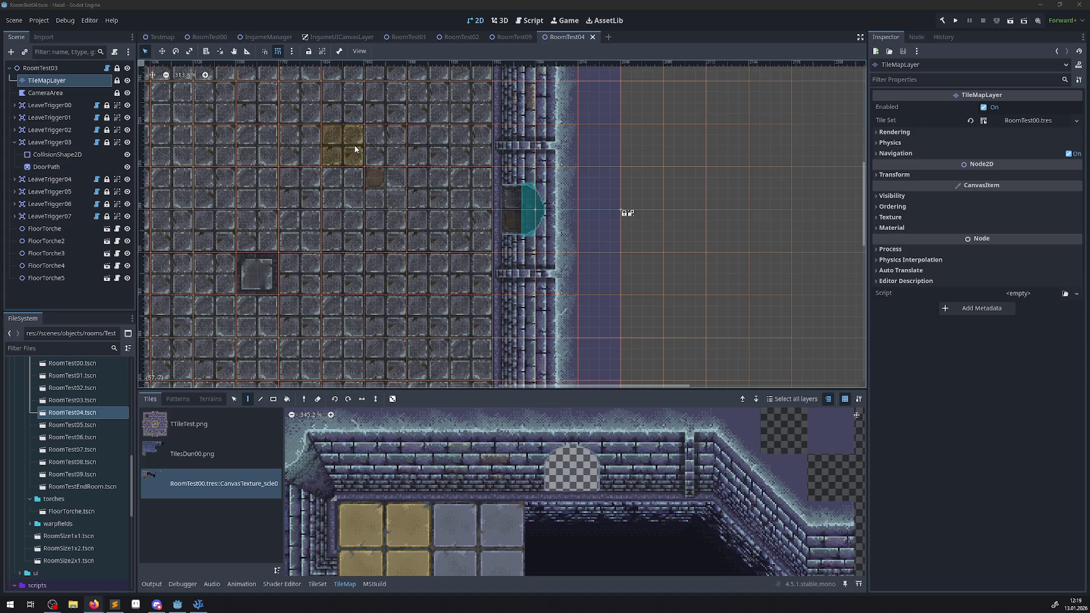
Run the game, walk via the warp tile and bottom exit to the right-wall door, then close it
{"action": "left_click", "coordinate": [954, 21]}
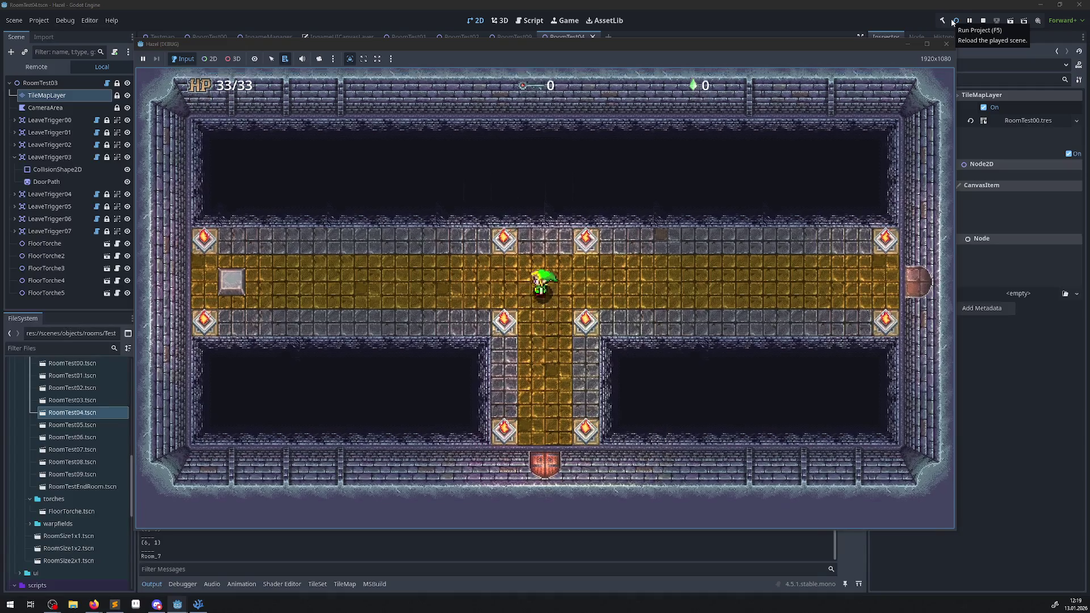
{"action": "key", "text": "Left"}
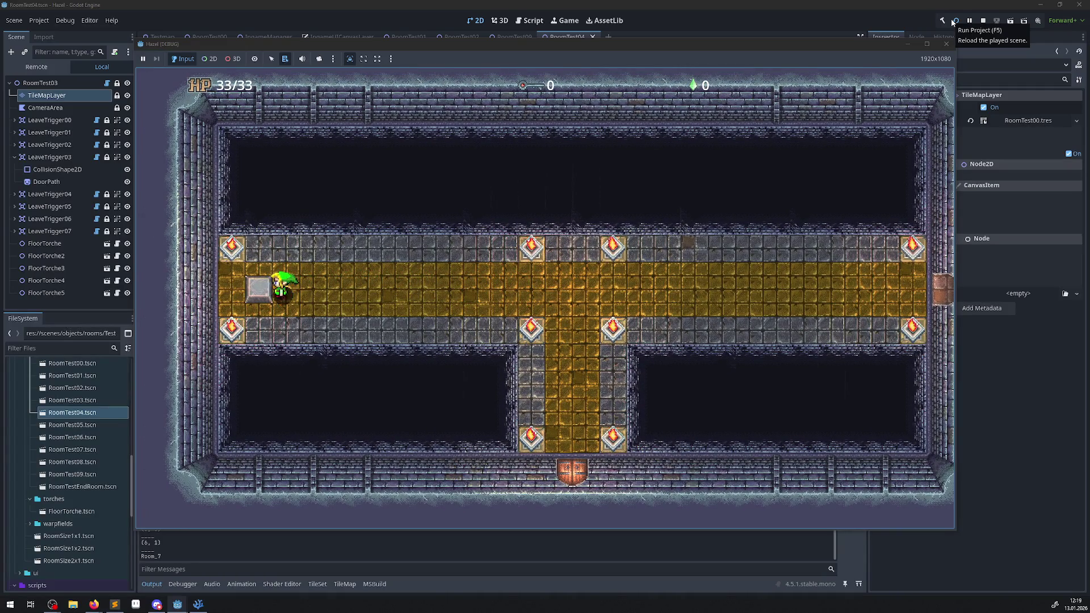
{"action": "key", "text": "Right"}
{"action": "key", "text": "Up"}
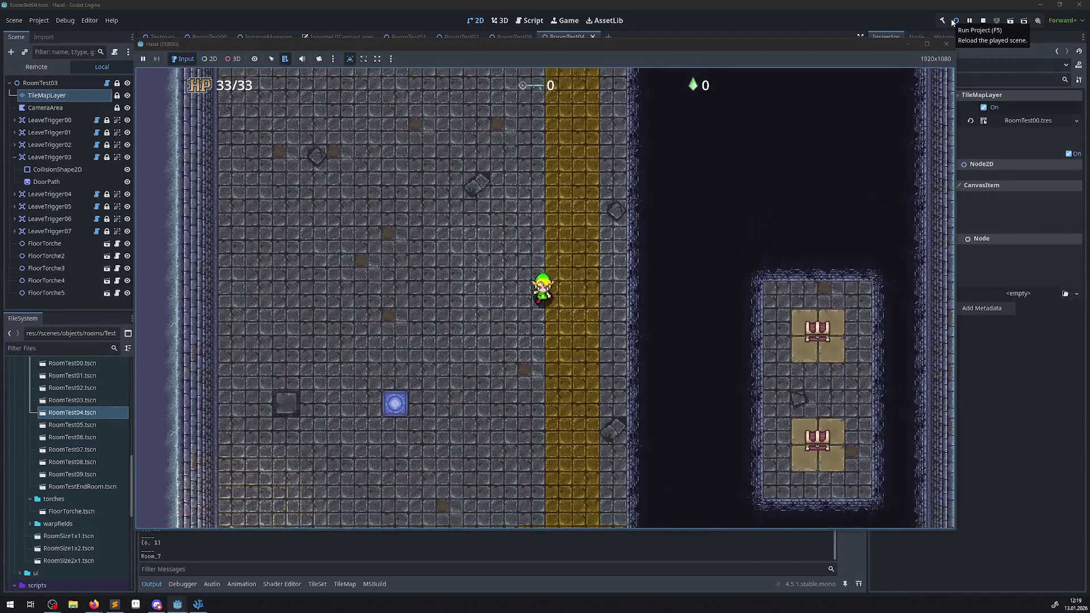
{"action": "key", "text": "Down"}
{"action": "key", "text": "Right"}
{"action": "key", "text": "Right"}
{"action": "key", "text": "Right"}
{"action": "key", "text": "Right"}
{"action": "key", "text": "Up"}
{"action": "key", "text": "Right"}
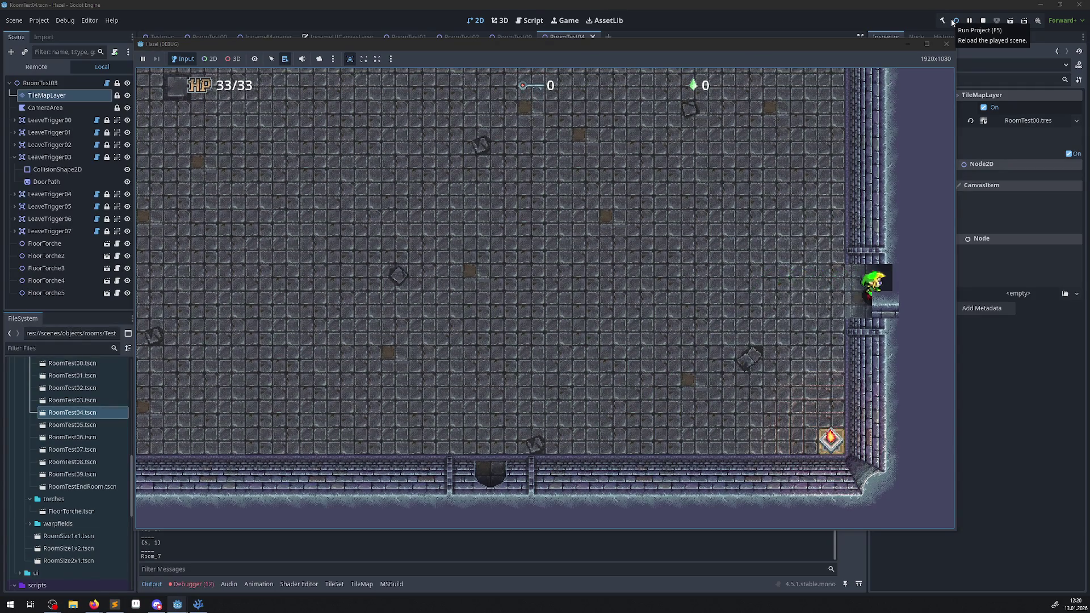
{"action": "key", "text": "Left"}
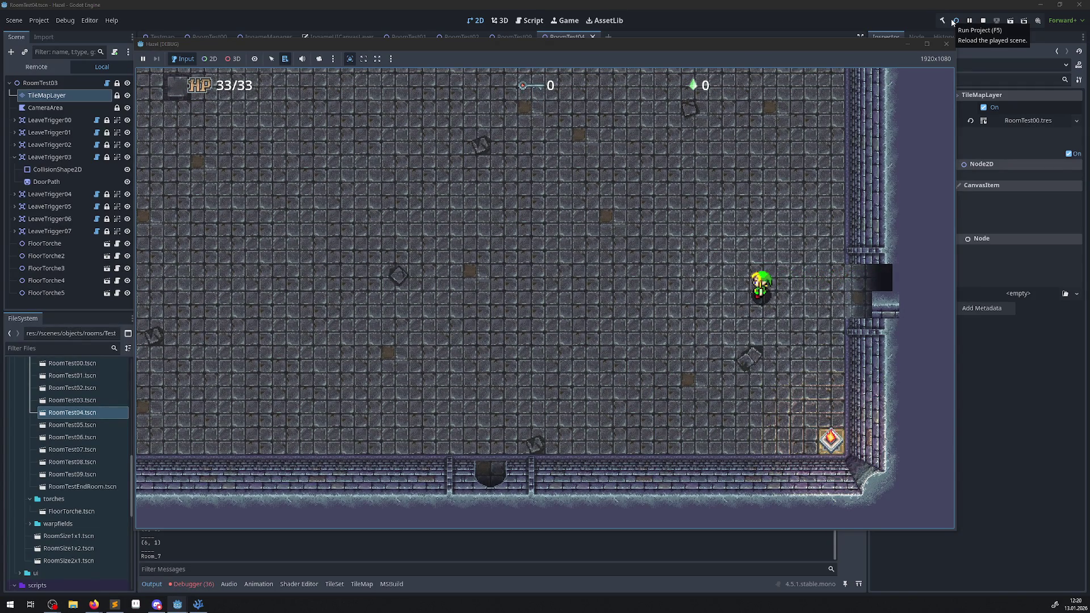
{"action": "key", "text": "Up"}
{"action": "key", "text": "Up"}
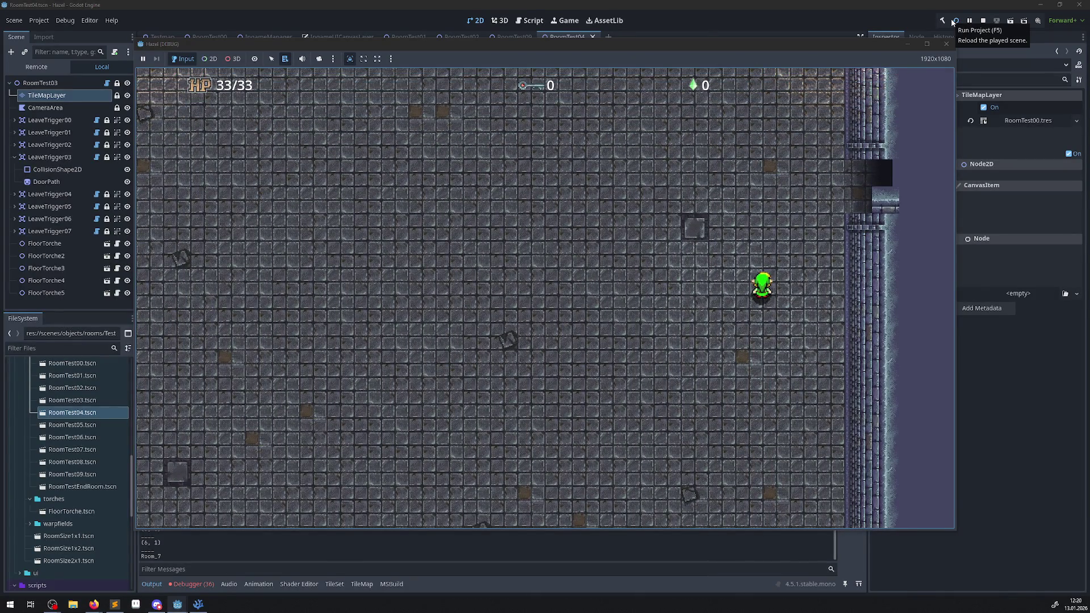
{"action": "key", "text": "Down"}
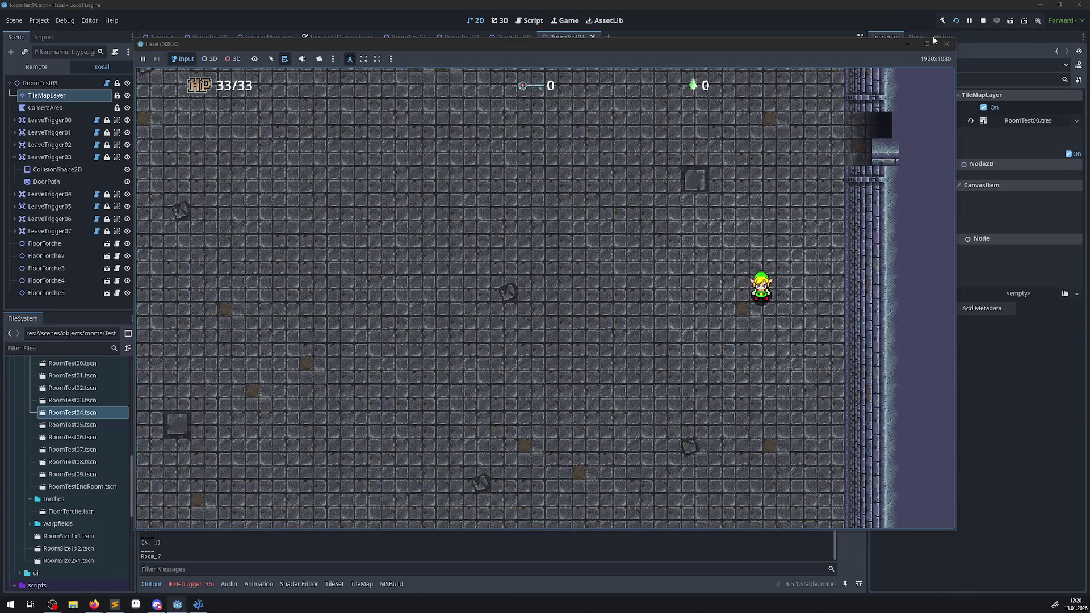
{"action": "left_click", "coordinate": [945, 44]}
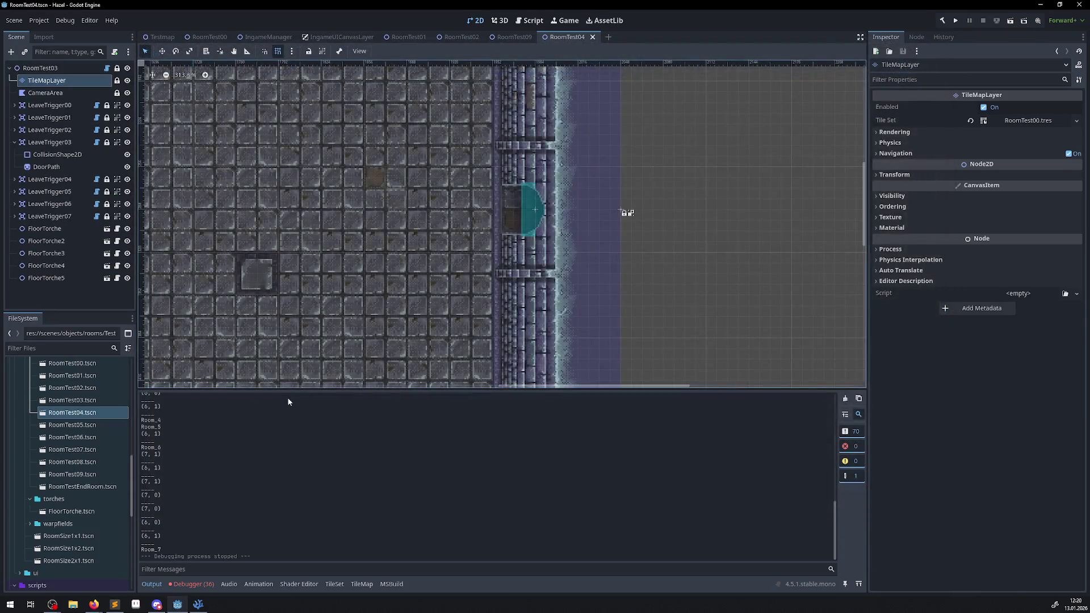
Change the fourth argument on lines 133–135 from 1 to 2, save, and return to Godot
{"action": "left_click", "coordinate": [202, 605]}
{"action": "double_click", "coordinate": [537, 314]}
{"action": "type", "text": "2"}
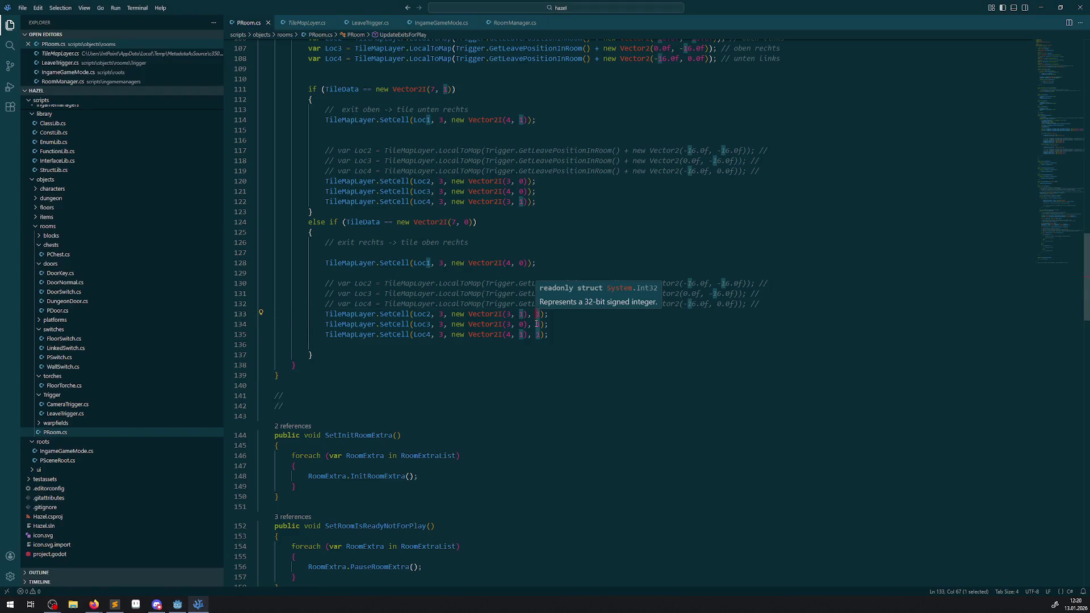
{"action": "double_click", "coordinate": [537, 324]}
{"action": "type", "text": "2"}
{"action": "double_click", "coordinate": [537, 334]}
{"action": "type", "text": "2"}
{"action": "left_click", "coordinate": [565, 342]}
{"action": "key", "text": "ctrl+s"}
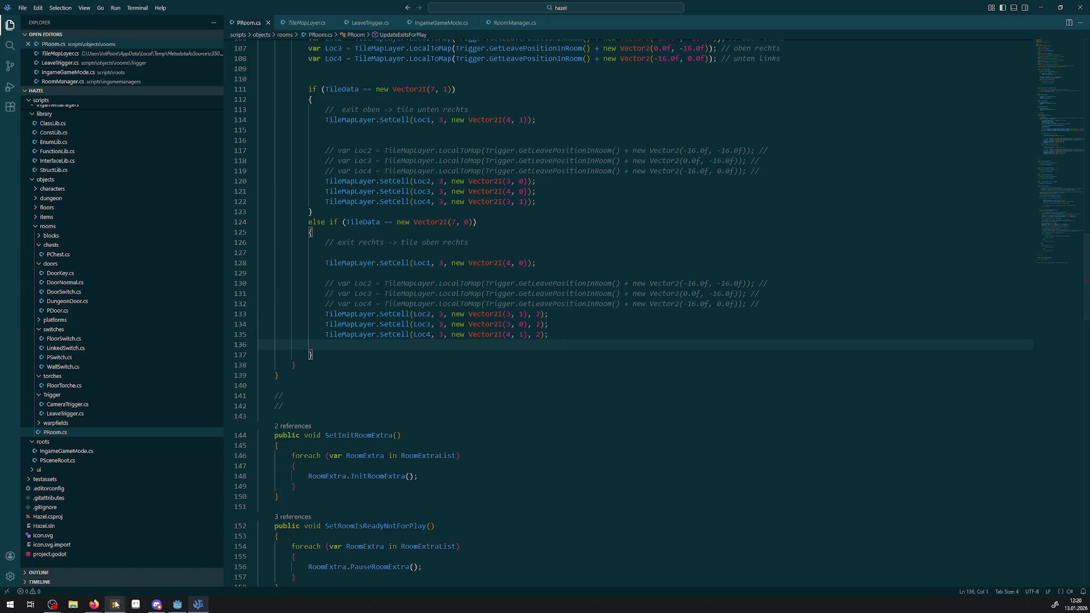
{"action": "mouse_move", "coordinate": [397, 322]}
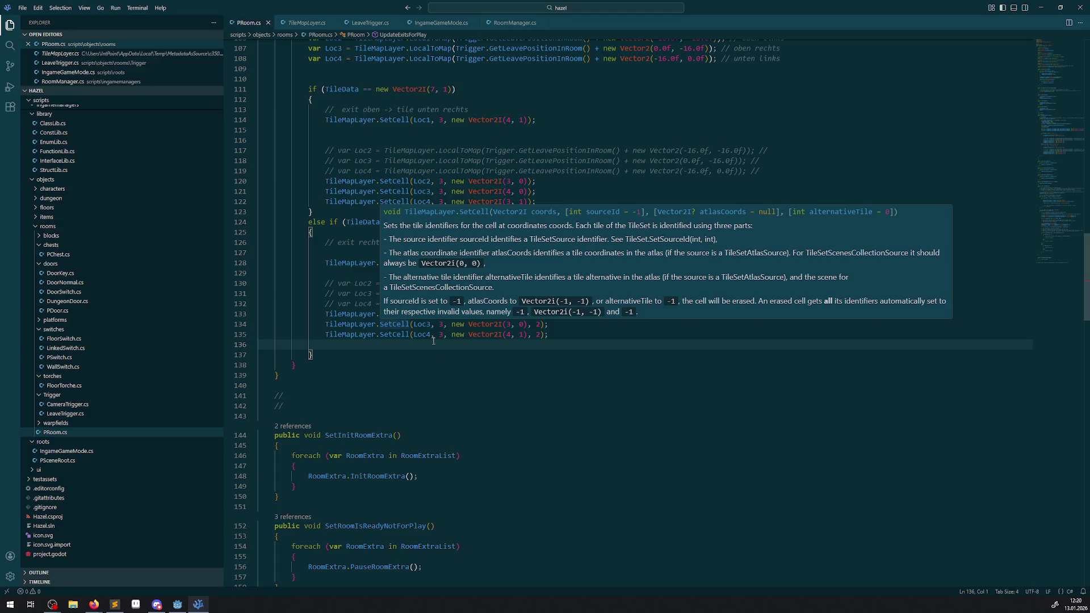
{"action": "left_click", "coordinate": [177, 604]}
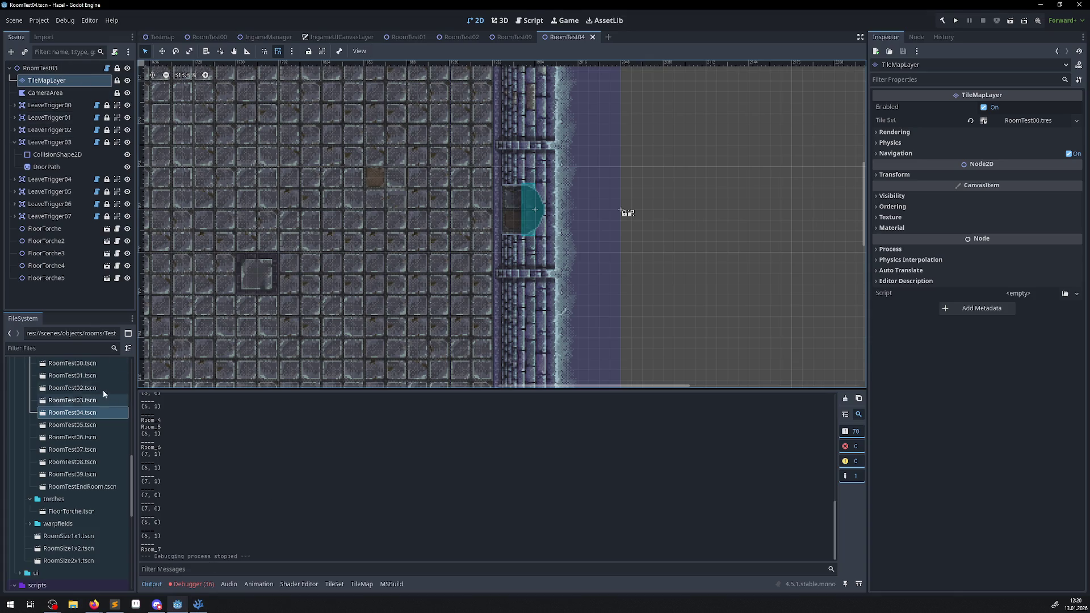
Scroll the TileMap atlas to inspect the alternative tiles, then launch the game with F5
{"action": "scroll", "coordinate": [530, 444], "scroll_direction": "down", "scroll_amount": 5}
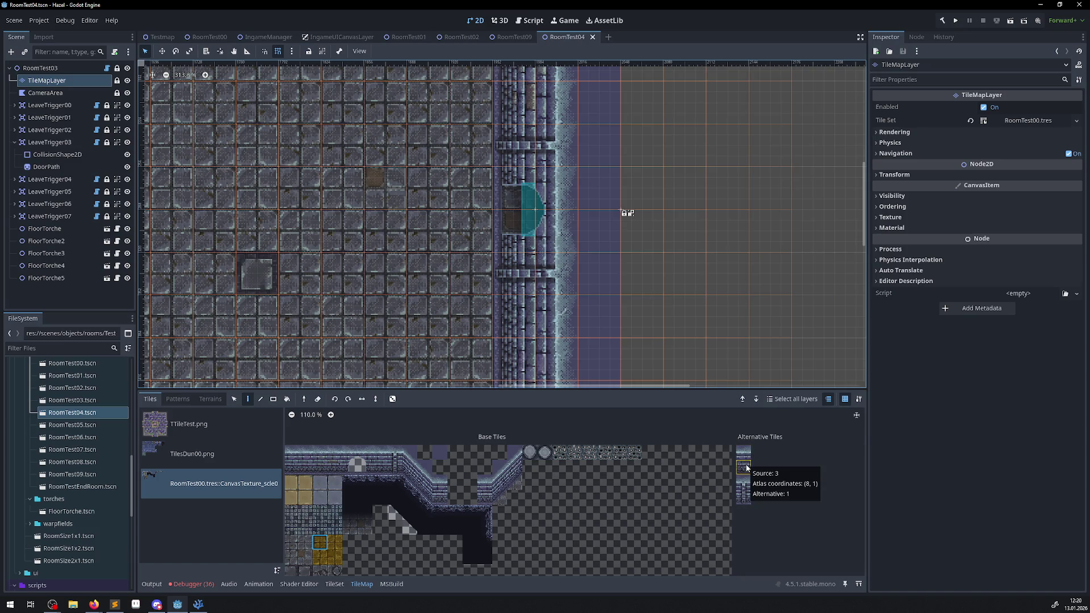
{"action": "scroll", "coordinate": [422, 488], "scroll_direction": "left", "scroll_amount": 3}
{"action": "scroll", "coordinate": [423, 488], "scroll_direction": "up", "scroll_amount": 1}
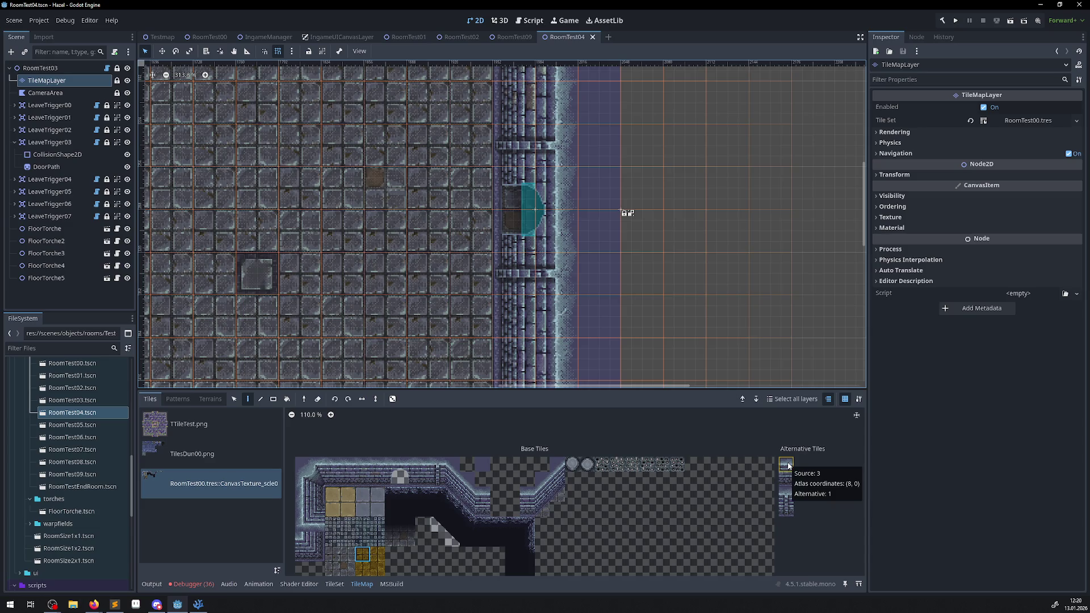
{"action": "key", "text": "F5"}
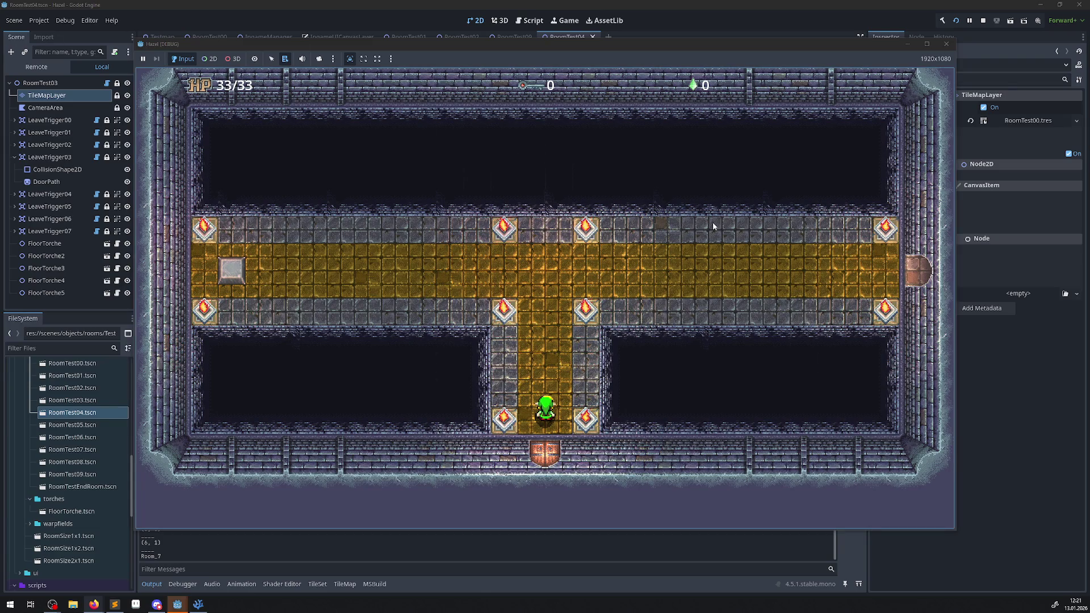
Walk through the warp tile and bottom door to the new room's right wall, then stop the game
{"action": "key", "text": "Up"}
{"action": "key", "text": "Left"}
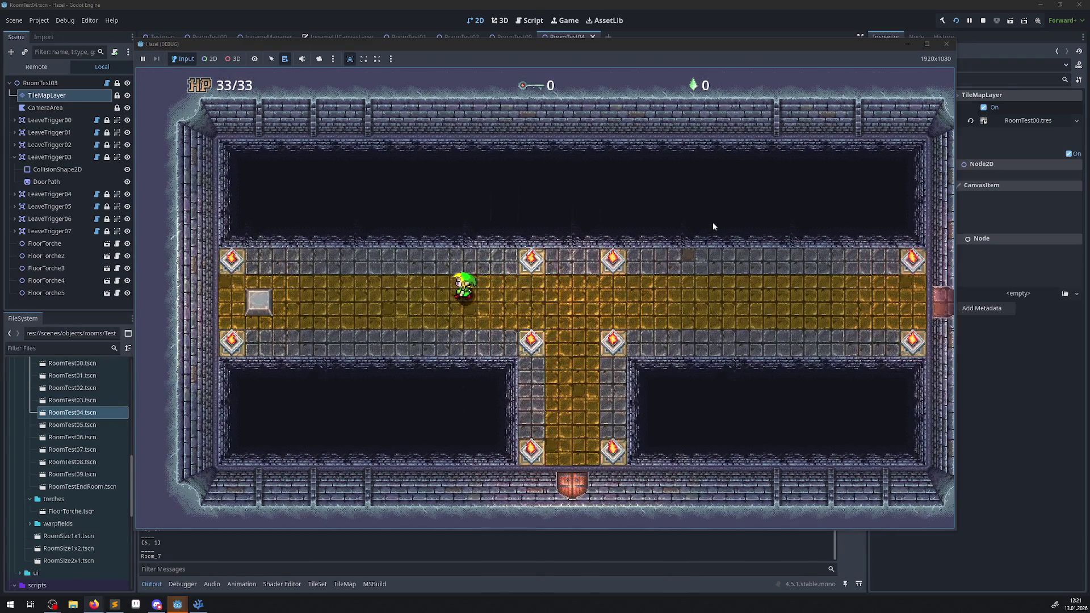
{"action": "key", "text": "Left"}
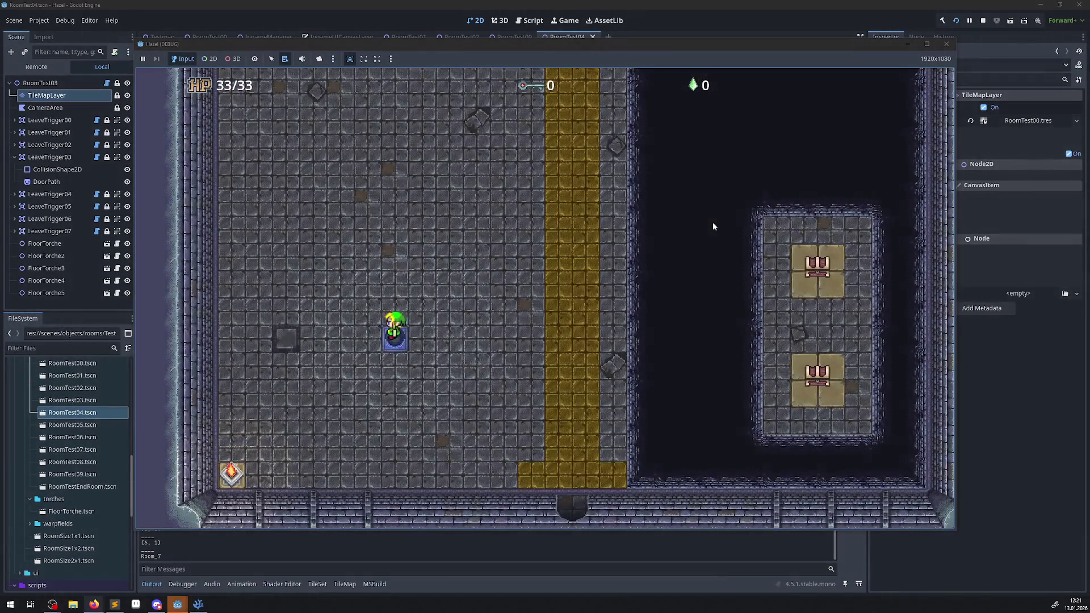
{"action": "key", "text": "Right"}
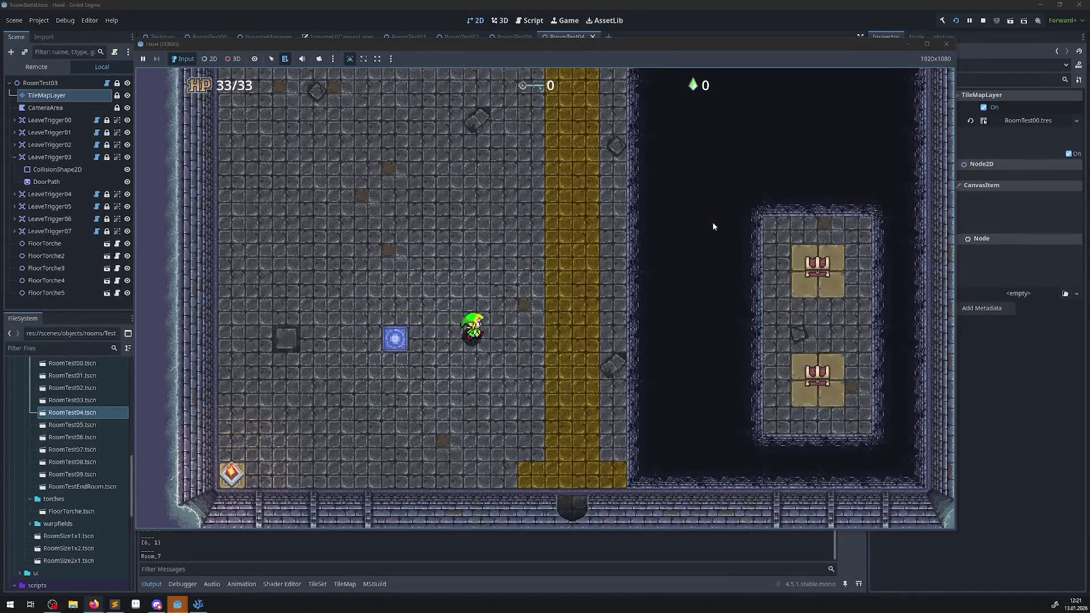
{"action": "key", "text": "Down"}
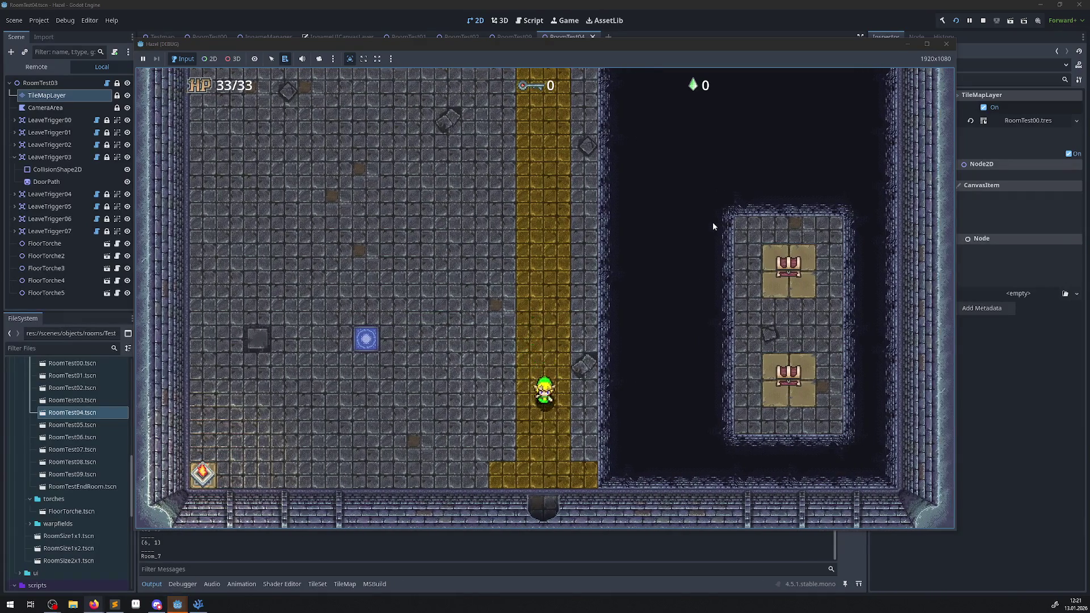
{"action": "key", "text": "Up"}
{"action": "key", "text": "Right"}
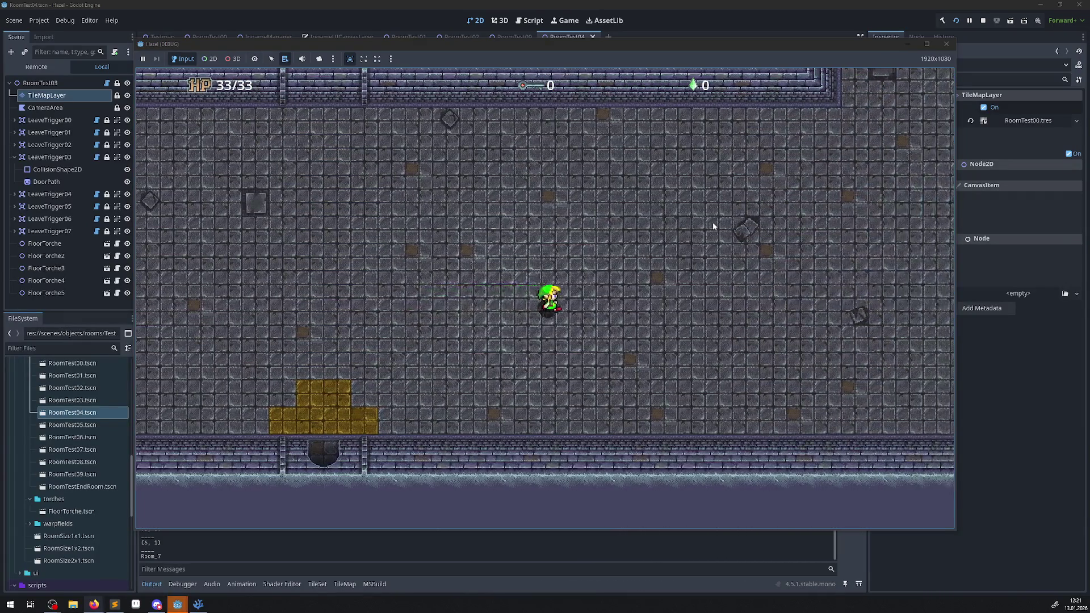
{"action": "key", "text": "Right"}
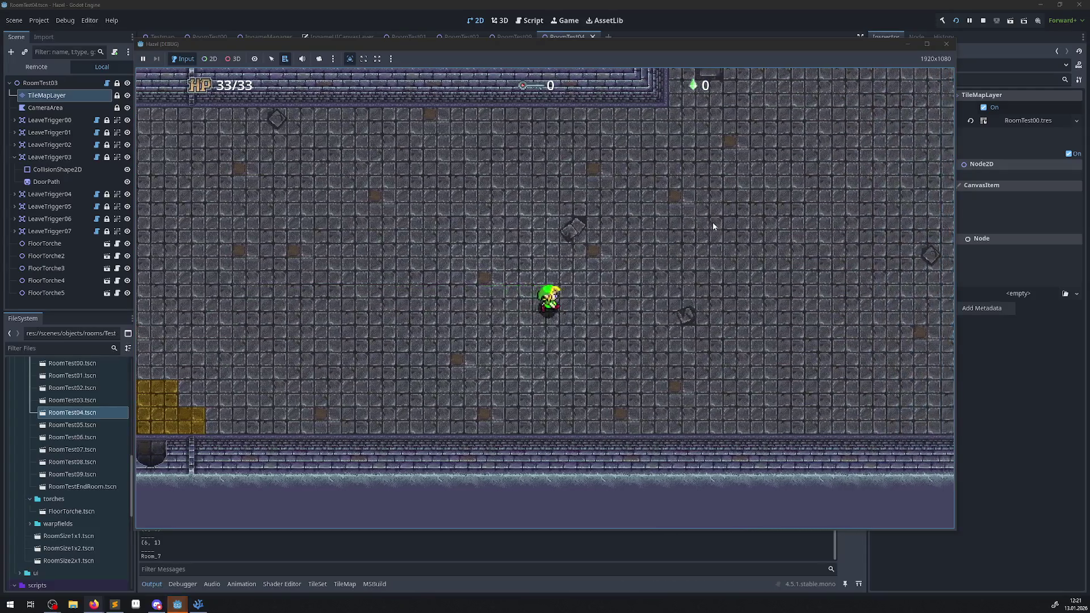
{"action": "key", "text": "Right"}
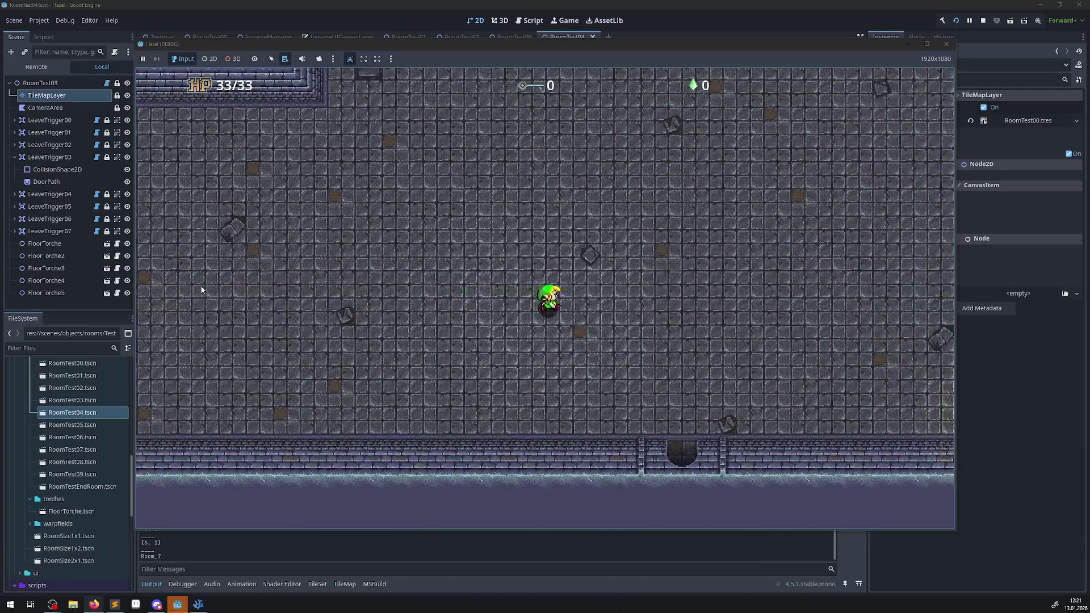
{"action": "left_click", "coordinate": [983, 21]}
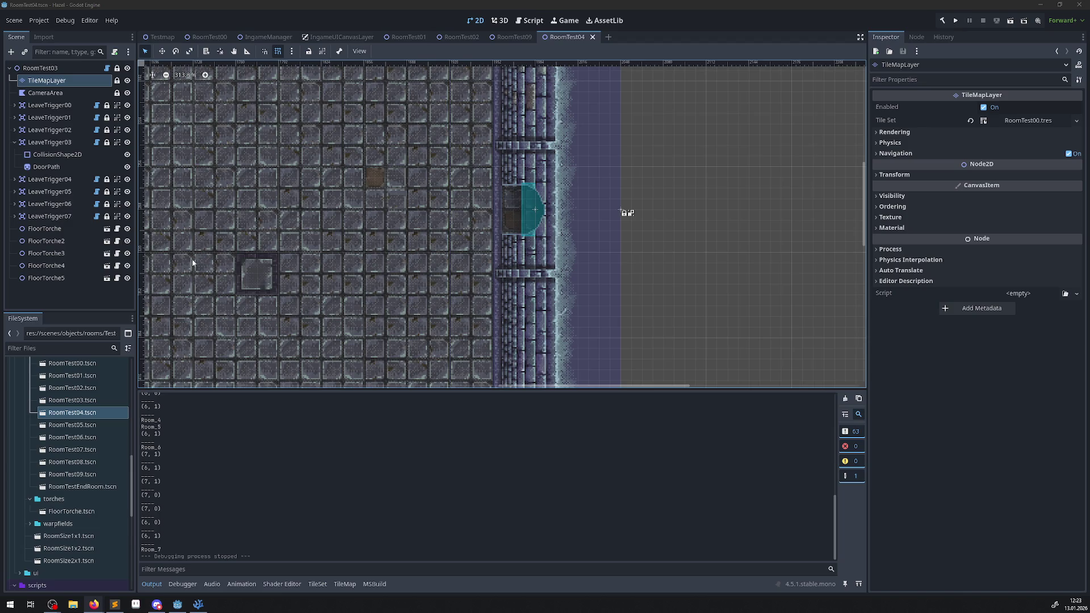
Select the TileMapLayer node, zoom around its atlas tiles, then switch to PRoom.cs in VS Code
{"action": "left_click", "coordinate": [52, 91]}
{"action": "left_click", "coordinate": [48, 80]}
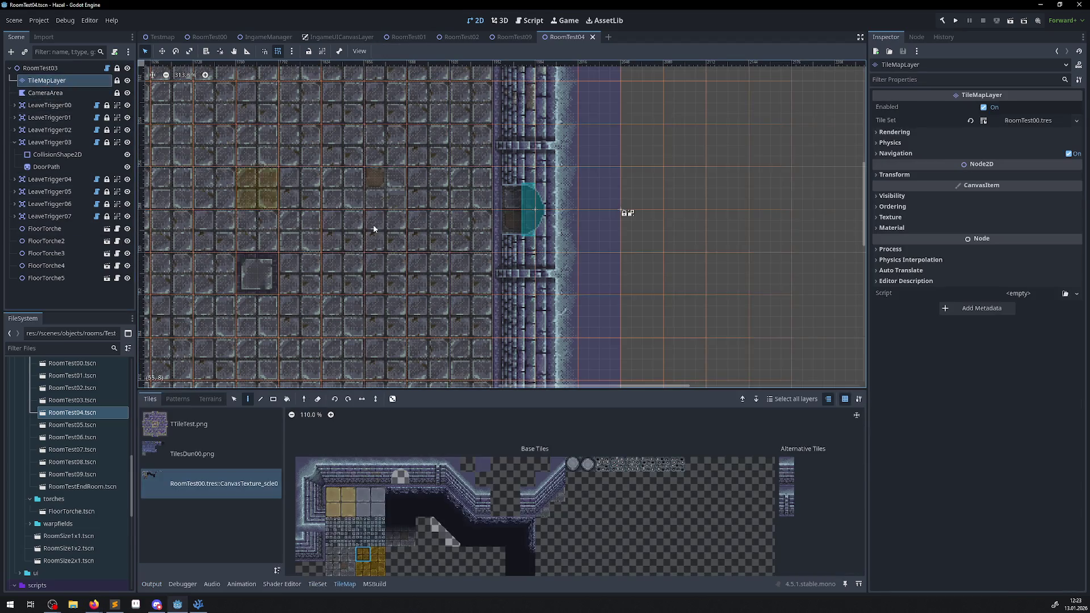
{"action": "scroll", "coordinate": [557, 474], "scroll_direction": "right", "scroll_amount": 5}
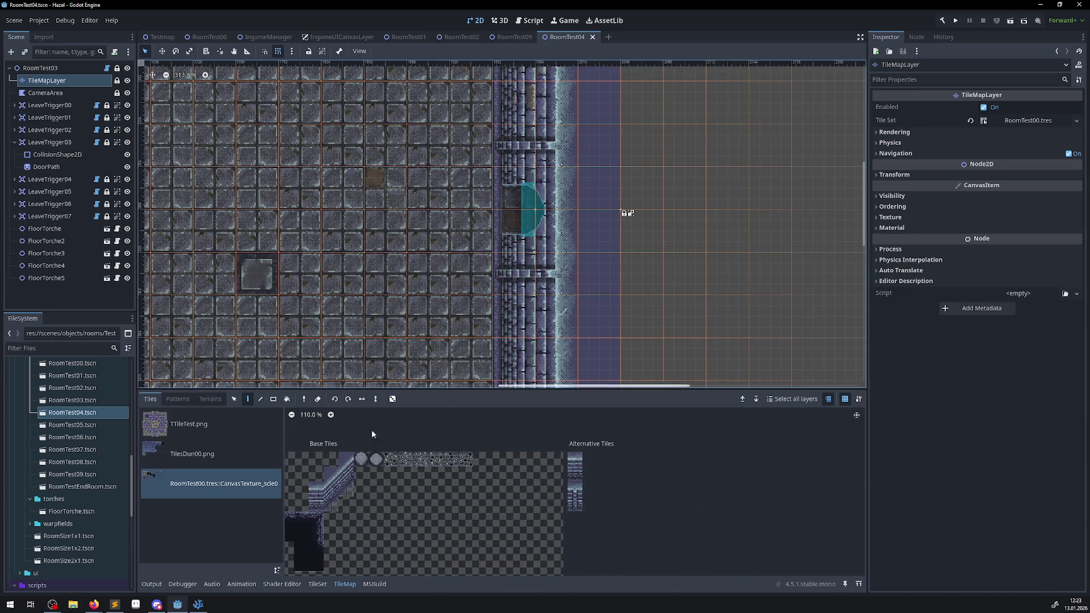
{"action": "scroll", "coordinate": [584, 474], "scroll_direction": "up", "scroll_amount": 4}
{"action": "scroll", "coordinate": [584, 475], "scroll_direction": "up", "scroll_amount": 1}
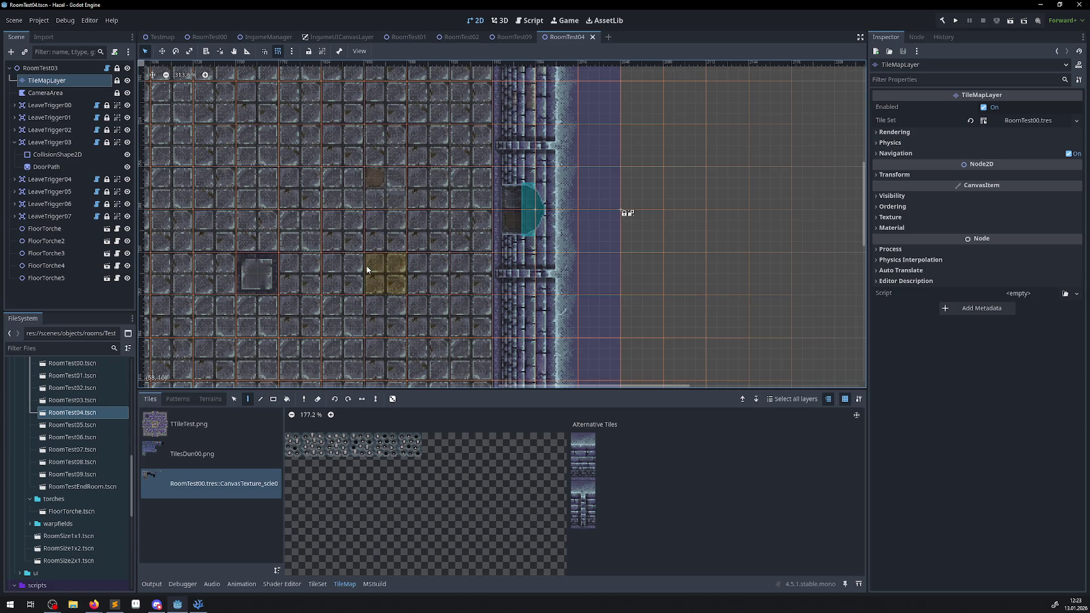
{"action": "left_click", "coordinate": [198, 604]}
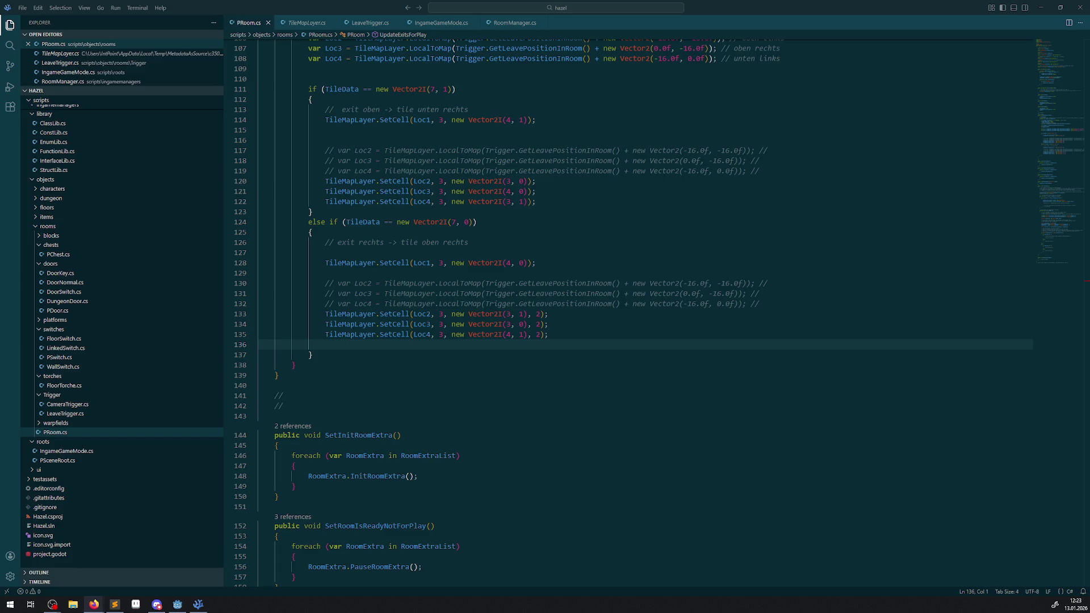
Type 'TileMapLayer.TileSet.' on line 136 and browse the TileSet member suggestions
{"action": "type", "text": "TileMapLayer.TileSet"}
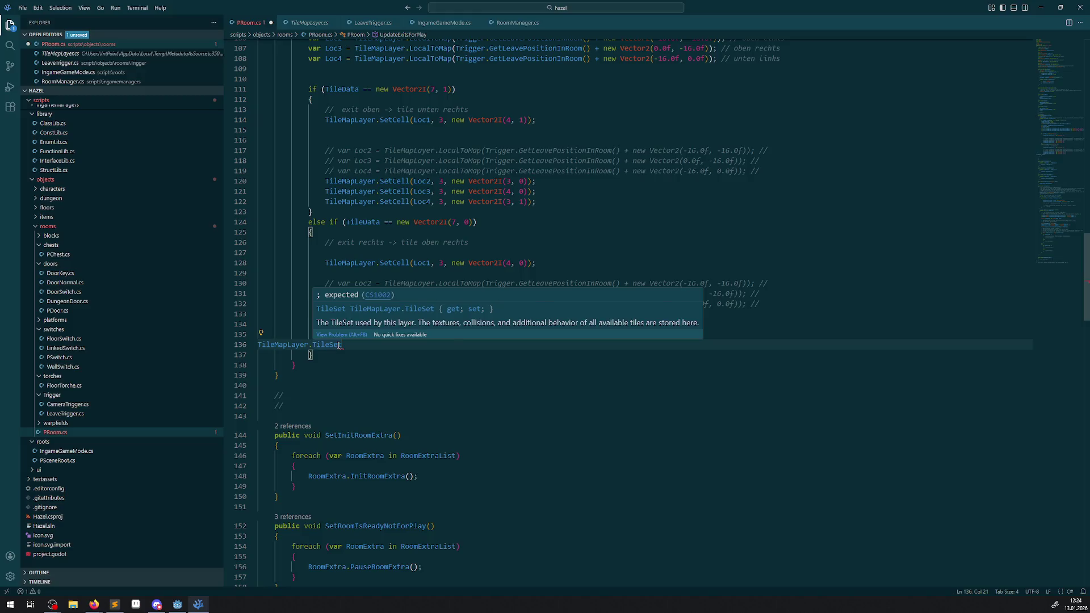
{"action": "type", "text": ".ce"}
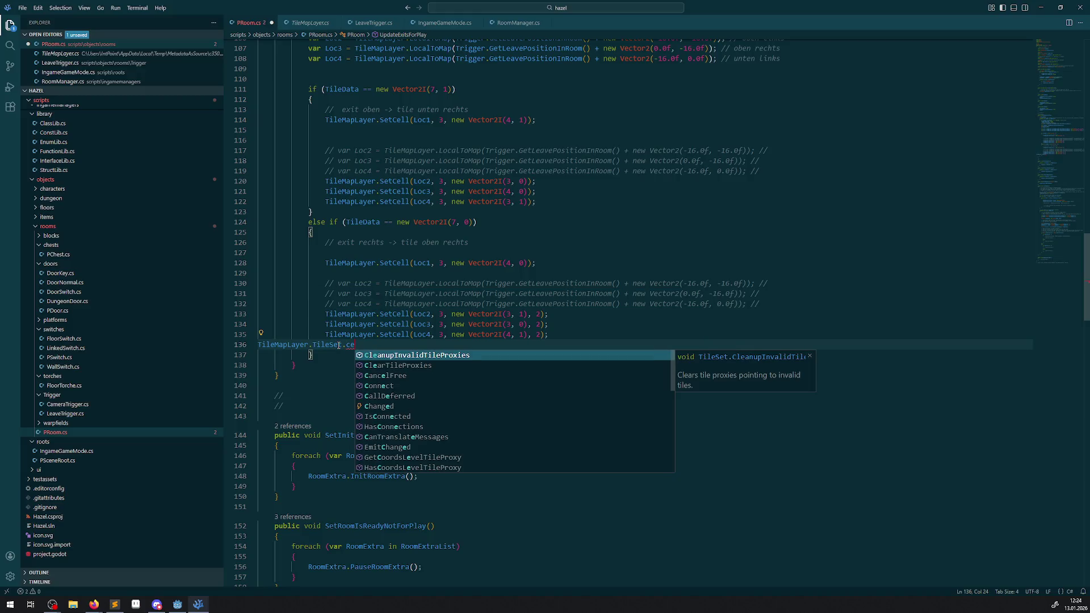
{"action": "type", "text": "ll"}
{"action": "key", "text": "BackSpace"}
{"action": "key", "text": "BackSpace"}
{"action": "key", "text": "BackSpace"}
{"action": "key", "text": "Escape"}
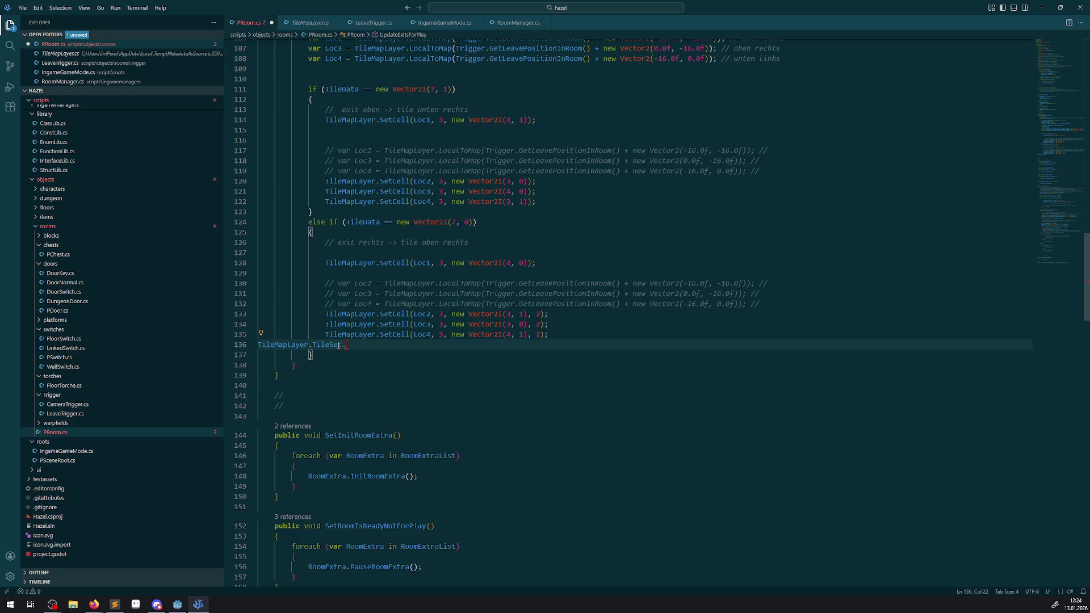
{"action": "key", "text": "ctrl+space"}
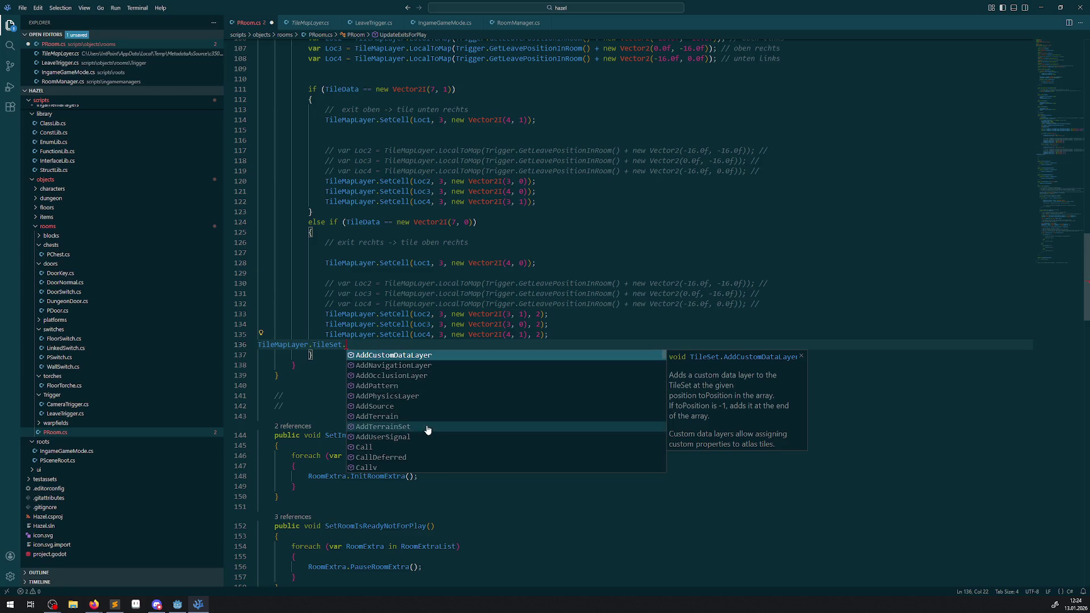
{"action": "scroll", "coordinate": [414, 412], "scroll_direction": "down", "scroll_amount": 2}
{"action": "scroll", "coordinate": [452, 421], "scroll_direction": "down", "scroll_amount": 3}
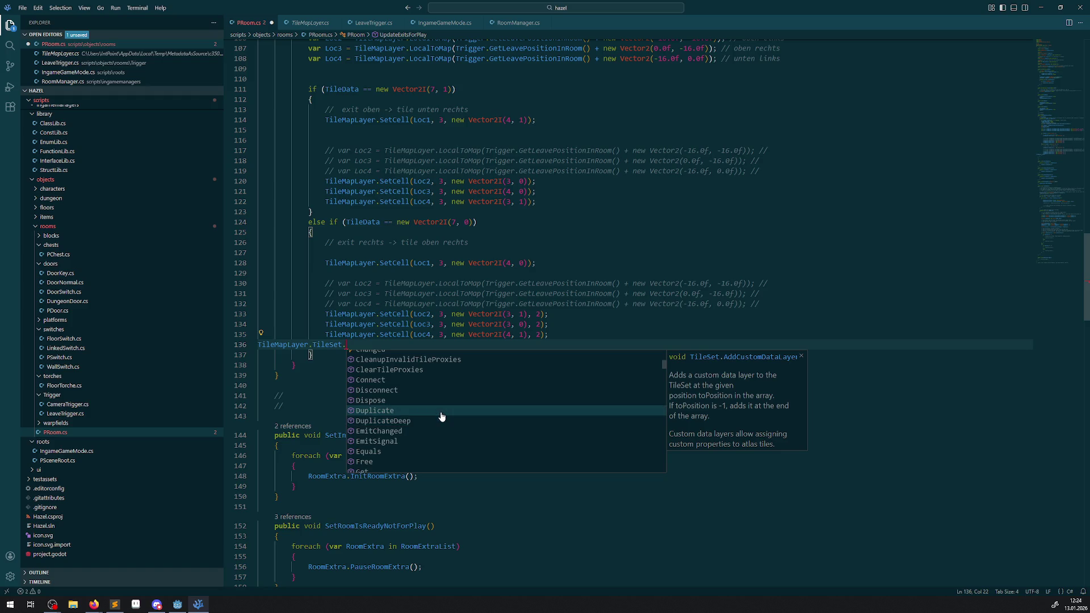
{"action": "scroll", "coordinate": [414, 423], "scroll_direction": "down", "scroll_amount": 2}
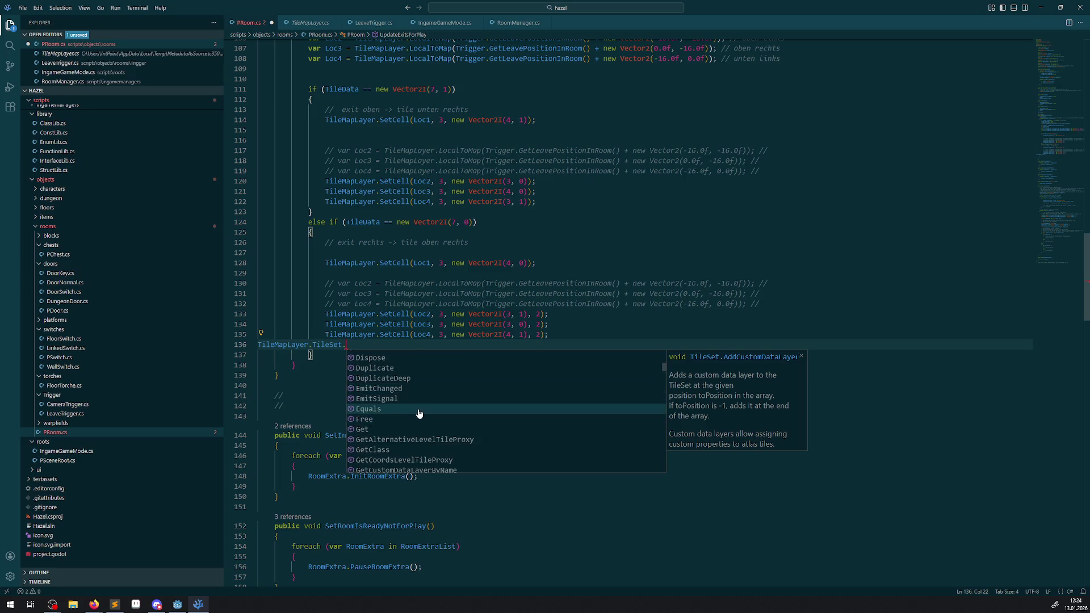
{"action": "scroll", "coordinate": [417, 413], "scroll_direction": "down", "scroll_amount": 2}
{"action": "scroll", "coordinate": [426, 414], "scroll_direction": "down", "scroll_amount": 3}
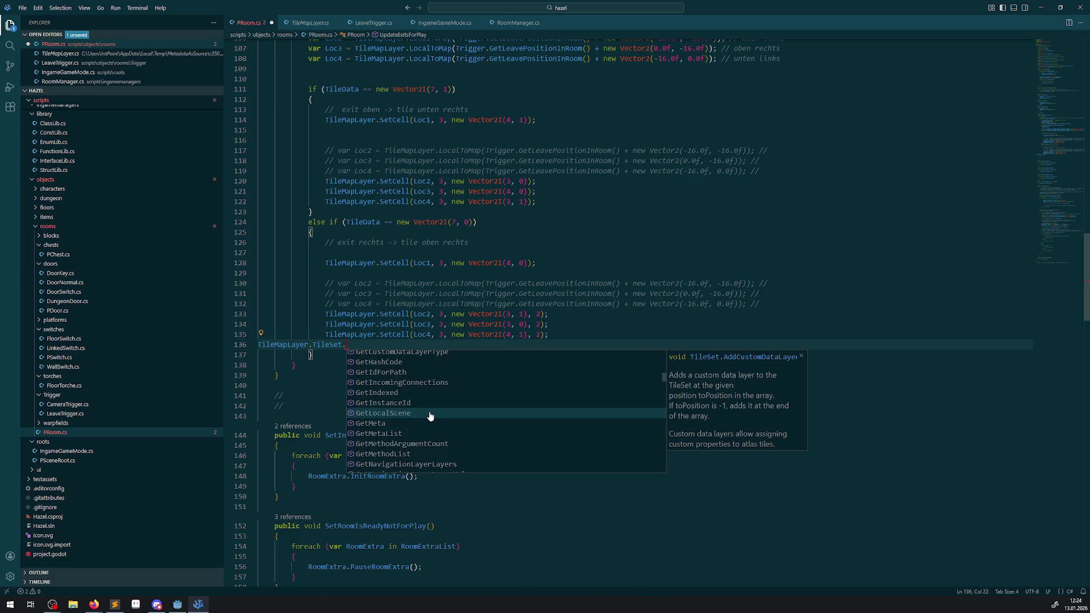
{"action": "key", "text": "Escape"}
Trim the line to 'TileMapLayer.' and scroll its members to IsCellFlippedH, IsCellFlippedV, IsCellTransposed
{"action": "key", "text": "BackSpace"}
{"action": "key", "text": "BackSpace"}
{"action": "key", "text": "BackSpace"}
{"action": "key", "text": "ctrl+space"}
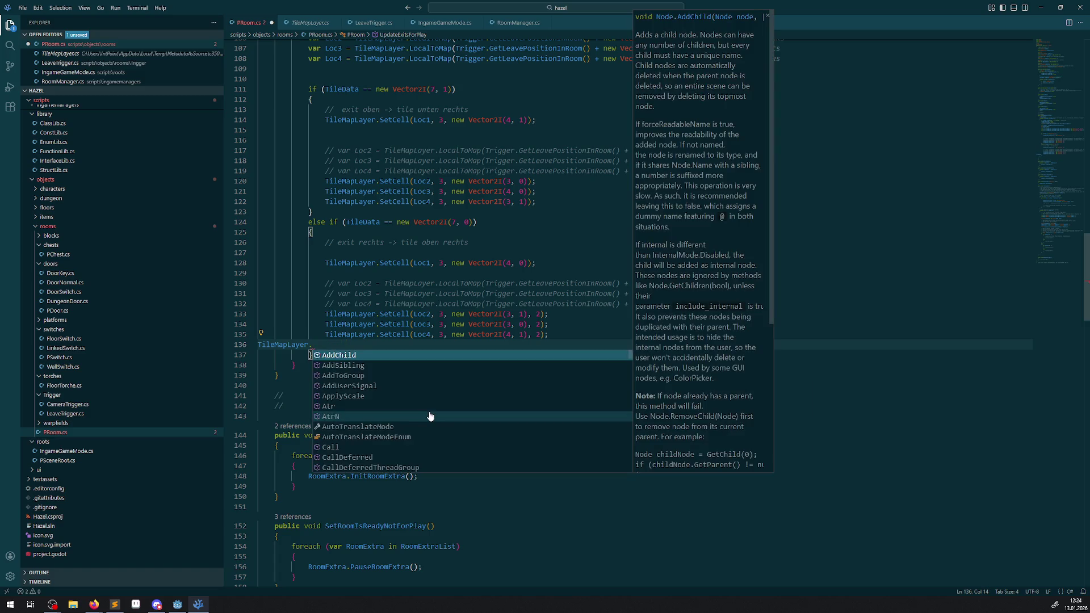
{"action": "scroll", "coordinate": [462, 408], "scroll_direction": "down", "scroll_amount": 2}
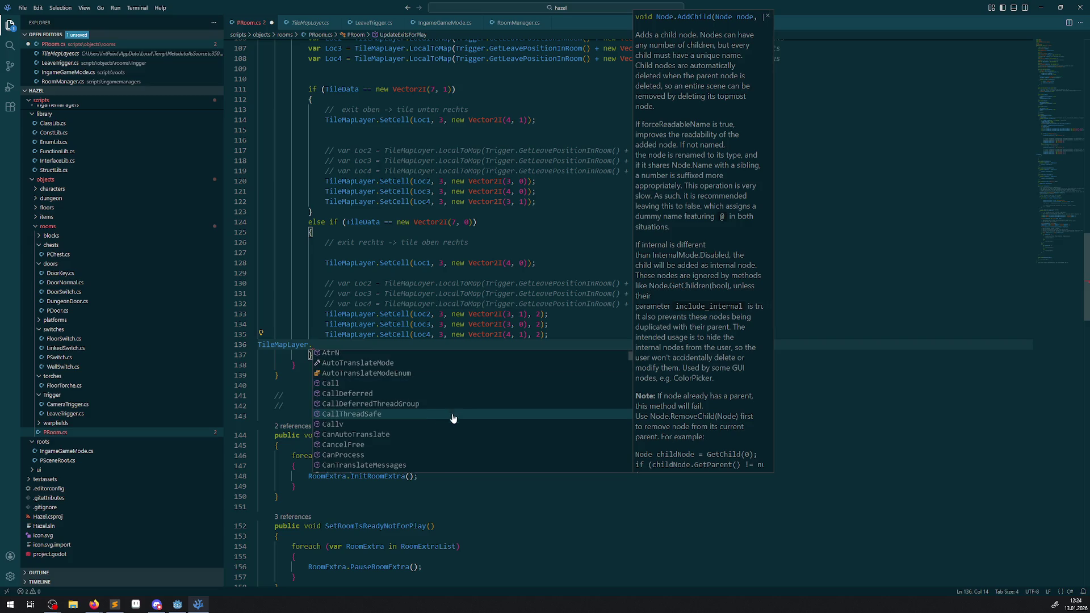
{"action": "scroll", "coordinate": [449, 422], "scroll_direction": "down", "scroll_amount": 2}
{"action": "scroll", "coordinate": [448, 424], "scroll_direction": "down", "scroll_amount": 4}
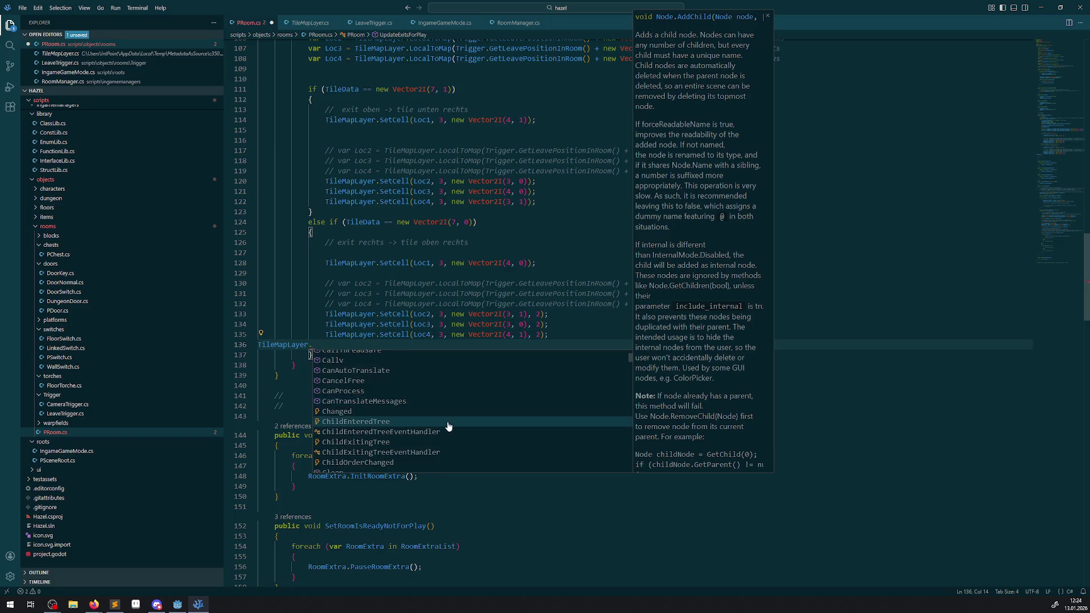
{"action": "scroll", "coordinate": [447, 427], "scroll_direction": "down", "scroll_amount": 4}
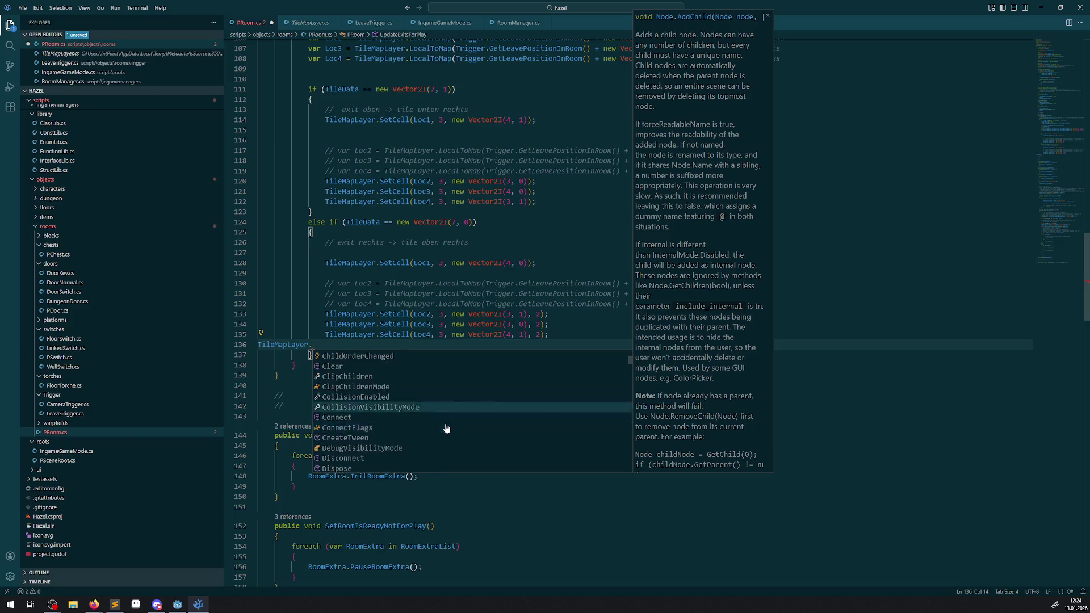
{"action": "scroll", "coordinate": [446, 428], "scroll_direction": "down", "scroll_amount": 2}
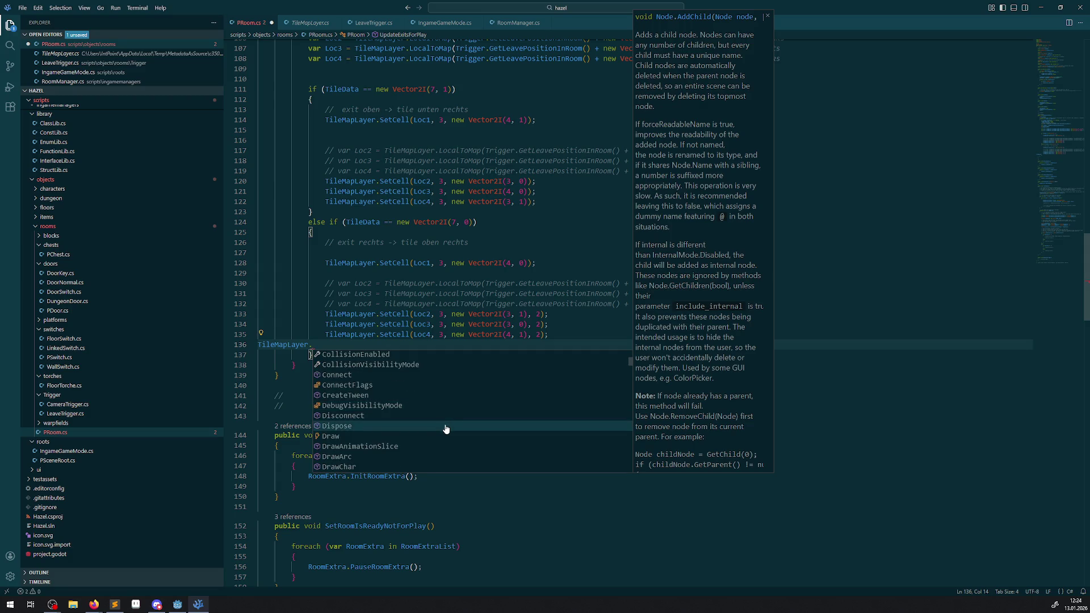
{"action": "scroll", "coordinate": [445, 429], "scroll_direction": "down", "scroll_amount": 7}
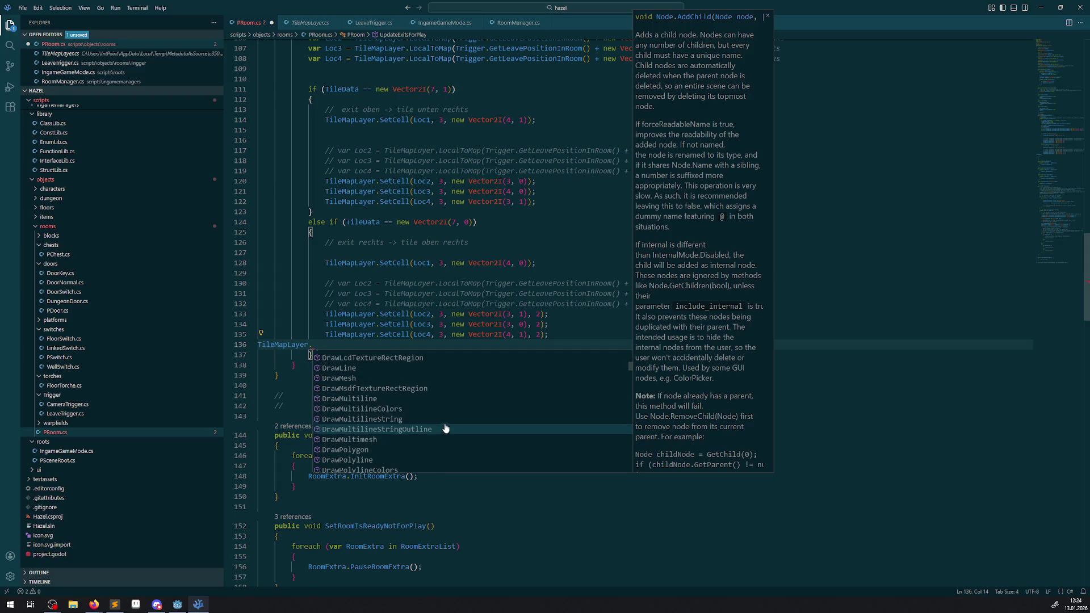
{"action": "scroll", "coordinate": [534, 411], "scroll_direction": "down", "scroll_amount": 7}
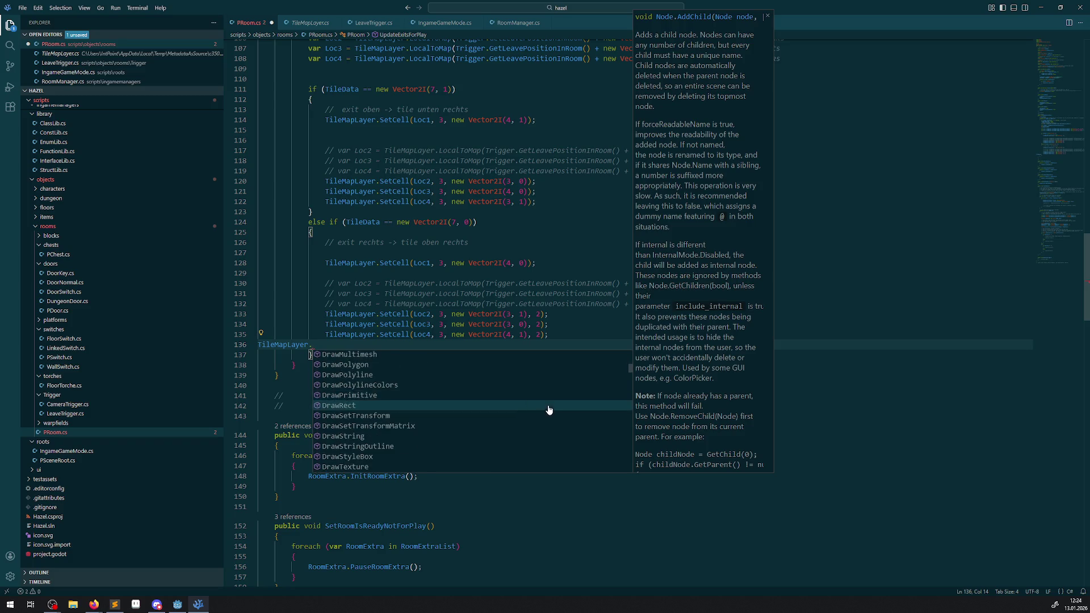
{"action": "scroll", "coordinate": [544, 414], "scroll_direction": "down", "scroll_amount": 2}
{"action": "scroll", "coordinate": [543, 416], "scroll_direction": "down", "scroll_amount": 1}
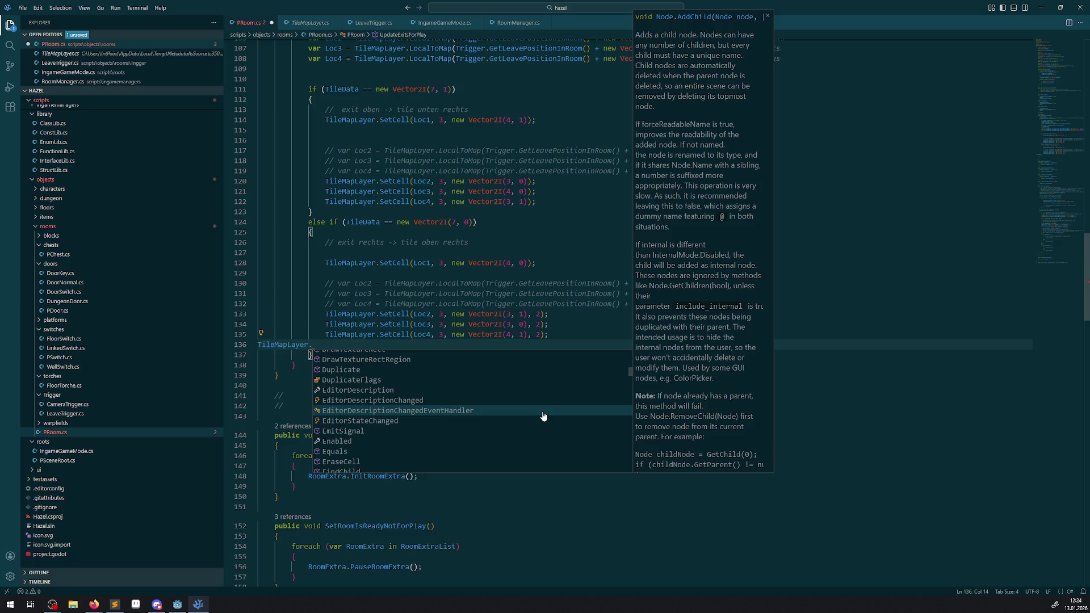
{"action": "scroll", "coordinate": [543, 416], "scroll_direction": "down", "scroll_amount": 1}
{"action": "scroll", "coordinate": [516, 412], "scroll_direction": "down", "scroll_amount": 1}
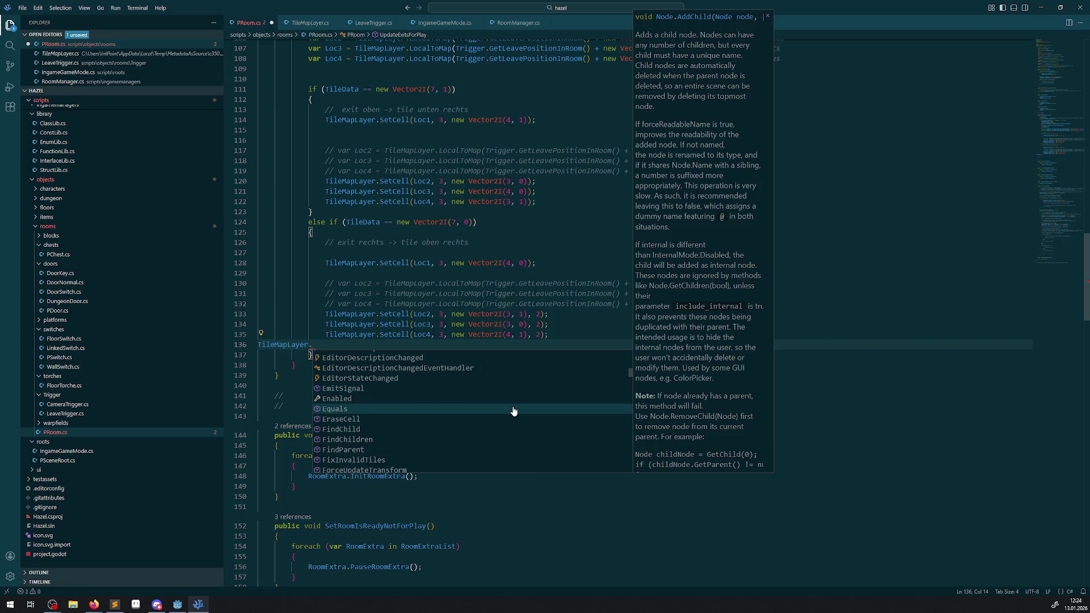
{"action": "scroll", "coordinate": [513, 411], "scroll_direction": "down", "scroll_amount": 1}
{"action": "scroll", "coordinate": [513, 411], "scroll_direction": "down", "scroll_amount": 1}
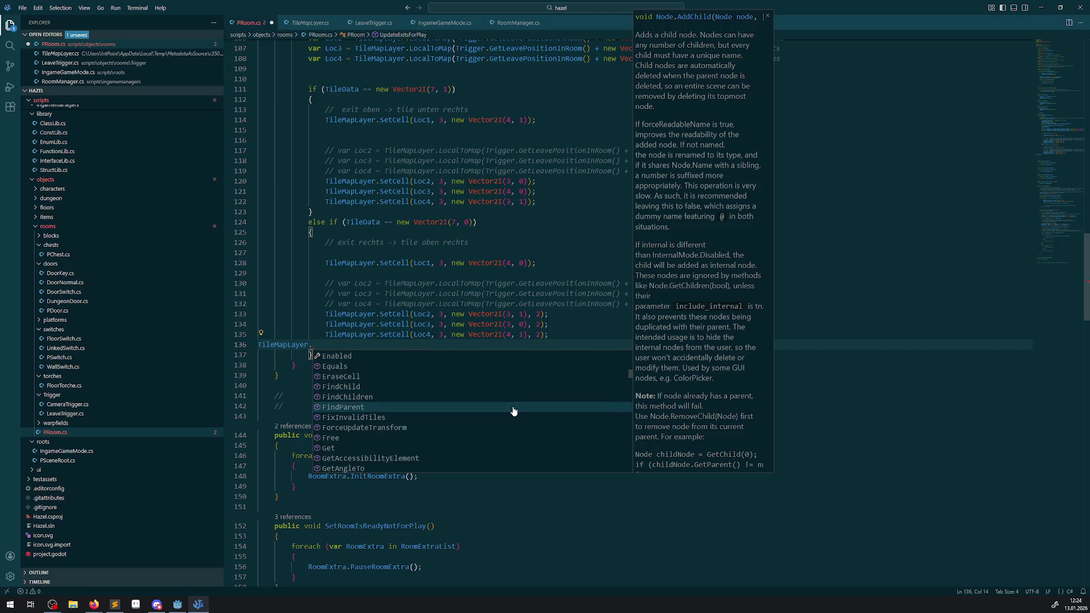
{"action": "scroll", "coordinate": [513, 410], "scroll_direction": "down", "scroll_amount": 1}
{"action": "scroll", "coordinate": [512, 413], "scroll_direction": "down", "scroll_amount": 1}
{"action": "scroll", "coordinate": [511, 413], "scroll_direction": "down", "scroll_amount": 3}
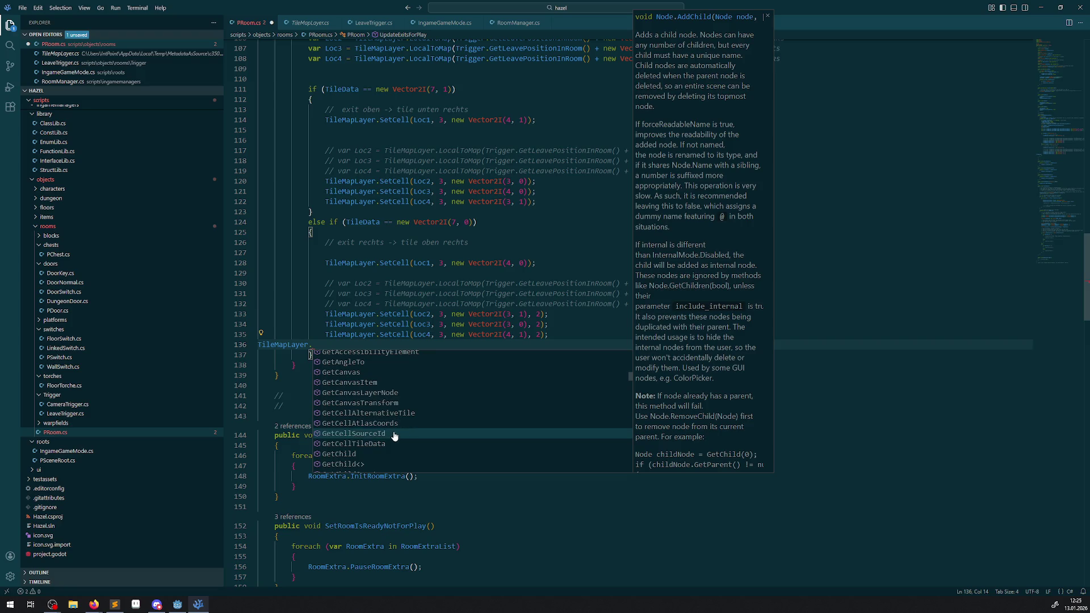
{"action": "scroll", "coordinate": [438, 438], "scroll_direction": "down", "scroll_amount": 2}
{"action": "scroll", "coordinate": [439, 438], "scroll_direction": "down", "scroll_amount": 1}
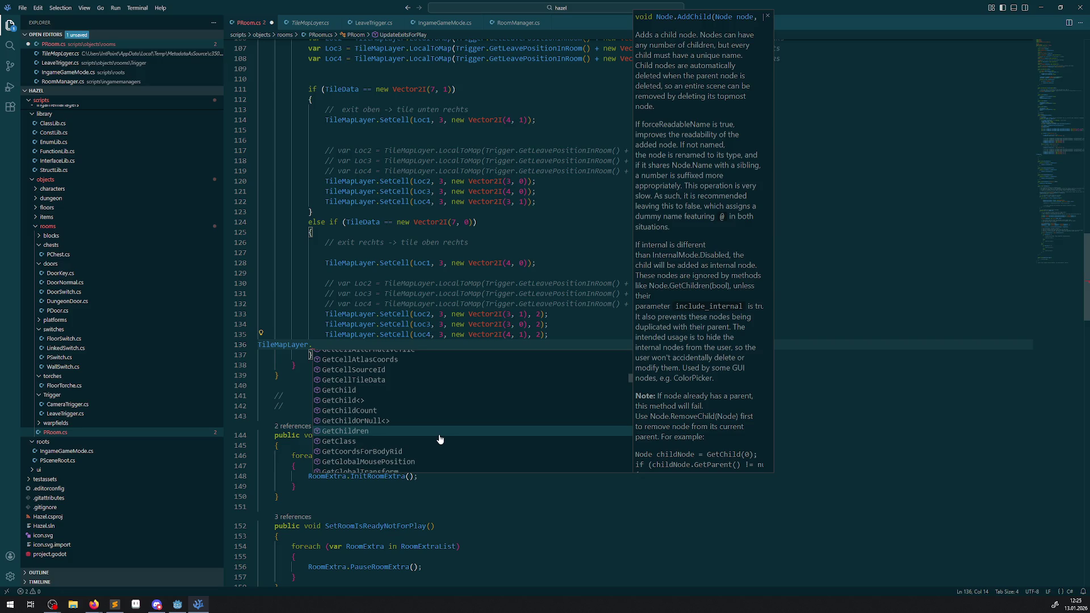
{"action": "scroll", "coordinate": [440, 439], "scroll_direction": "down", "scroll_amount": 1}
{"action": "scroll", "coordinate": [439, 438], "scroll_direction": "down", "scroll_amount": 1}
{"action": "scroll", "coordinate": [440, 438], "scroll_direction": "down", "scroll_amount": 3}
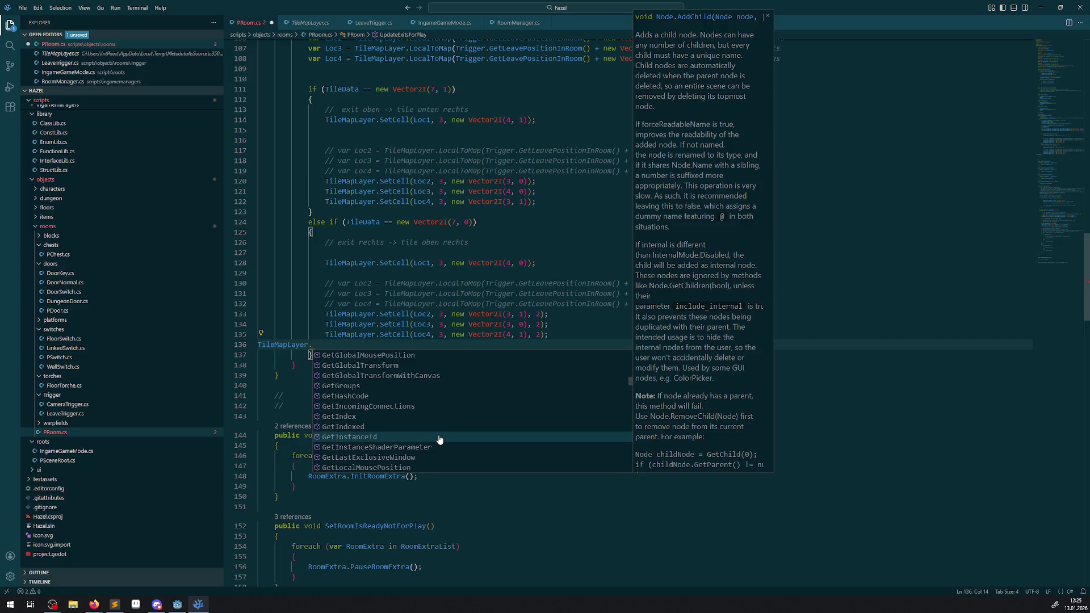
{"action": "scroll", "coordinate": [439, 439], "scroll_direction": "down", "scroll_amount": 4}
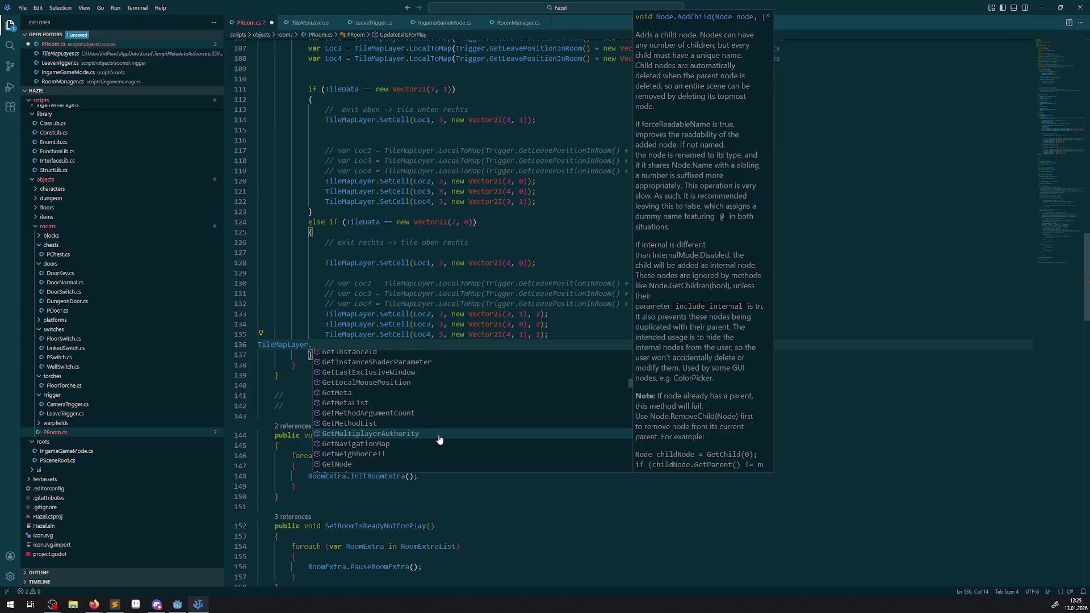
{"action": "scroll", "coordinate": [439, 439], "scroll_direction": "down", "scroll_amount": 2}
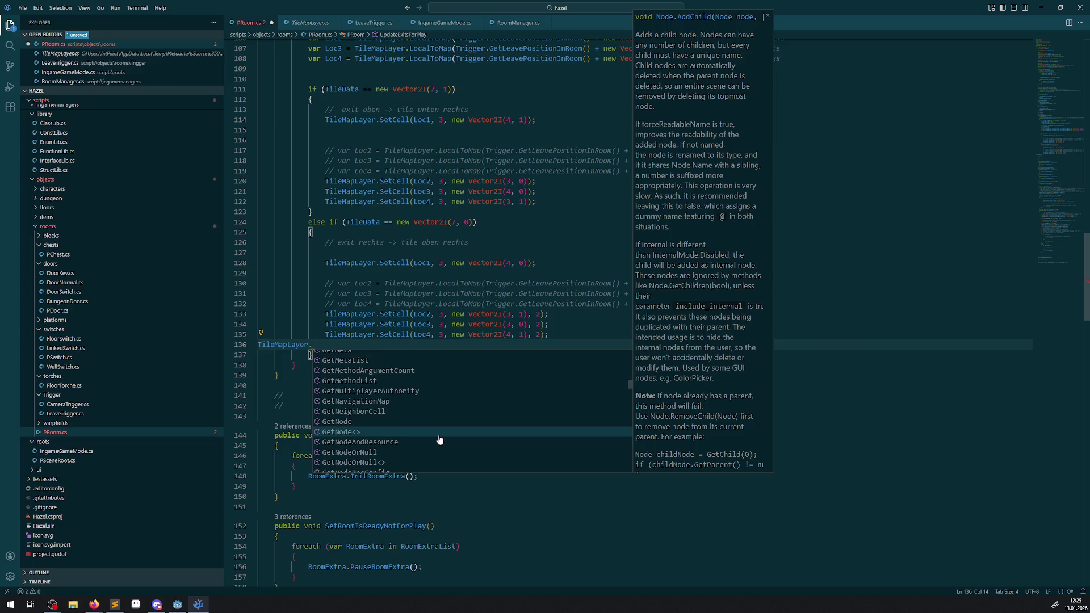
{"action": "scroll", "coordinate": [440, 439], "scroll_direction": "down", "scroll_amount": 3}
{"action": "scroll", "coordinate": [440, 440], "scroll_direction": "down", "scroll_amount": 2}
{"action": "scroll", "coordinate": [439, 441], "scroll_direction": "down", "scroll_amount": 10}
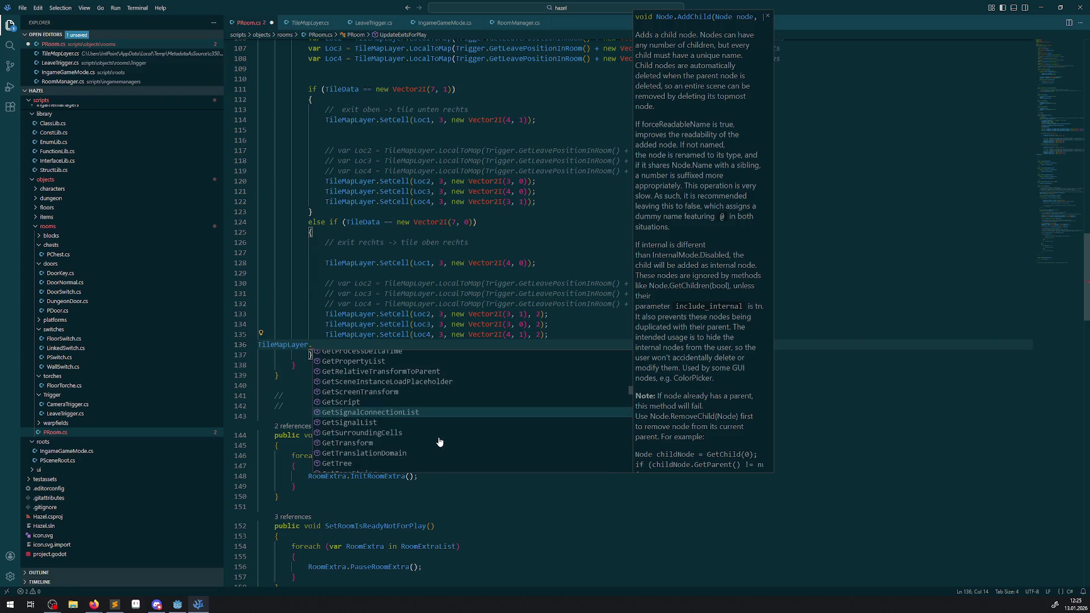
{"action": "scroll", "coordinate": [439, 441], "scroll_direction": "down", "scroll_amount": 2}
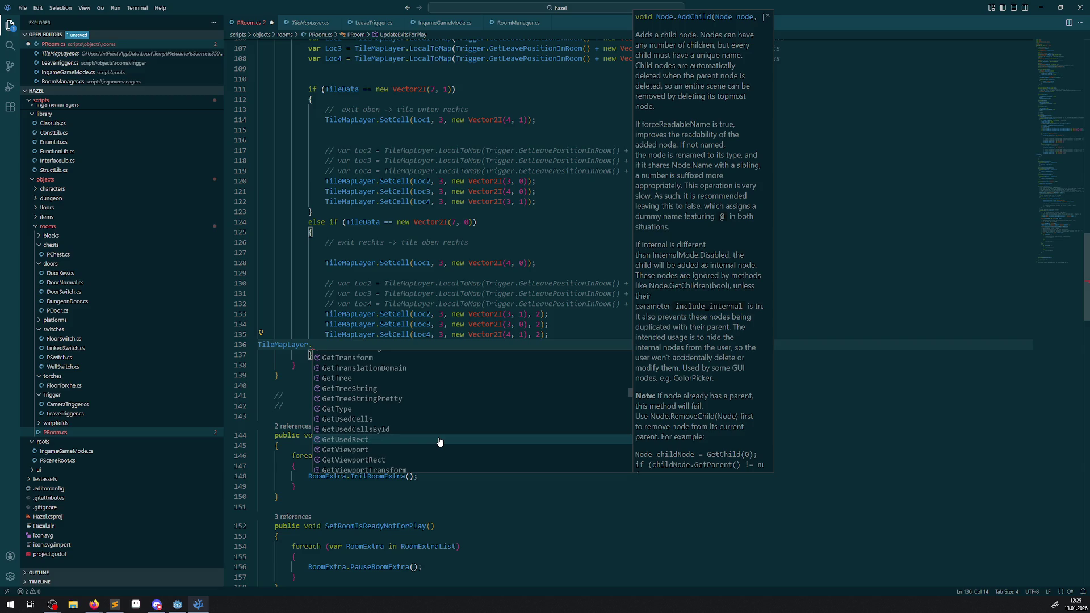
{"action": "scroll", "coordinate": [439, 442], "scroll_direction": "down", "scroll_amount": 1}
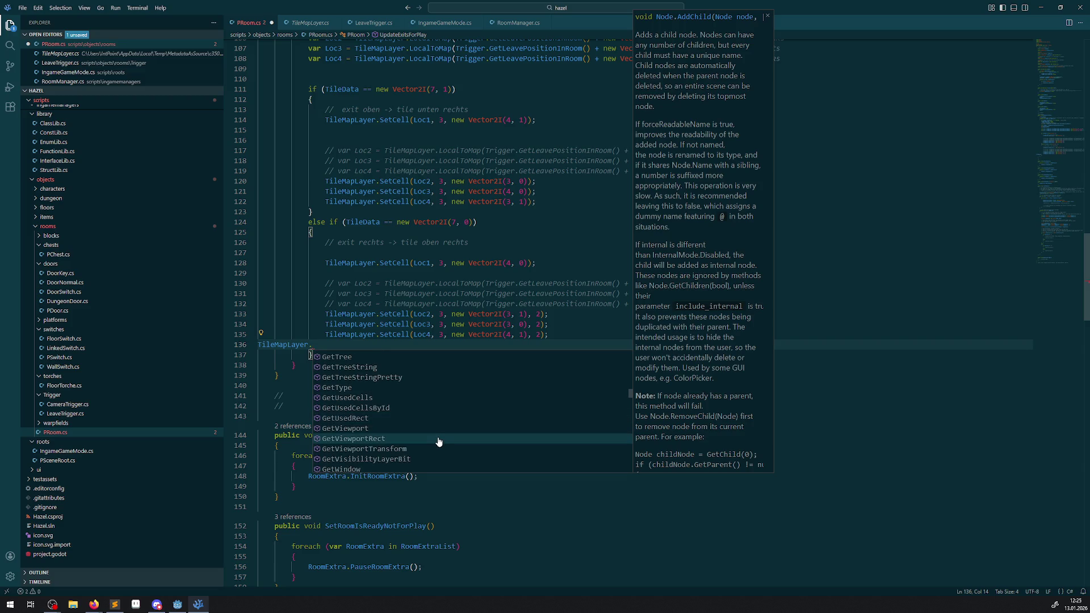
{"action": "scroll", "coordinate": [437, 443], "scroll_direction": "down", "scroll_amount": 2}
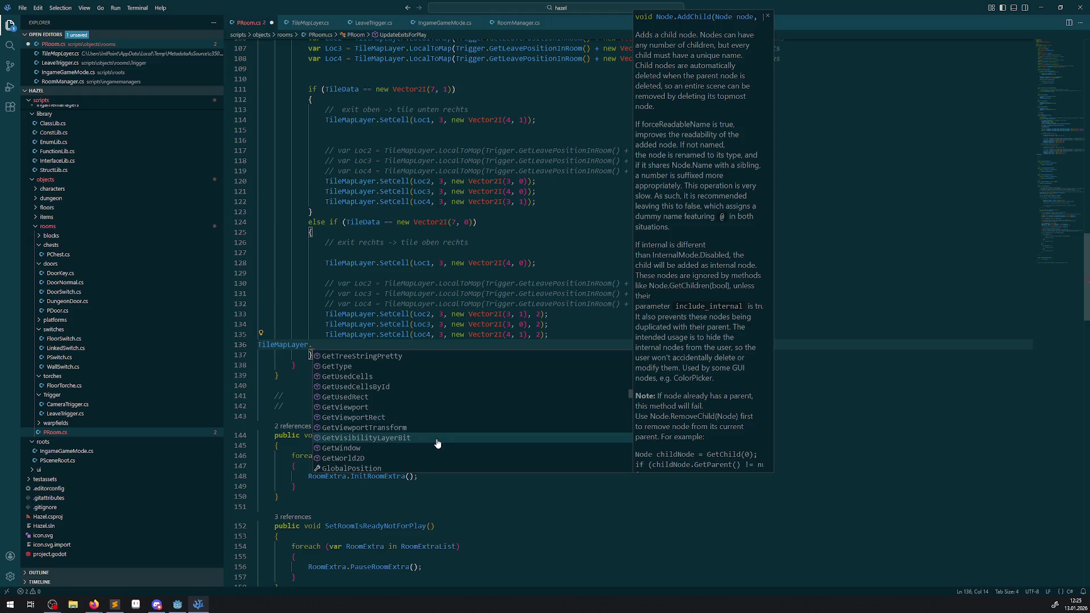
{"action": "scroll", "coordinate": [437, 444], "scroll_direction": "down", "scroll_amount": 2}
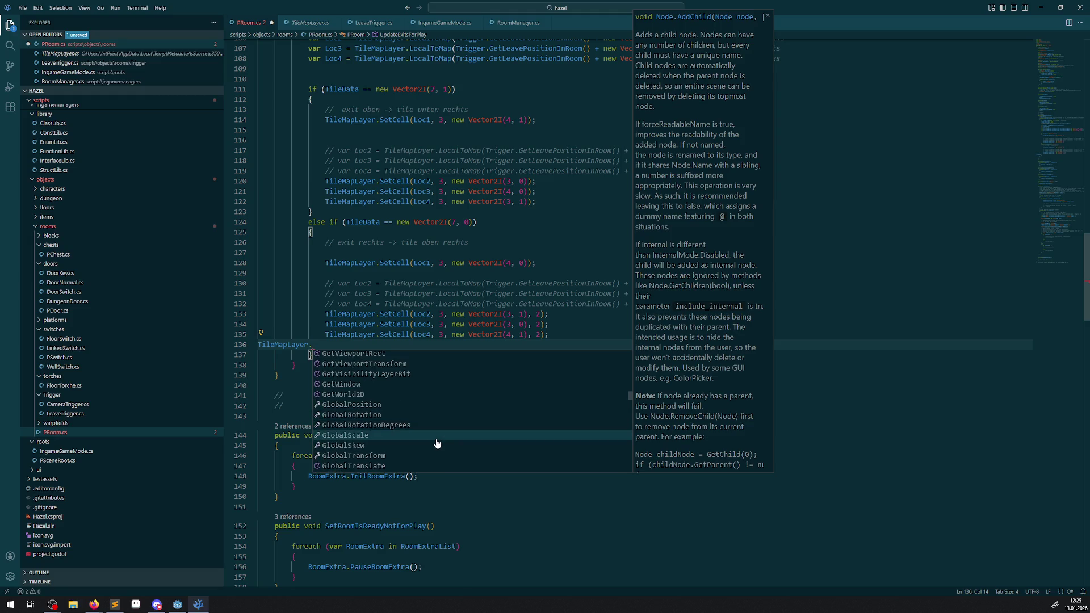
{"action": "scroll", "coordinate": [437, 443], "scroll_direction": "down", "scroll_amount": 7}
{"action": "scroll", "coordinate": [436, 442], "scroll_direction": "down", "scroll_amount": 2}
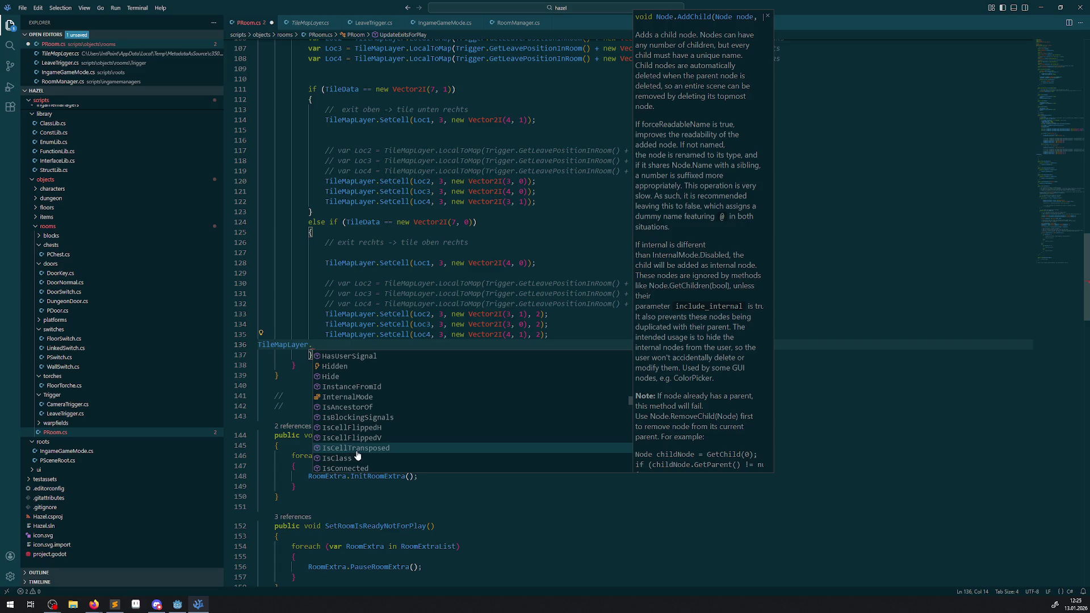
{"action": "scroll", "coordinate": [363, 454], "scroll_direction": "down", "scroll_amount": 7}
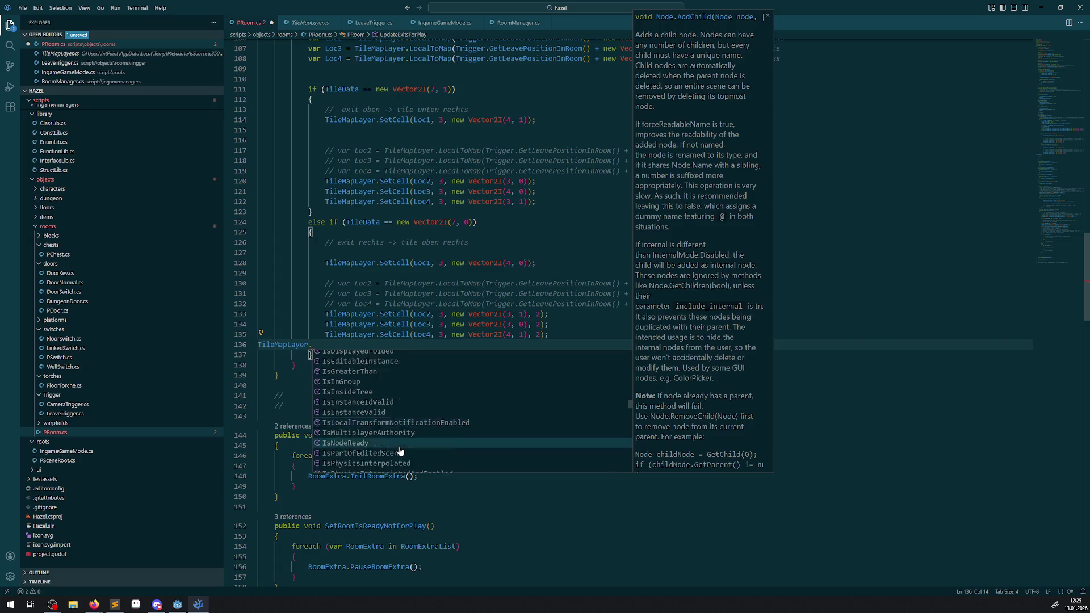
{"action": "scroll", "coordinate": [402, 449], "scroll_direction": "up", "scroll_amount": 5}
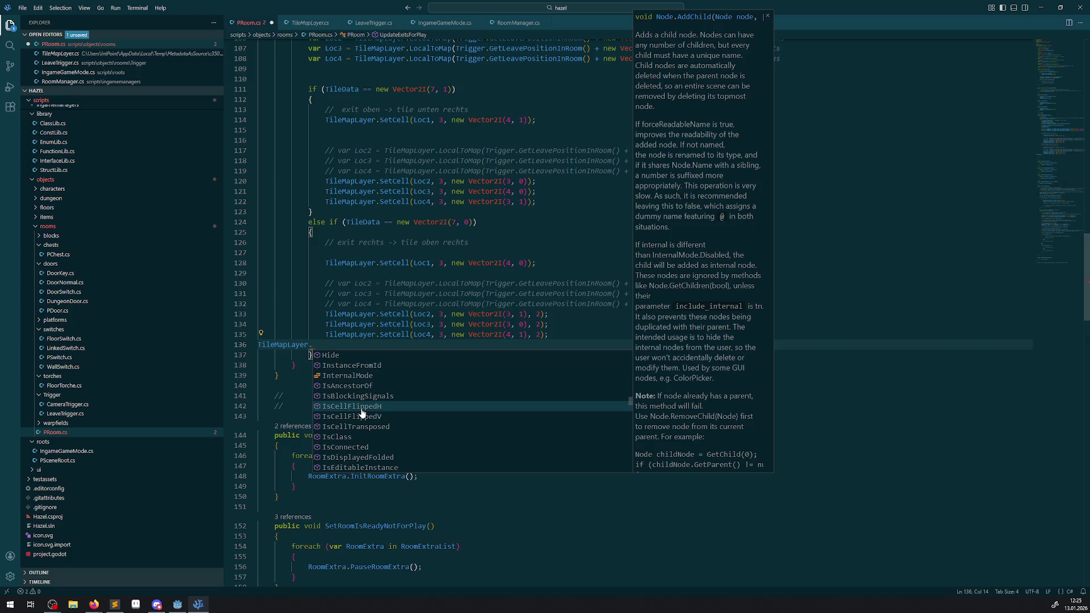
{"action": "left_click", "coordinate": [443, 212]}
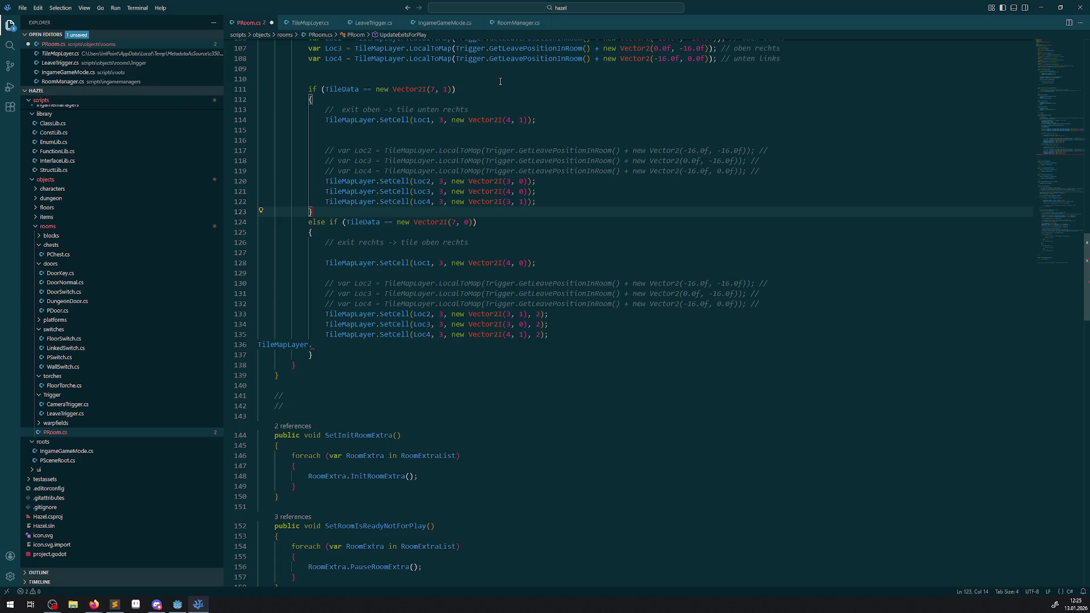
Search the project for 'speed' and inspect the TileSource animation-speed calls in RoomManager.cs
{"action": "scroll", "coordinate": [466, 306], "scroll_direction": "down", "scroll_amount": 15}
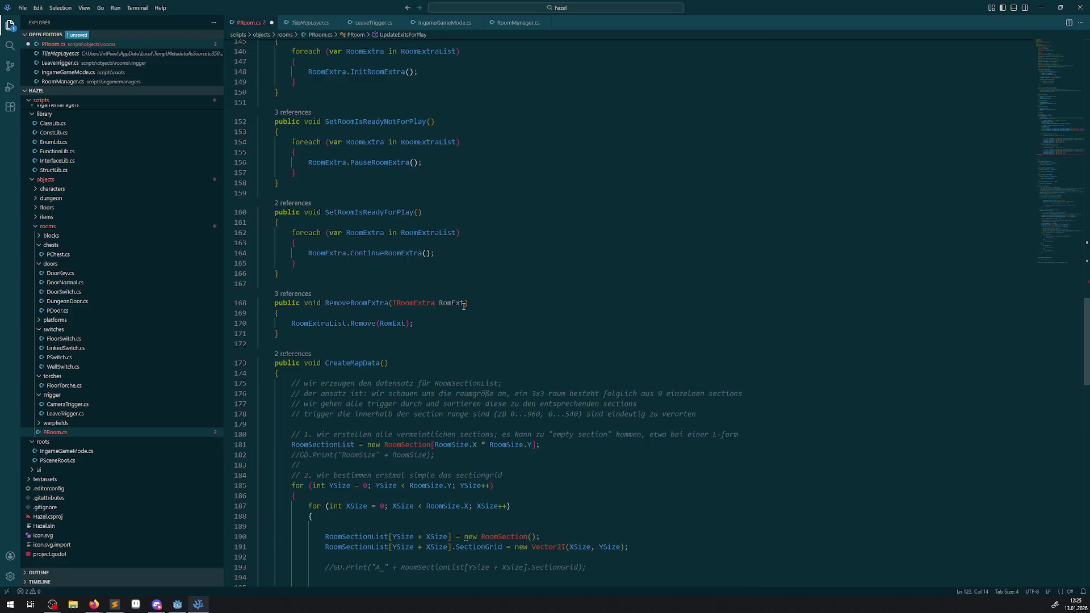
{"action": "left_click", "coordinate": [10, 45]}
{"action": "type", "text": "speed"}
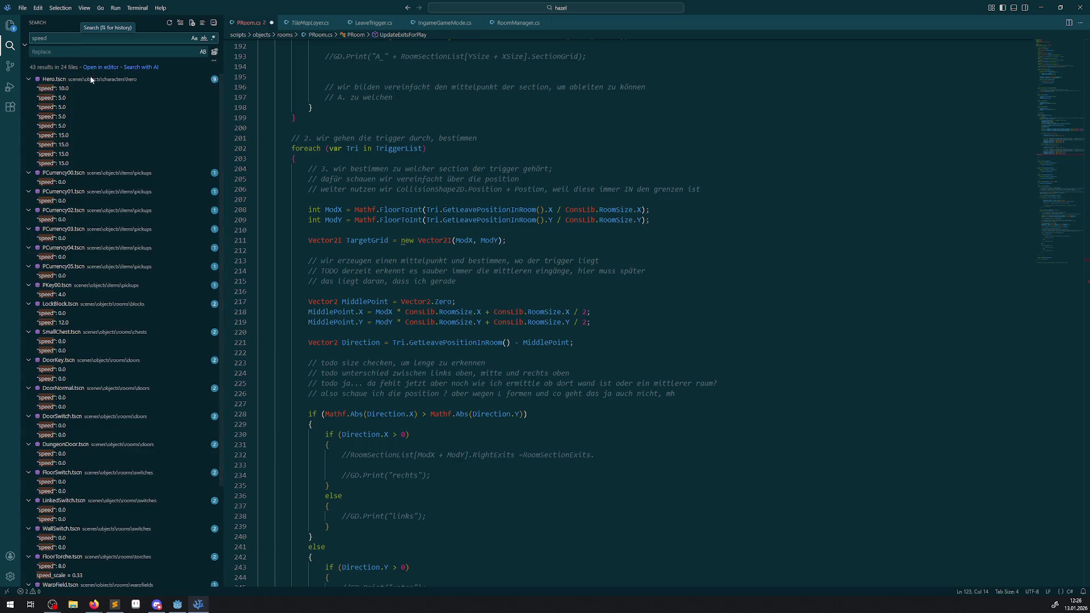
{"action": "scroll", "coordinate": [146, 275], "scroll_direction": "down", "scroll_amount": 3}
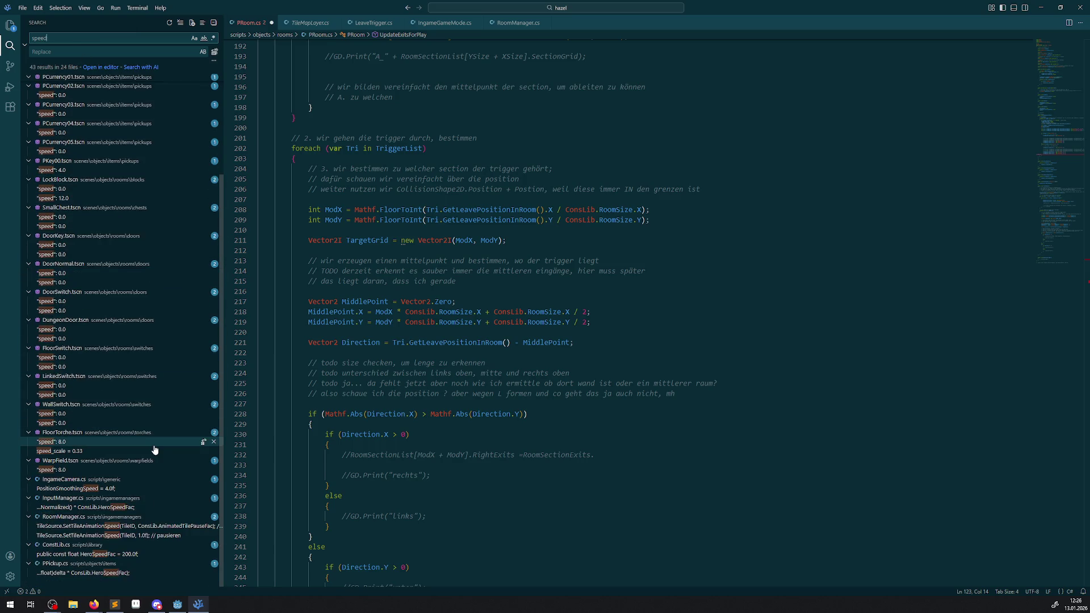
{"action": "left_click", "coordinate": [79, 526]}
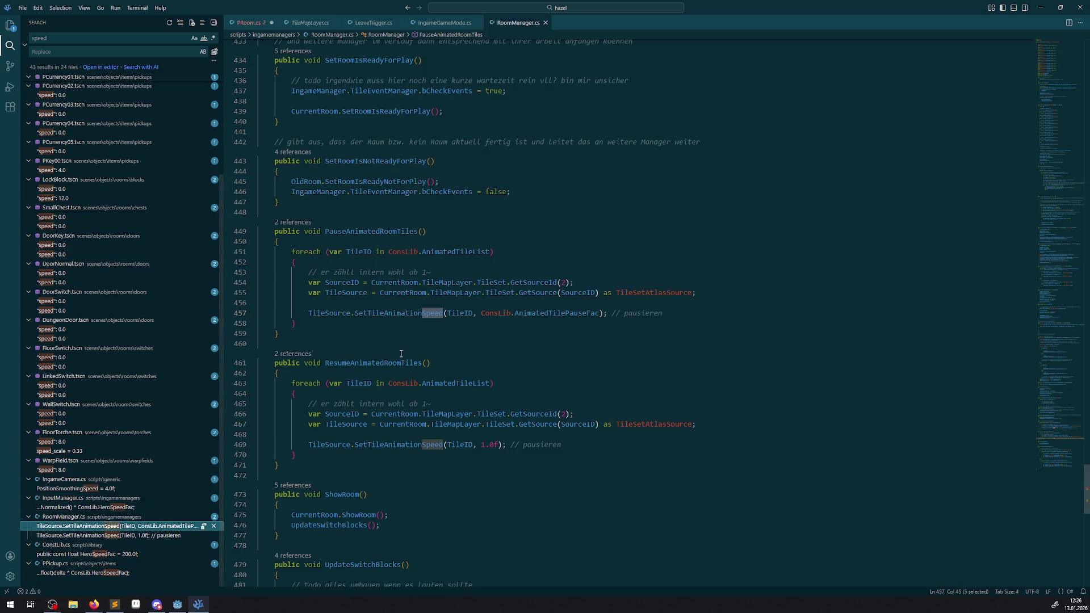
{"action": "mouse_move", "coordinate": [380, 314]}
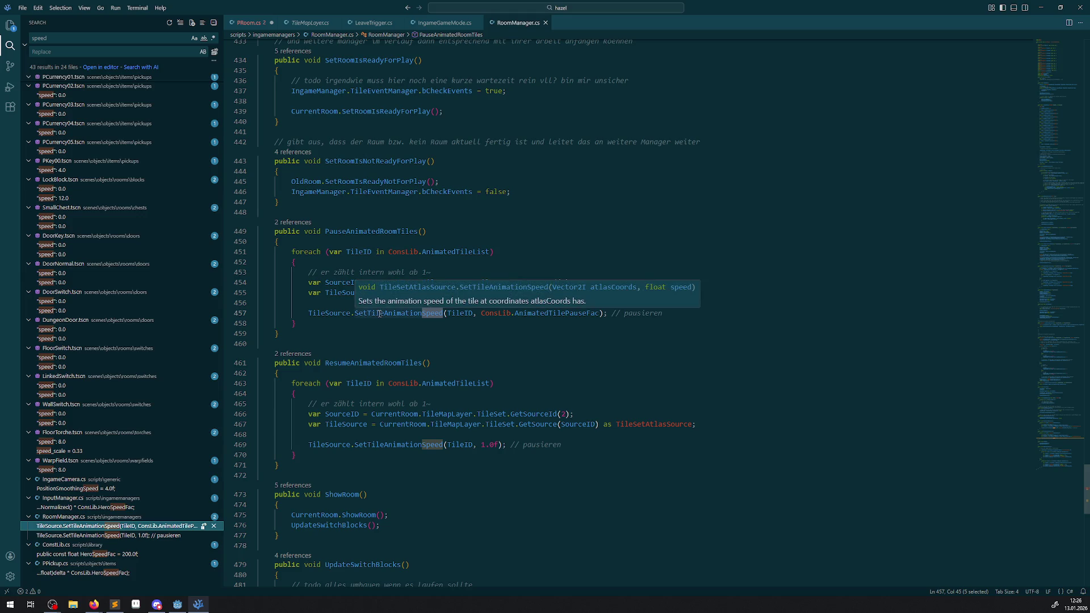
{"action": "mouse_move", "coordinate": [422, 314]}
{"action": "double_click", "coordinate": [320, 315]}
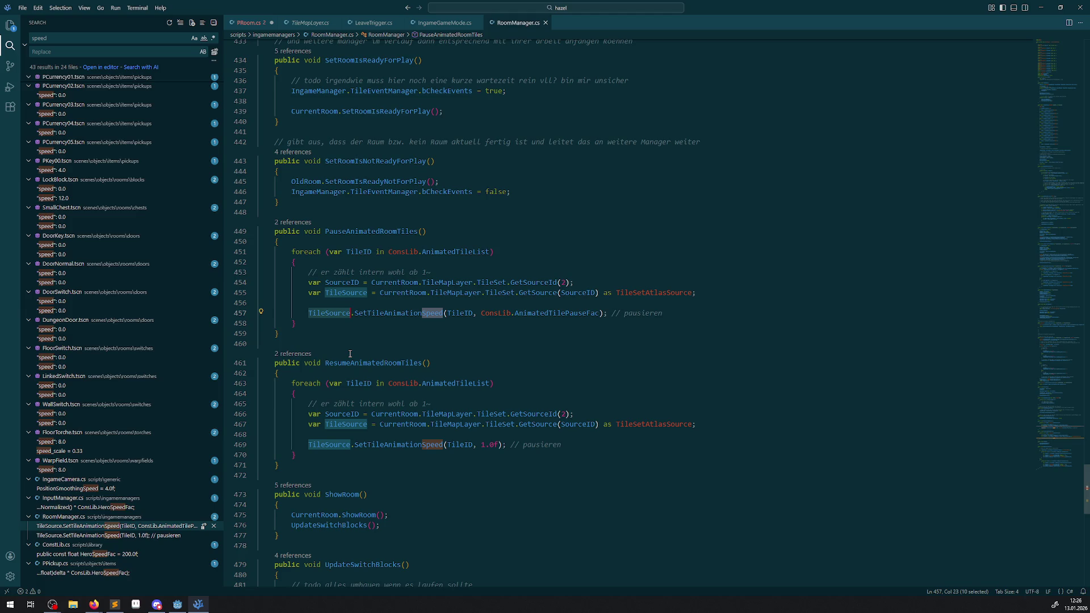
{"action": "mouse_move", "coordinate": [660, 294]}
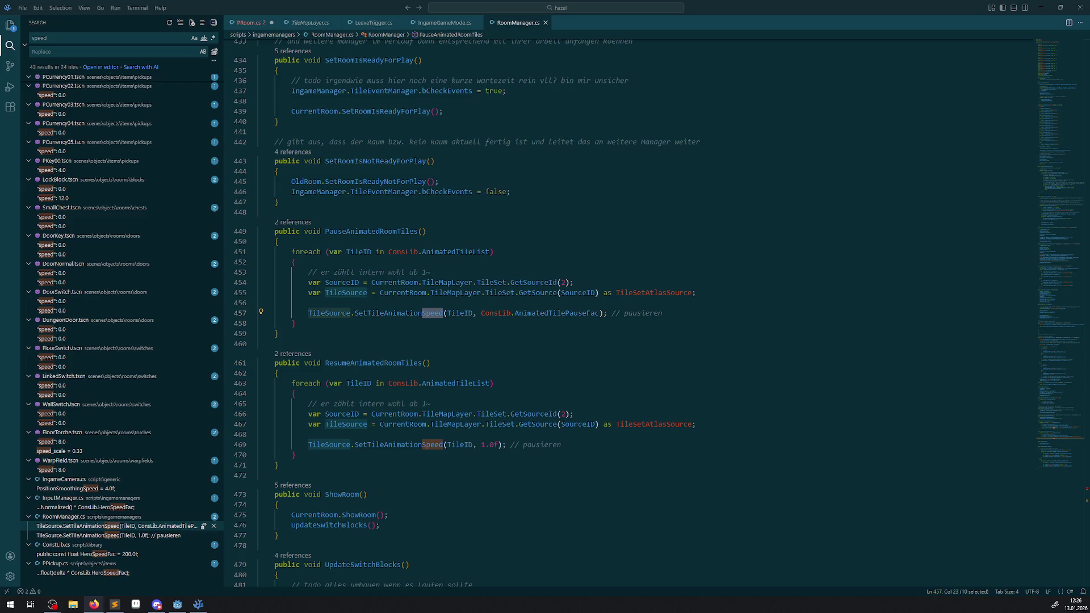
Return to PRoom.cs with the file tree shown, then switch back to the Godot editor
{"action": "left_click", "coordinate": [250, 23]}
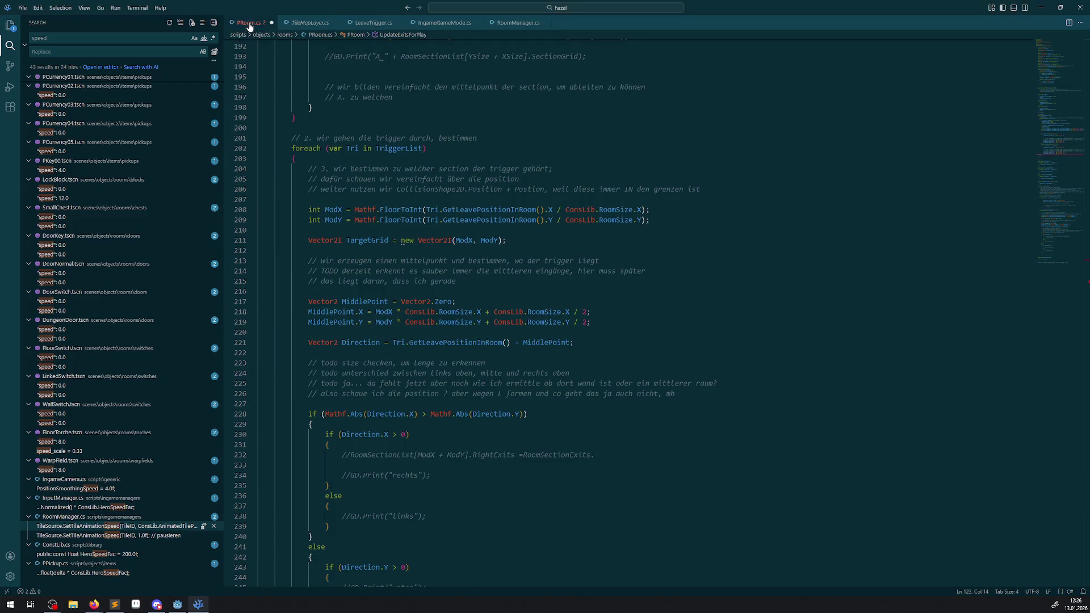
{"action": "scroll", "coordinate": [434, 405], "scroll_direction": "up", "scroll_amount": 20}
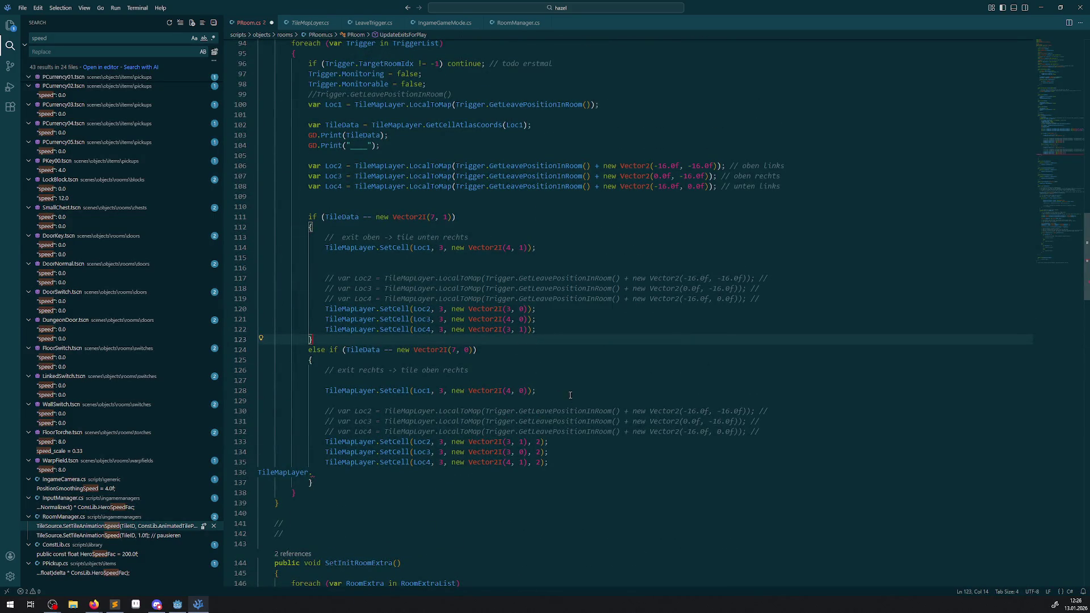
{"action": "left_click", "coordinate": [10, 25]}
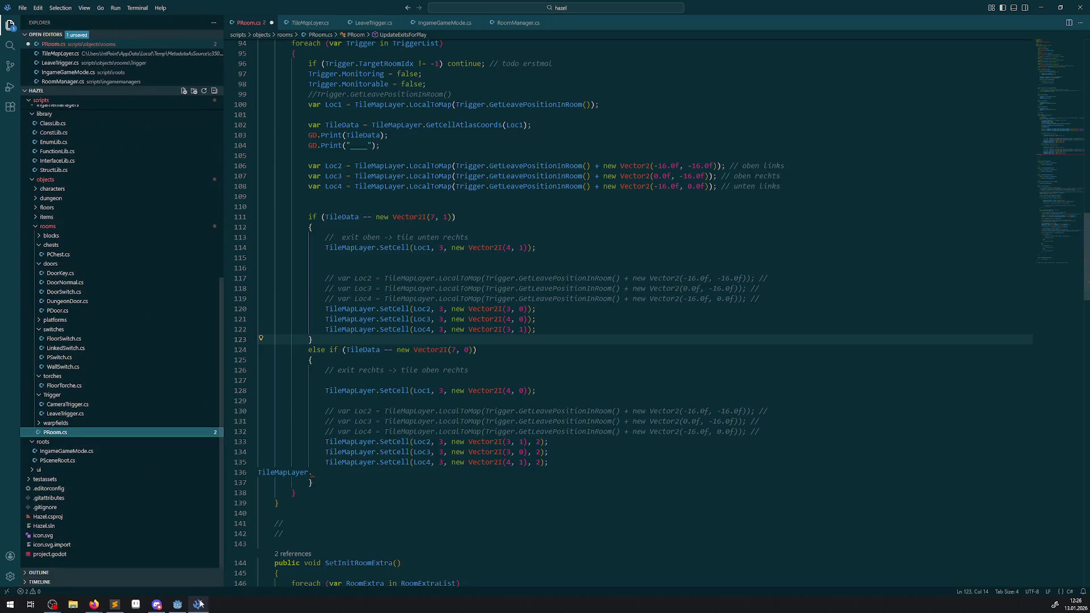
{"action": "left_click", "coordinate": [177, 605]}
{"action": "scroll", "coordinate": [532, 241], "scroll_direction": "down", "scroll_amount": 5}
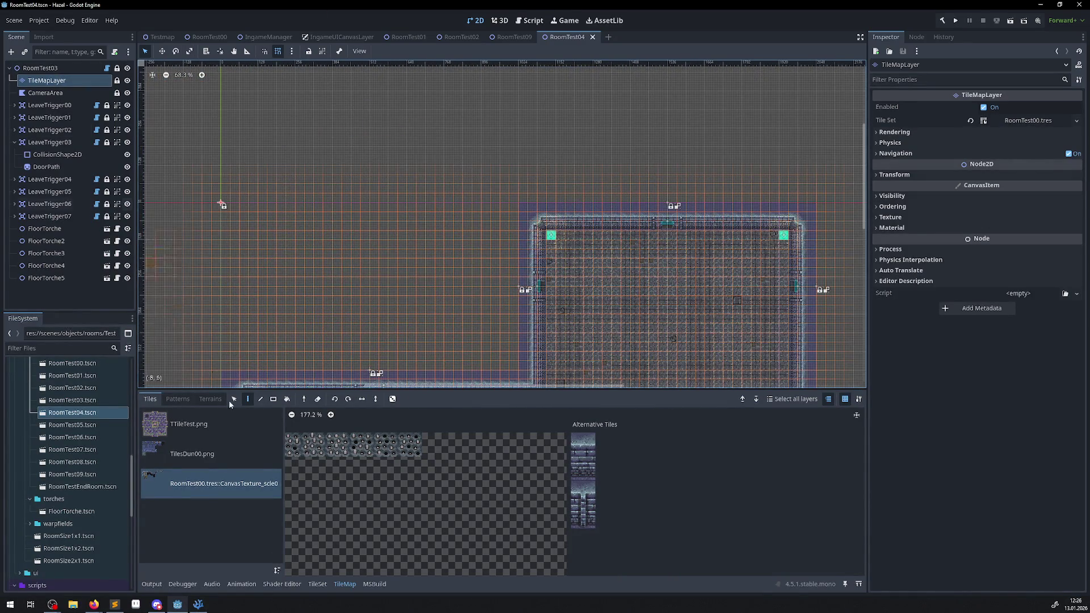
Enlarge the palette, select the 2x2 top wall tiles, and open the wall atlas in the TileSet editor
{"action": "left_click_drag", "start_coordinate": [448, 390], "coordinate": [449, 176]}
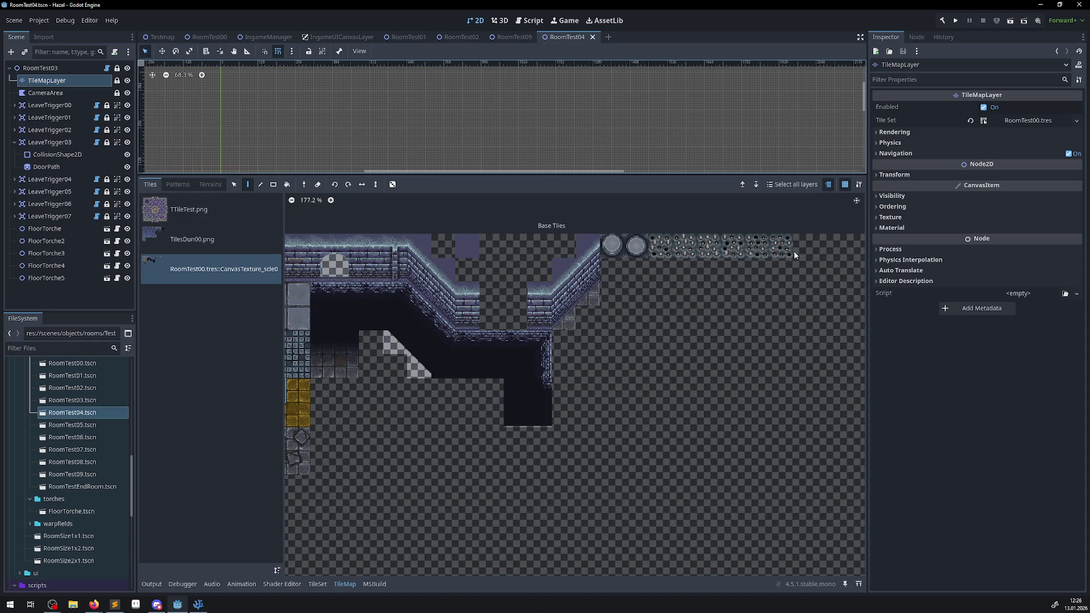
{"action": "scroll", "coordinate": [767, 347], "scroll_direction": "left", "scroll_amount": 10}
{"action": "scroll", "coordinate": [492, 341], "scroll_direction": "right", "scroll_amount": 8}
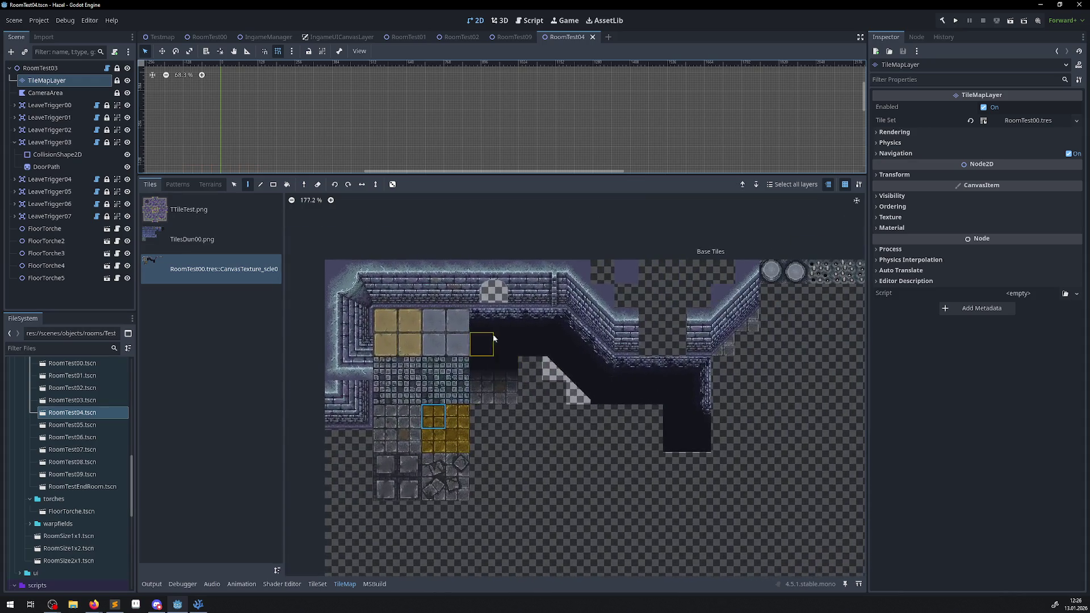
{"action": "scroll", "coordinate": [492, 342], "scroll_direction": "up", "scroll_amount": 4}
{"action": "left_click_drag", "start_coordinate": [435, 314], "coordinate": [471, 290]}
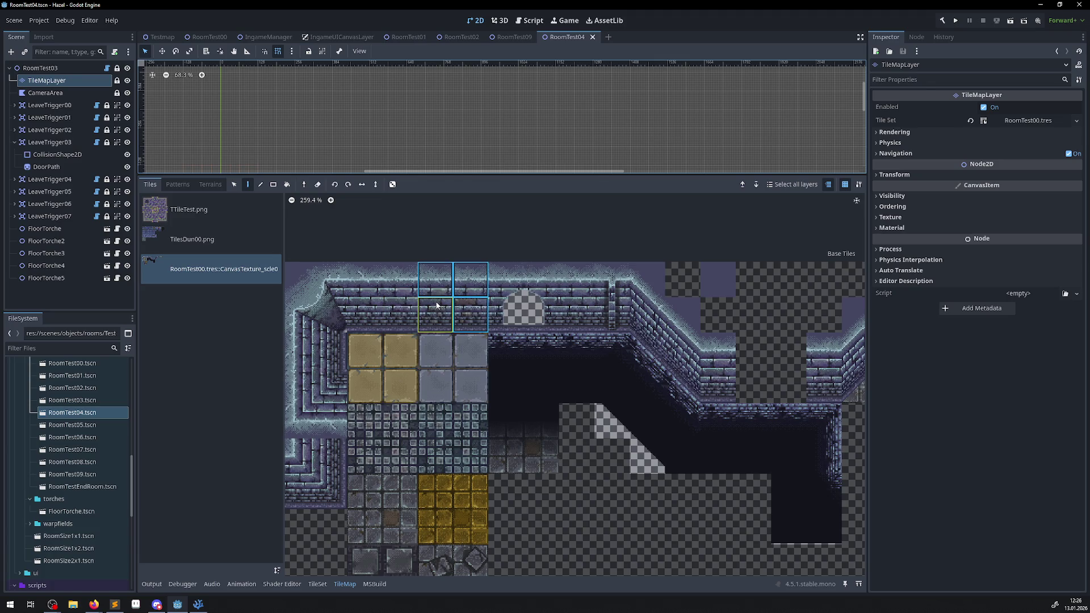
{"action": "left_click", "coordinate": [317, 584]}
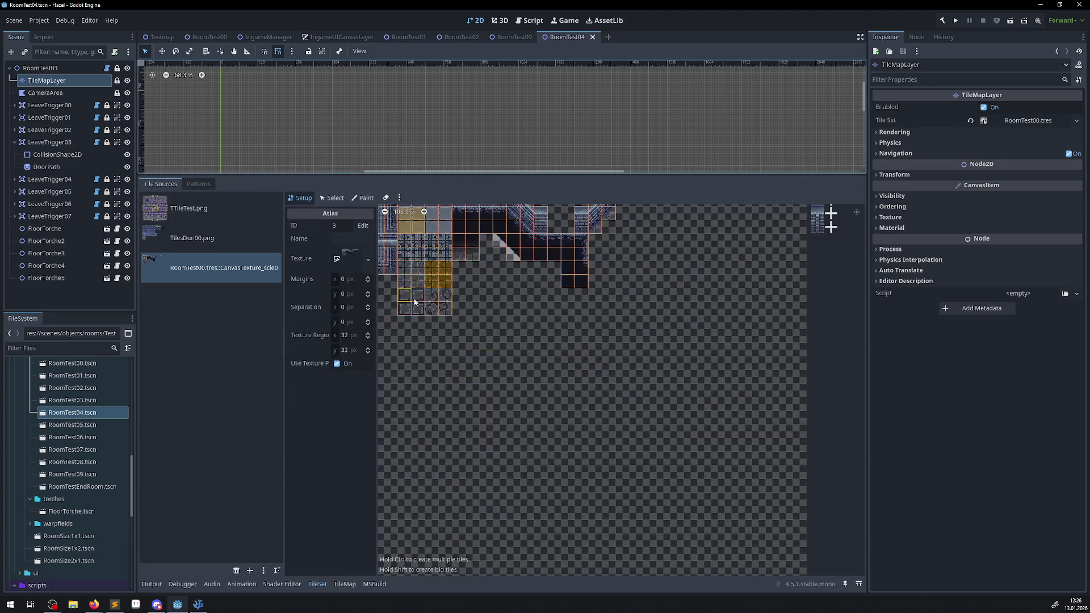
Select the 2x2 block of top wall tiles in the atlas and create alternative tiles for them
{"action": "scroll", "coordinate": [602, 439], "scroll_direction": "up", "scroll_amount": 5}
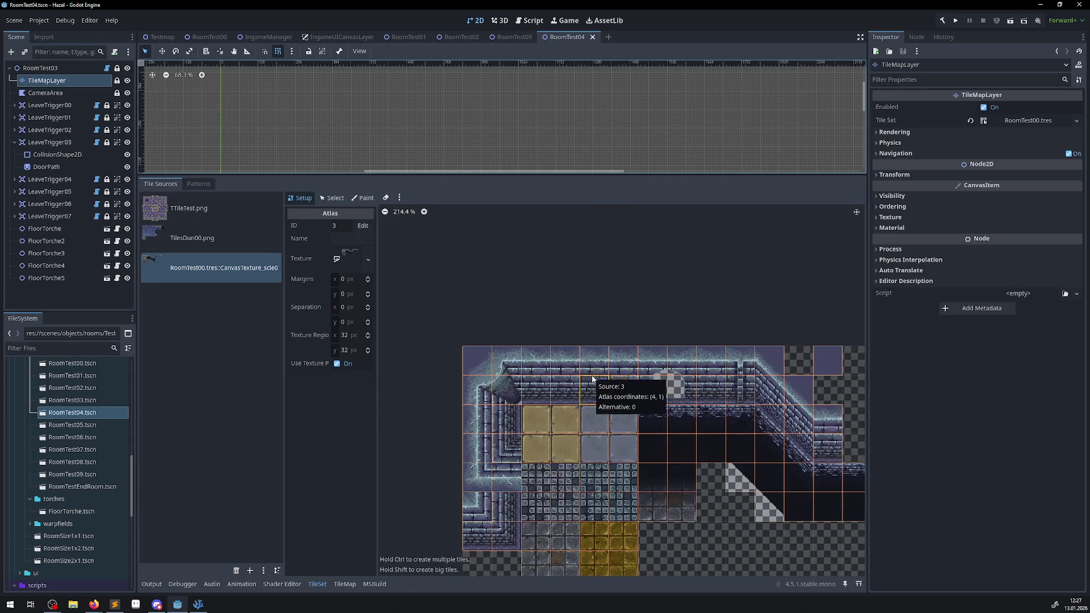
{"action": "left_click", "coordinate": [332, 198]}
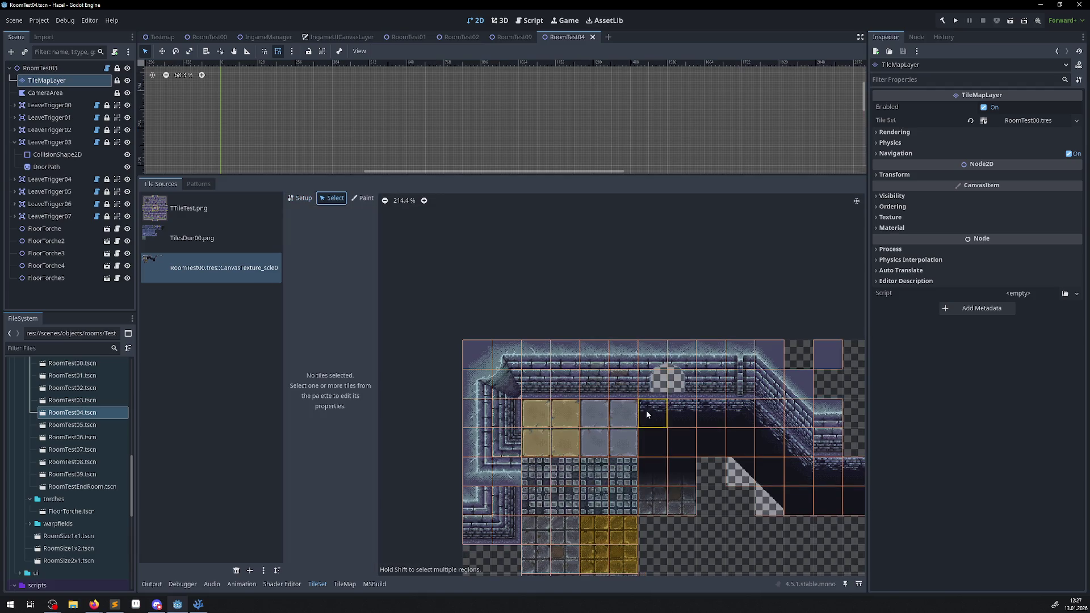
{"action": "left_click_drag", "start_coordinate": [591, 393], "coordinate": [619, 354]}
{"action": "scroll", "coordinate": [577, 283], "scroll_direction": "right", "scroll_amount": 3}
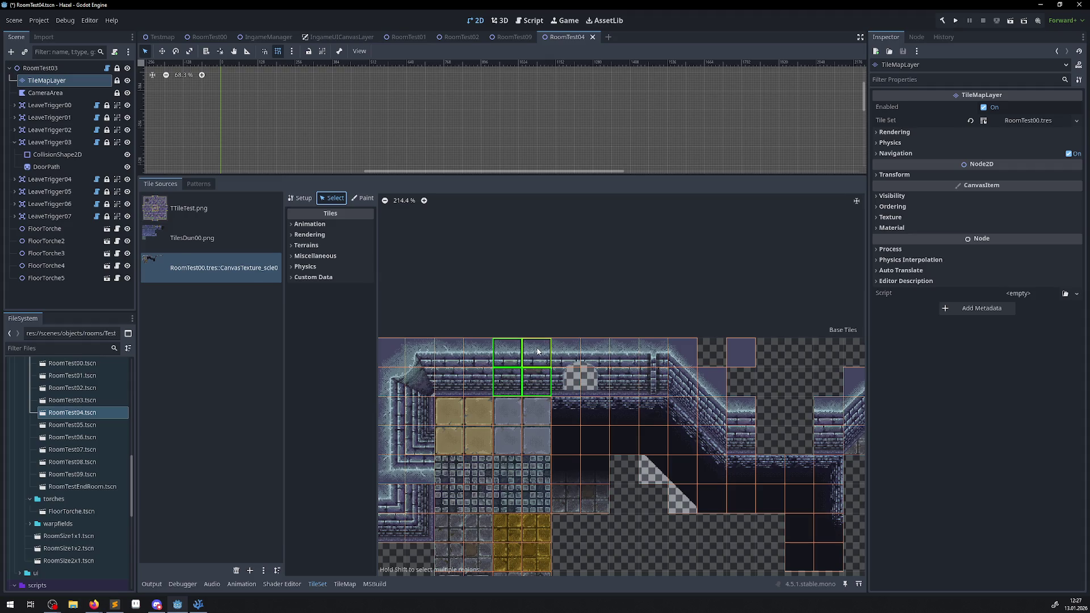
{"action": "left_click_drag", "start_coordinate": [528, 356], "coordinate": [505, 356]}
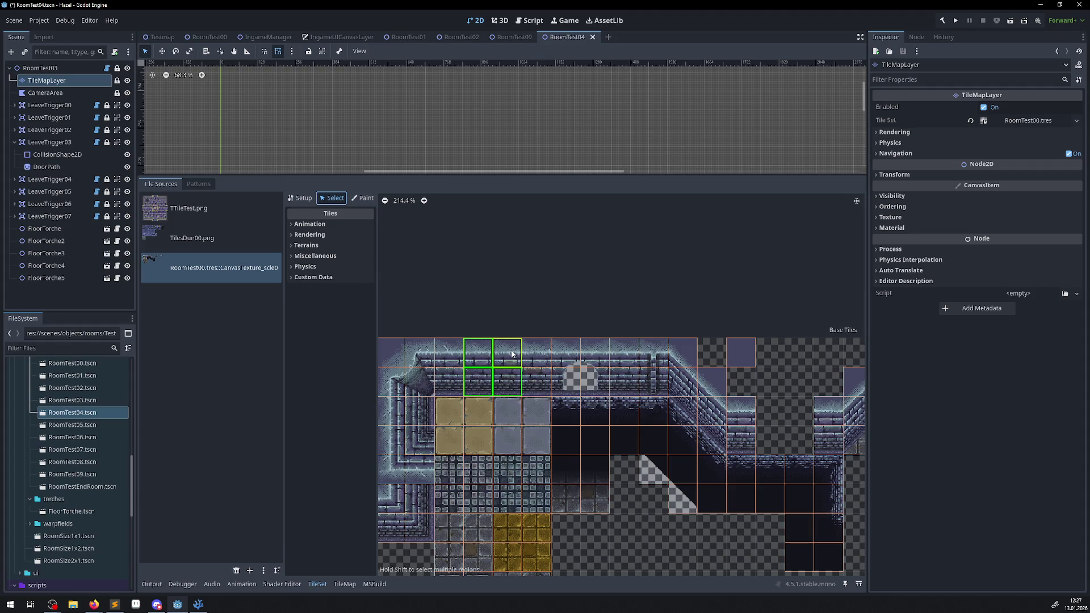
{"action": "right_click", "coordinate": [505, 356]}
{"action": "left_click", "coordinate": [541, 370]}
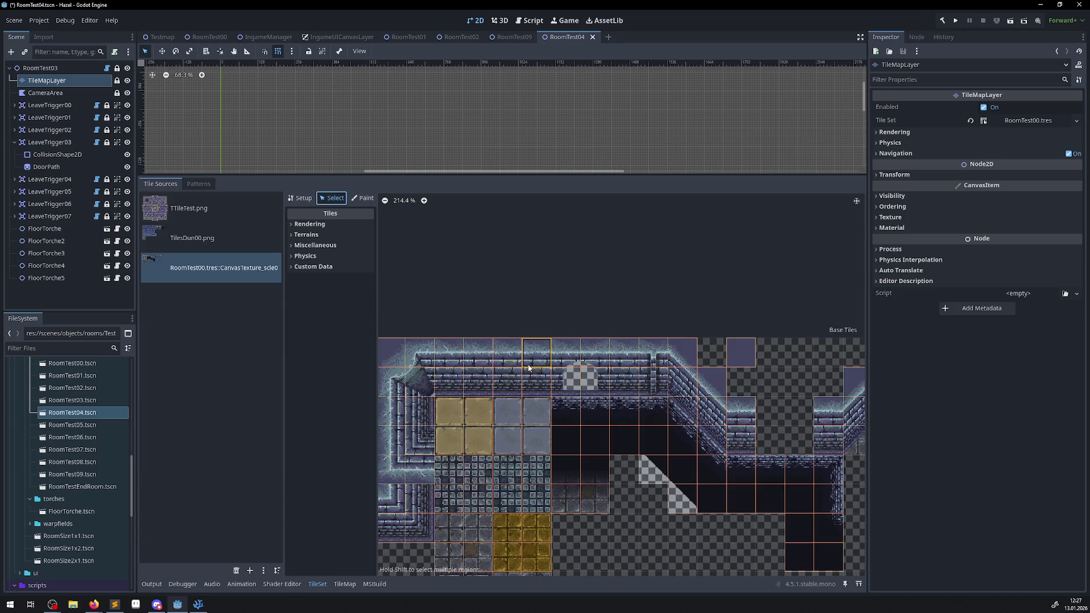
{"action": "scroll", "coordinate": [651, 369], "scroll_direction": "up", "scroll_amount": 12}
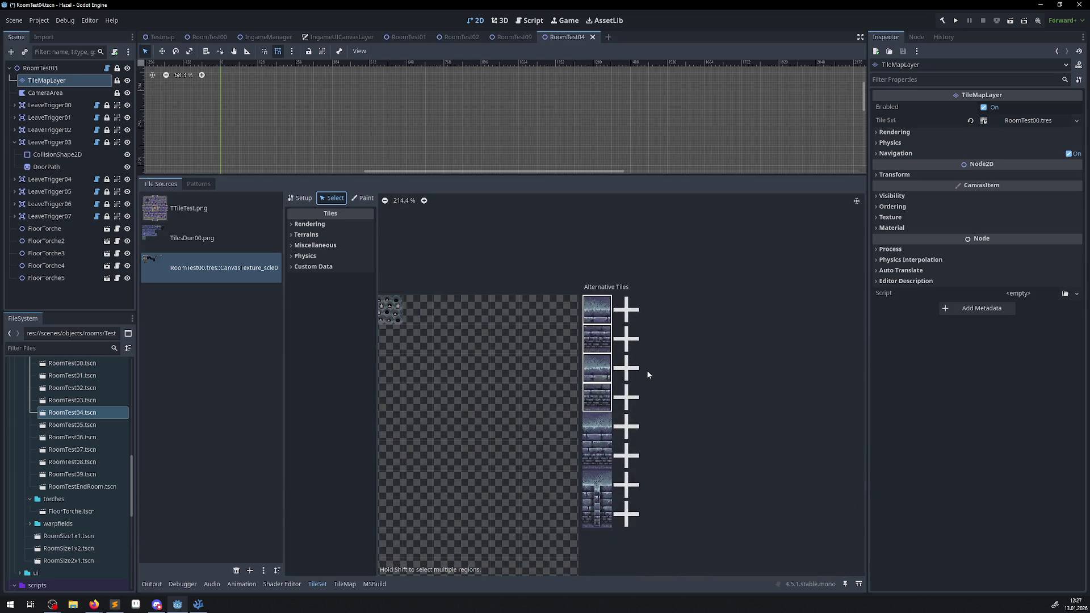
Undo the accidentally added extra alternative wall tile and save the scene
{"action": "left_click", "coordinate": [591, 375]}
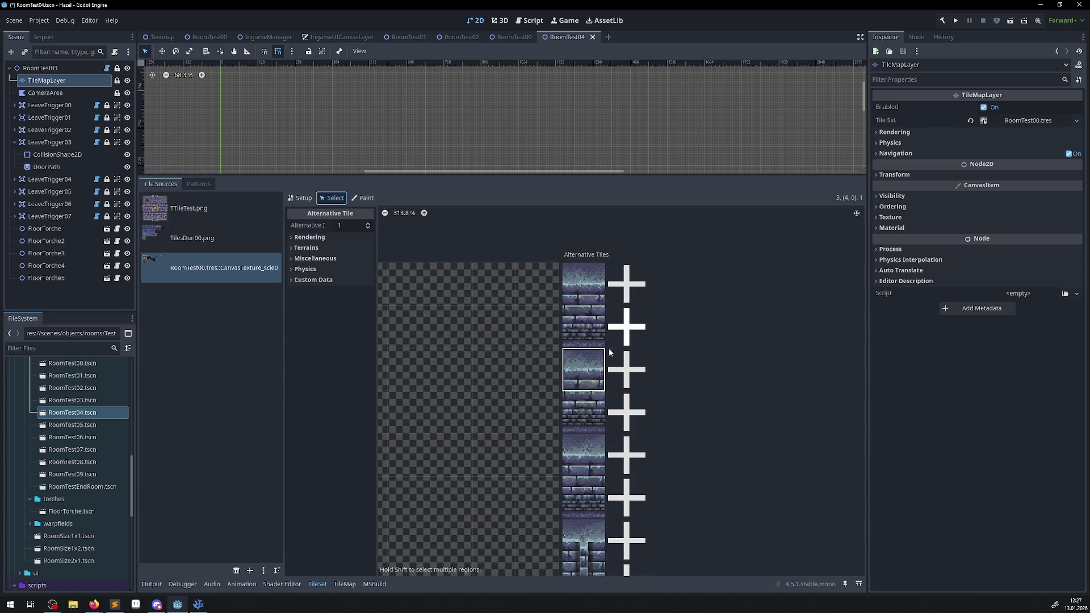
{"action": "left_click", "coordinate": [583, 326]}
{"action": "left_click", "coordinate": [627, 295]}
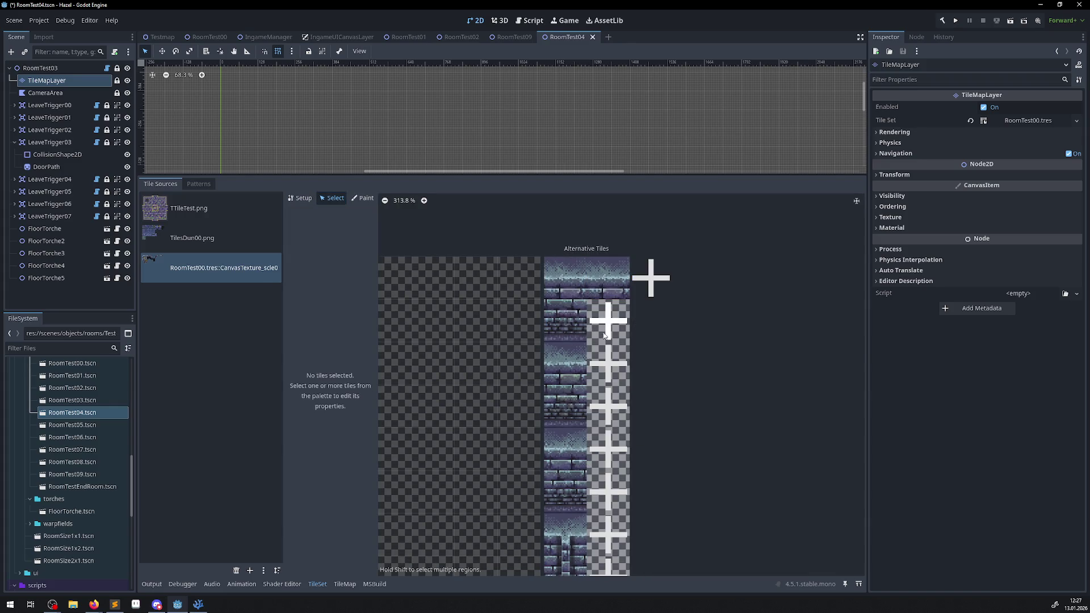
{"action": "key", "text": "ctrl+z"}
{"action": "key", "text": "ctrl+s"}
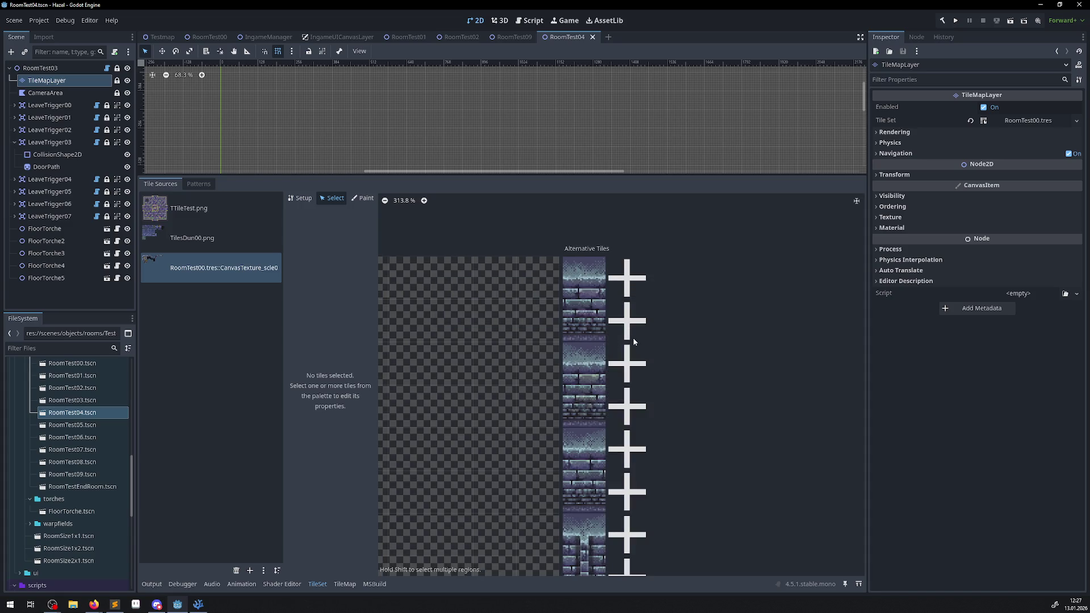
Select the second alternative wall tile and expand its Rendering section
{"action": "left_click", "coordinate": [575, 294]}
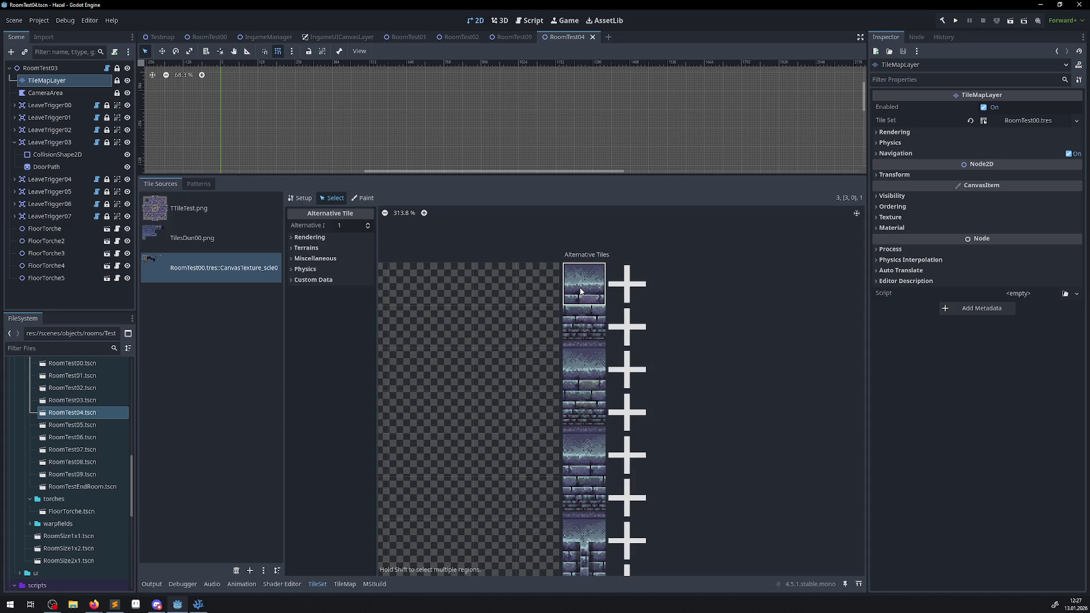
{"action": "left_click", "coordinate": [596, 346]}
{"action": "left_click", "coordinate": [575, 378]}
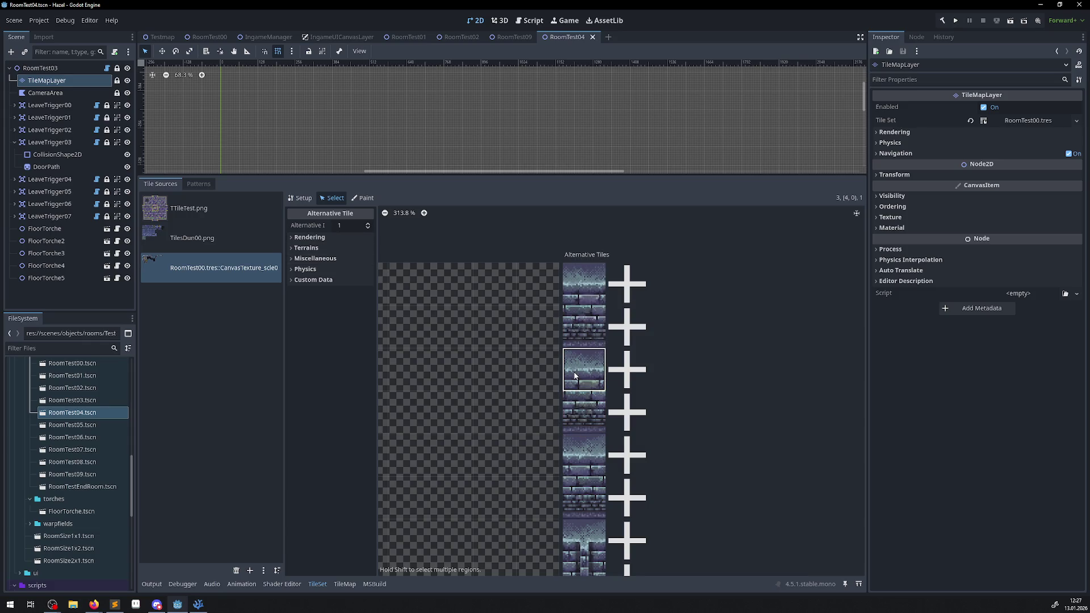
{"action": "left_click", "coordinate": [566, 322]}
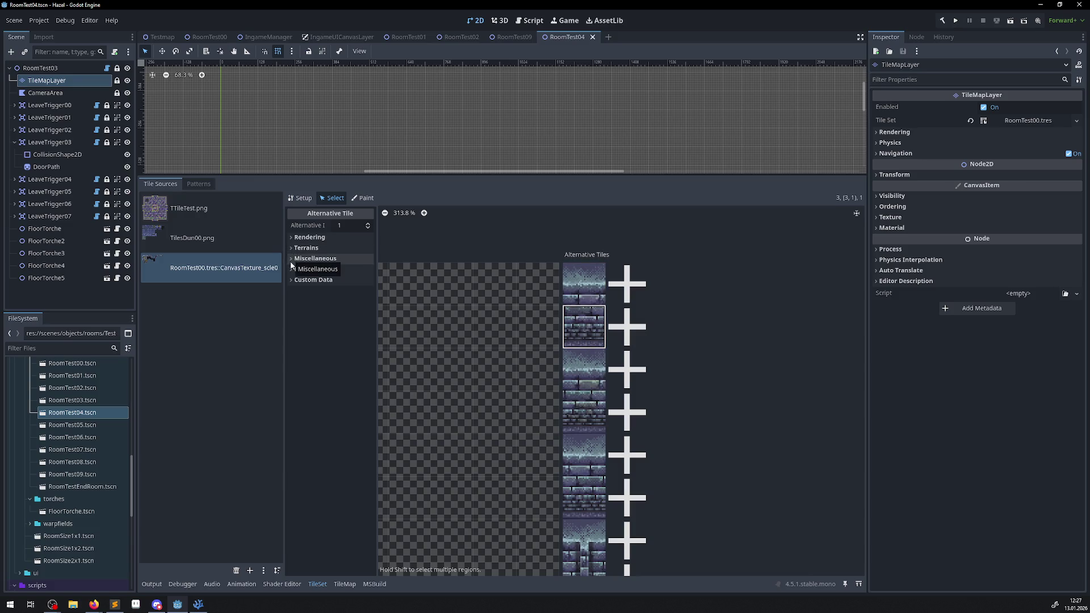
{"action": "left_click", "coordinate": [292, 239]}
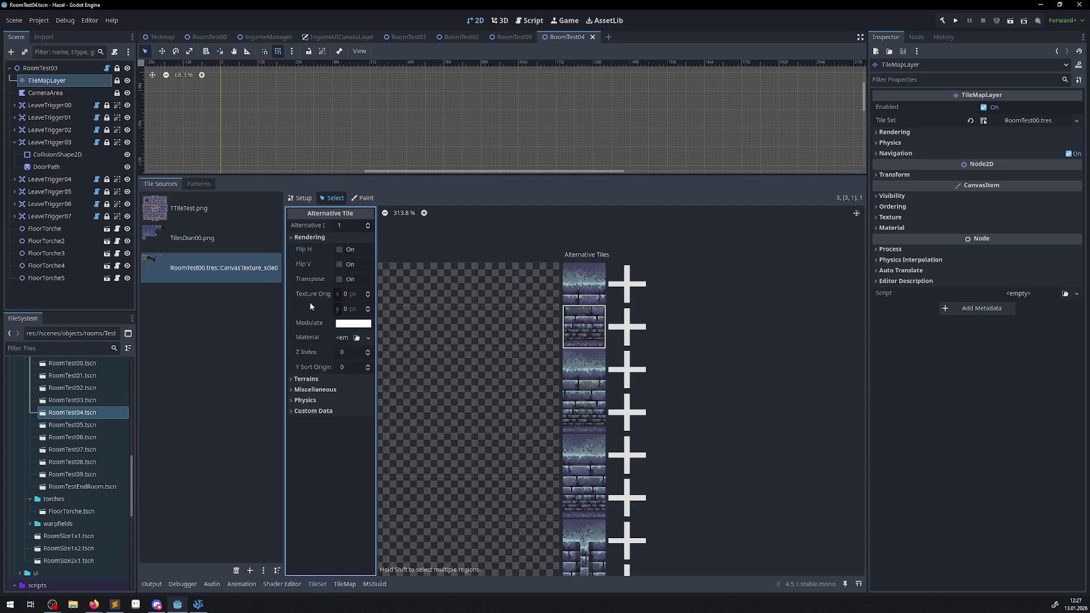
Compare Flip H, Flip V and Transpose, leaving the tile transposed and flipped horizontally
{"action": "left_click", "coordinate": [339, 250]}
{"action": "left_click", "coordinate": [340, 251]}
{"action": "left_click", "coordinate": [340, 265]}
{"action": "left_click", "coordinate": [340, 265]}
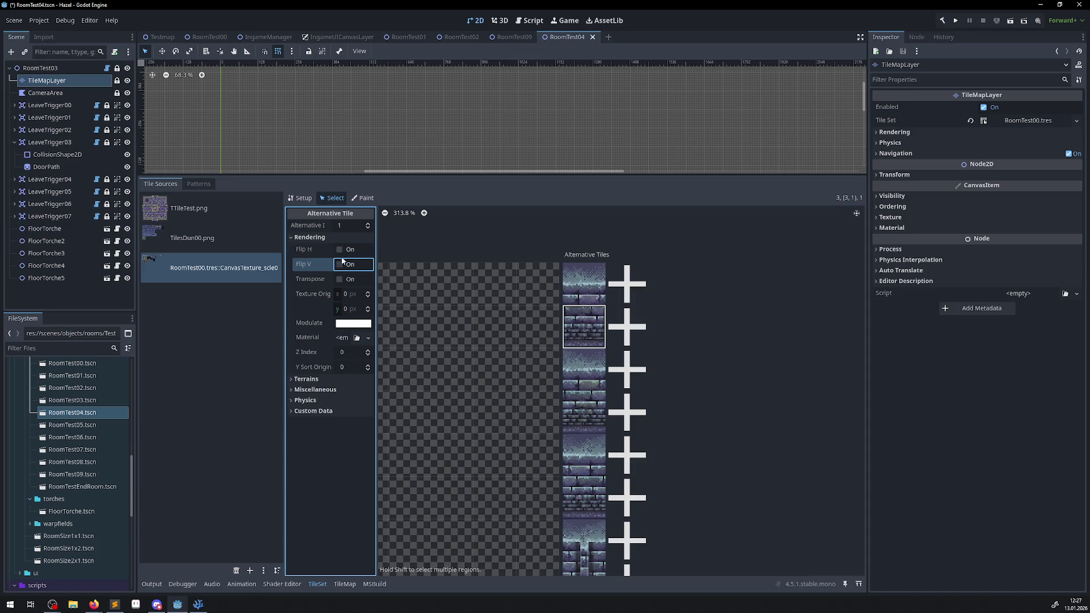
{"action": "left_click", "coordinate": [342, 281]}
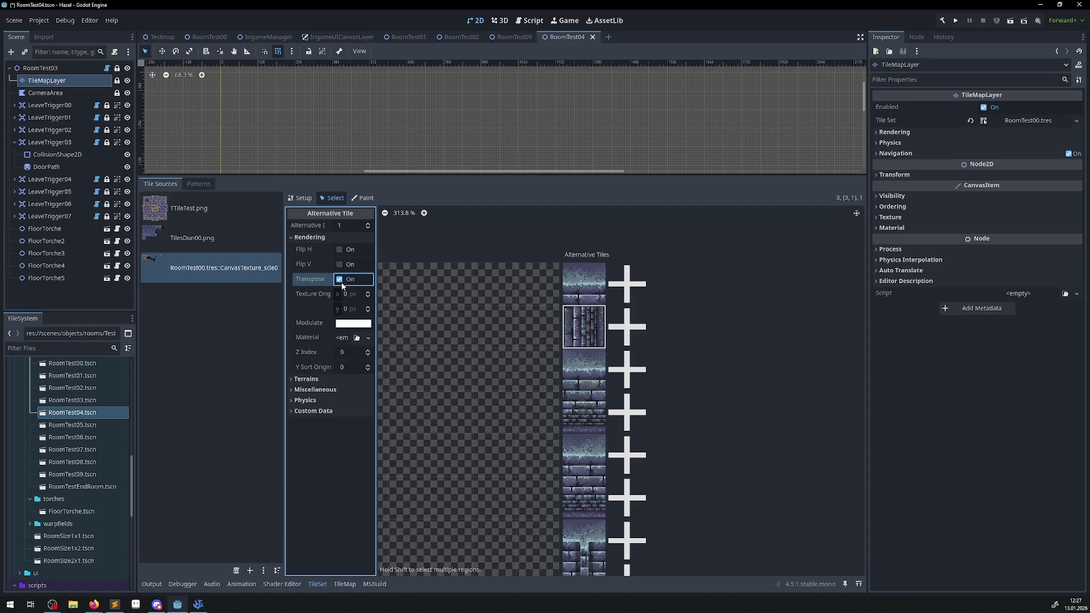
{"action": "left_click", "coordinate": [342, 281]}
{"action": "left_click", "coordinate": [339, 250]}
{"action": "left_click", "coordinate": [338, 265]}
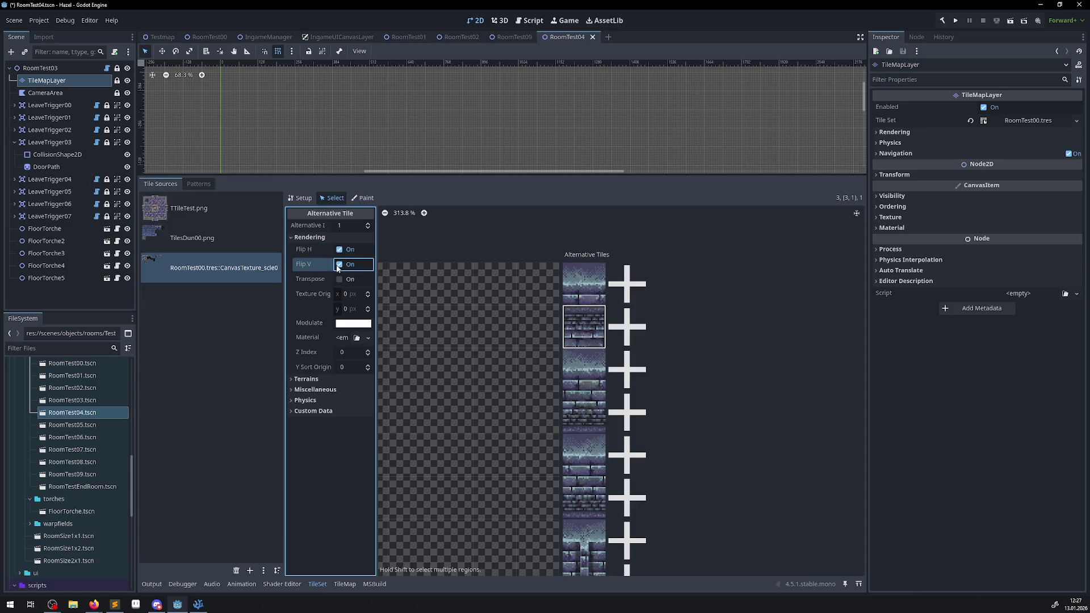
{"action": "left_click", "coordinate": [338, 265]}
{"action": "left_click", "coordinate": [339, 250]}
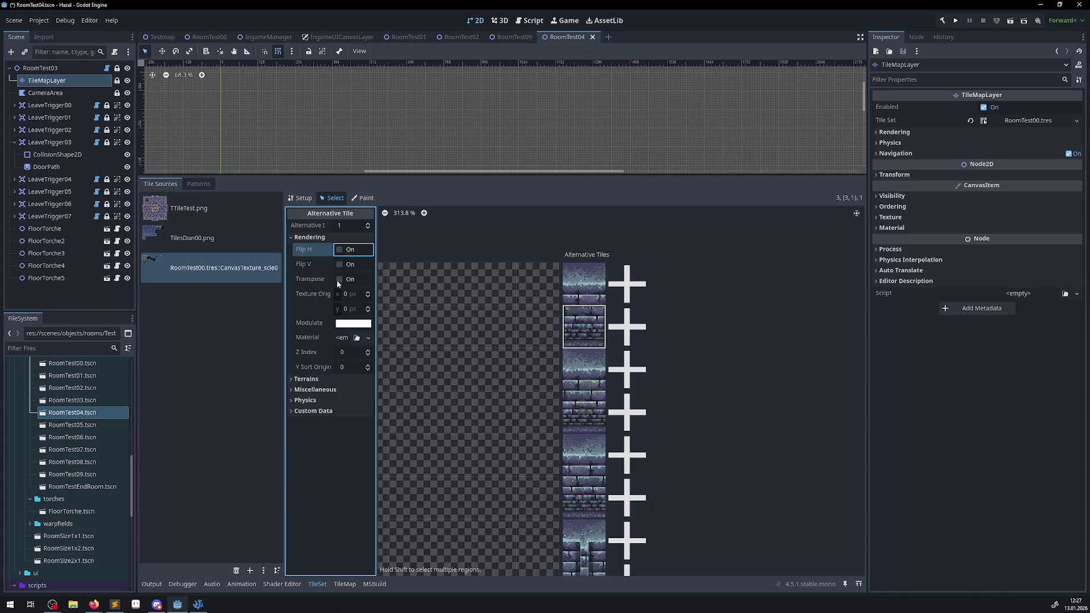
{"action": "left_click", "coordinate": [339, 281]}
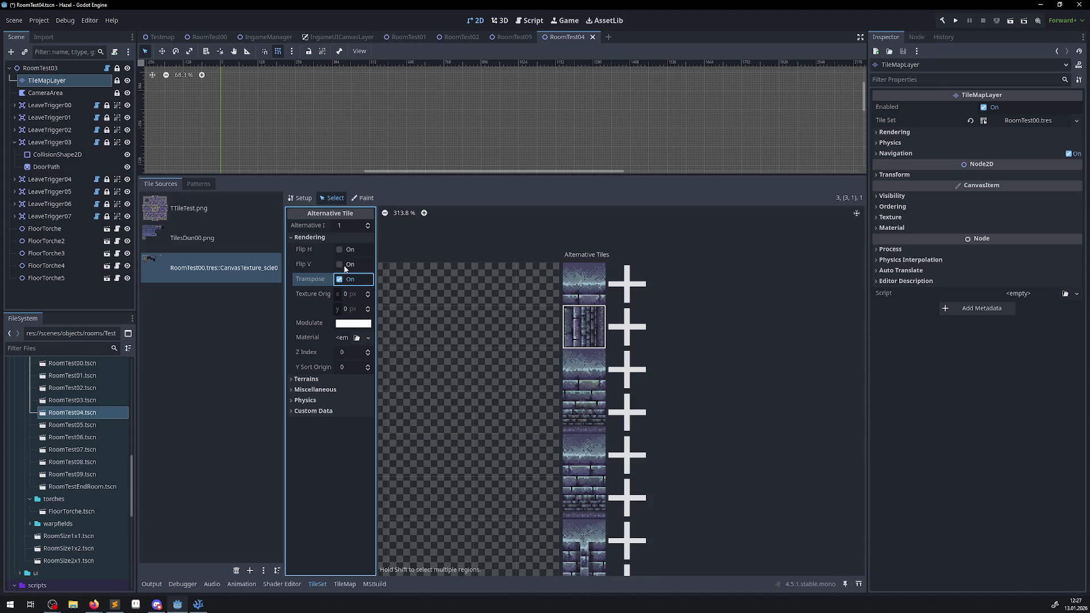
{"action": "left_click", "coordinate": [340, 250]}
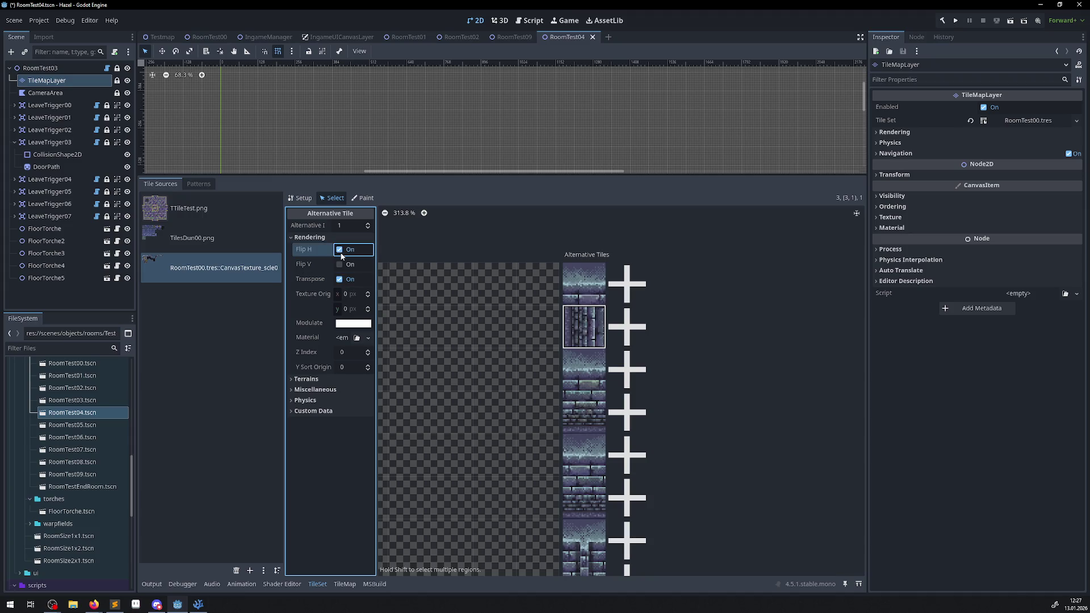
Check the alternative tile's Terrains, Physics and Custom Data sections, then switch to the browser
{"action": "left_click", "coordinate": [292, 379]}
{"action": "left_click", "coordinate": [292, 379]}
{"action": "left_click", "coordinate": [292, 400]}
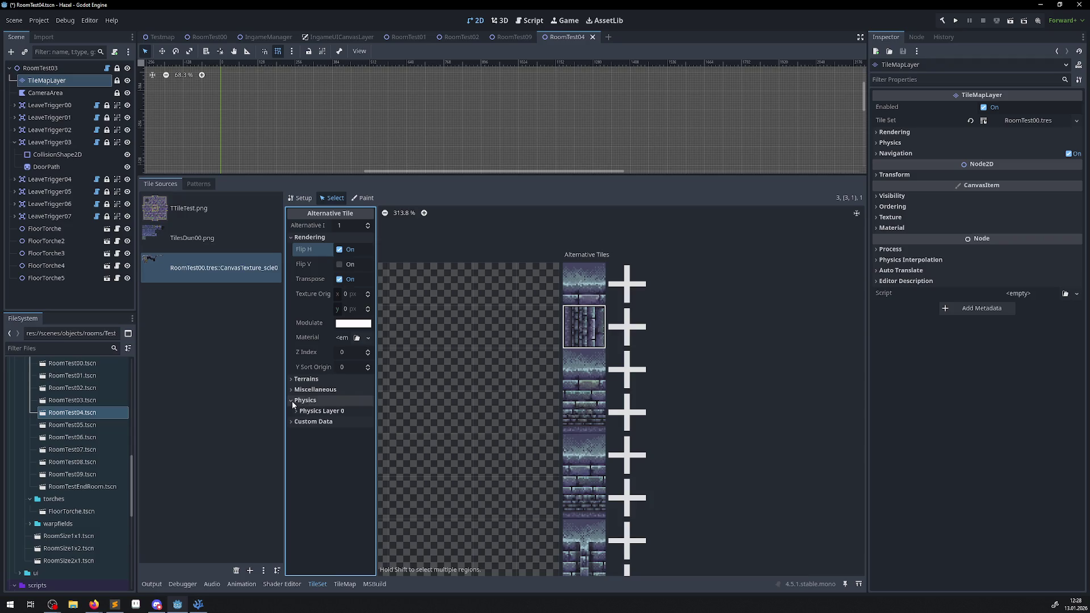
{"action": "left_click", "coordinate": [291, 401]}
{"action": "left_click", "coordinate": [288, 409]}
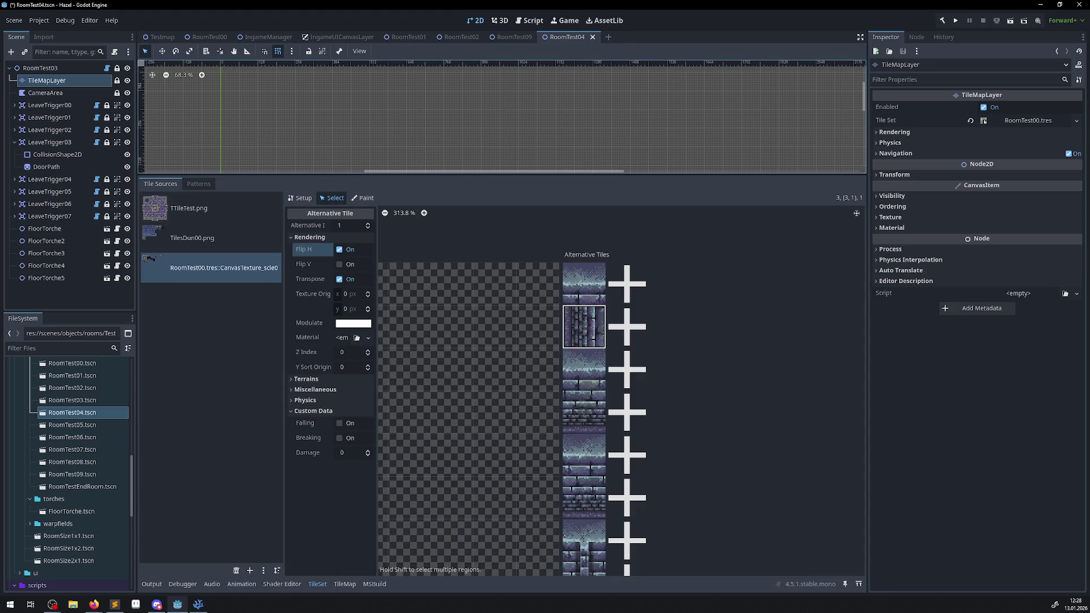
{"action": "key", "text": "alt+Tab"}
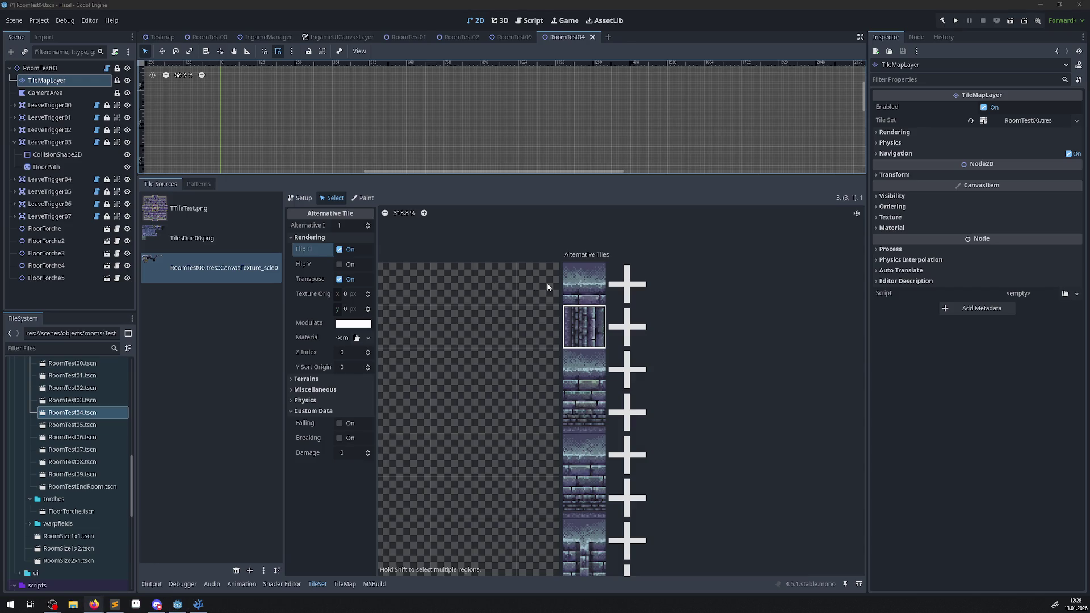
Turn on Flip H and Transpose for the first and third alternative wall tiles
{"action": "left_click", "coordinate": [584, 284]}
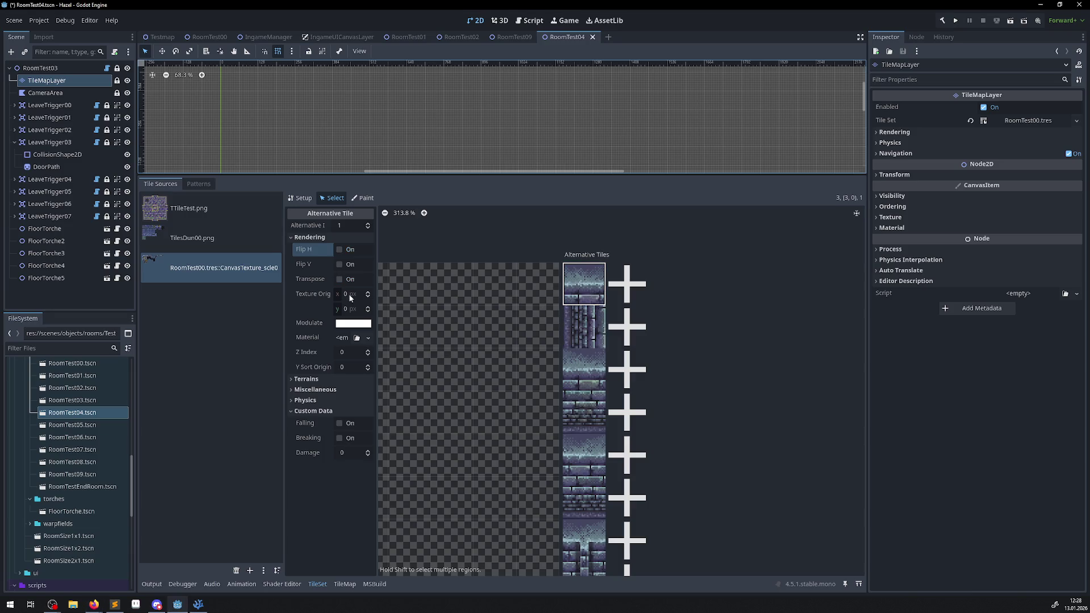
{"action": "left_click", "coordinate": [340, 249]}
{"action": "left_click", "coordinate": [340, 280]}
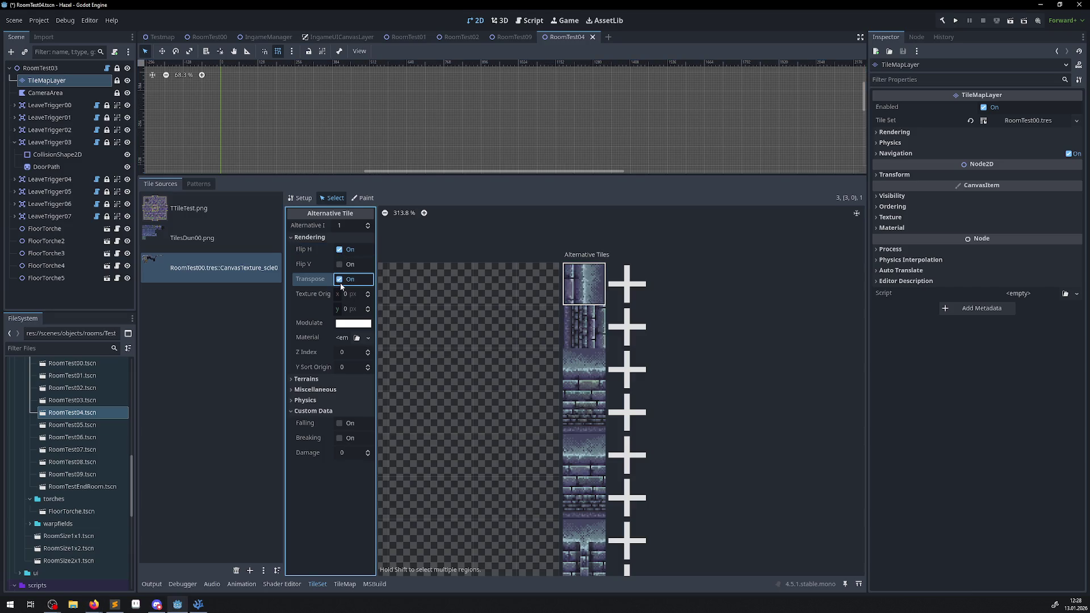
{"action": "left_click", "coordinate": [586, 372]}
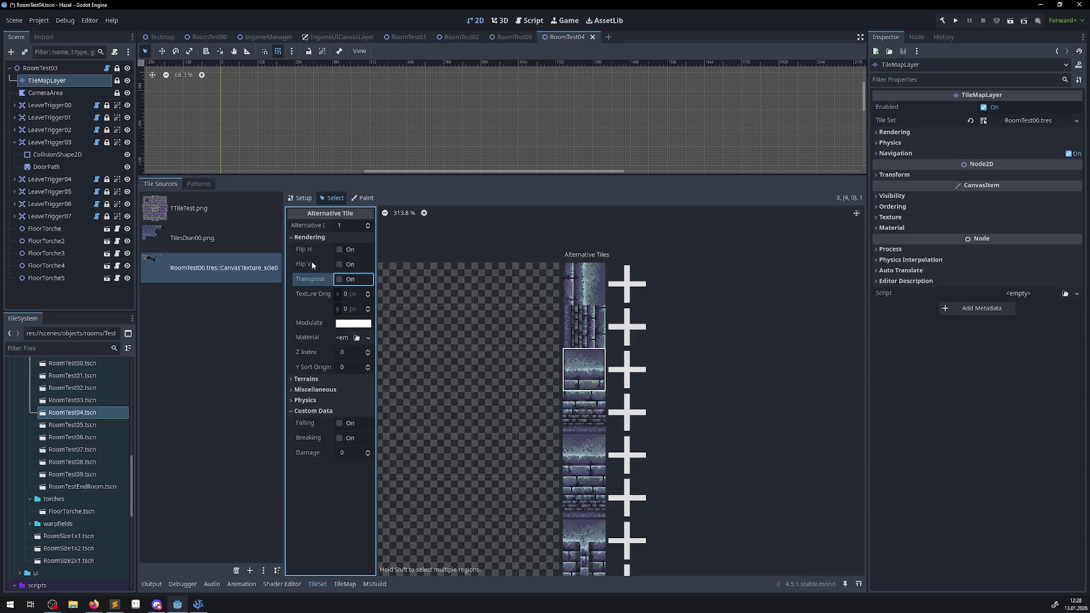
{"action": "left_click", "coordinate": [339, 279]}
{"action": "left_click", "coordinate": [340, 250]}
Give the fourth alternative tile Flip H and Transpose, save the scene, and return to PRoom.cs
{"action": "left_click", "coordinate": [595, 335]}
{"action": "left_click", "coordinate": [588, 287]}
{"action": "left_click", "coordinate": [591, 408]}
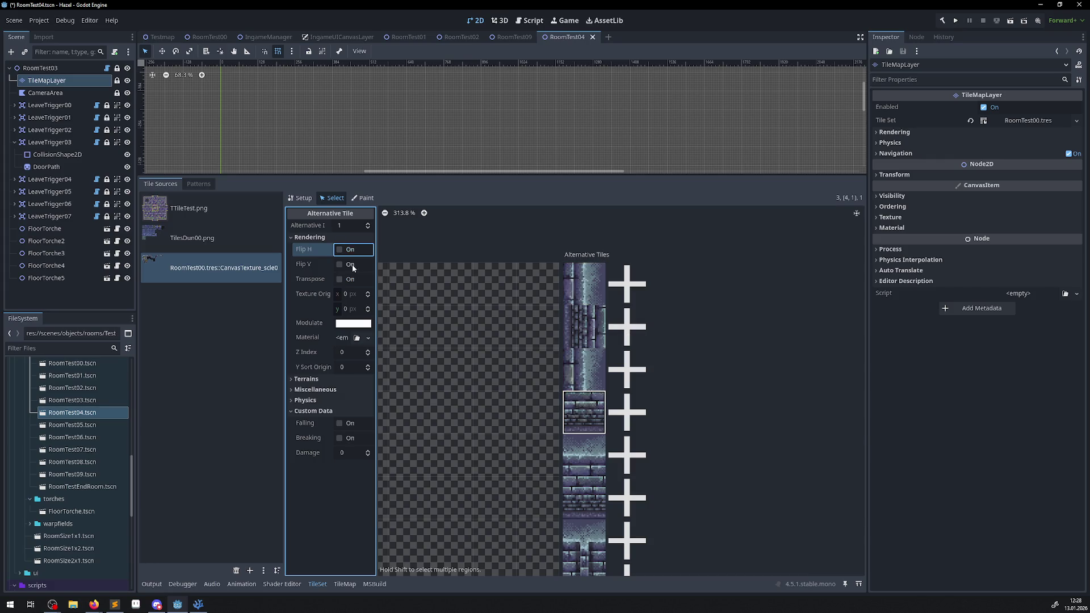
{"action": "left_click", "coordinate": [339, 250]}
{"action": "left_click", "coordinate": [339, 279]}
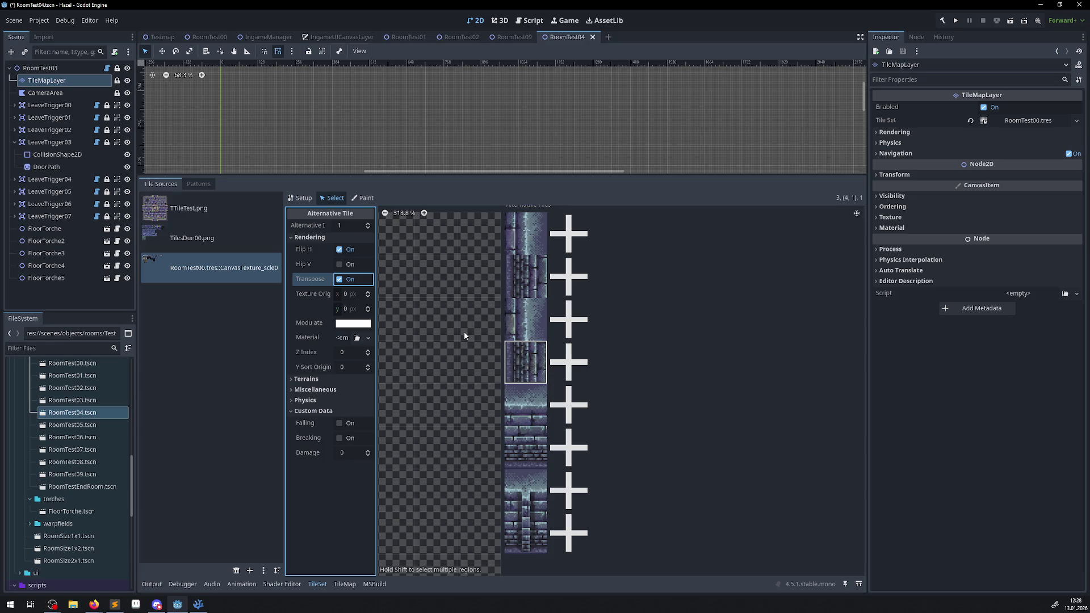
{"action": "key", "text": "ctrl+s"}
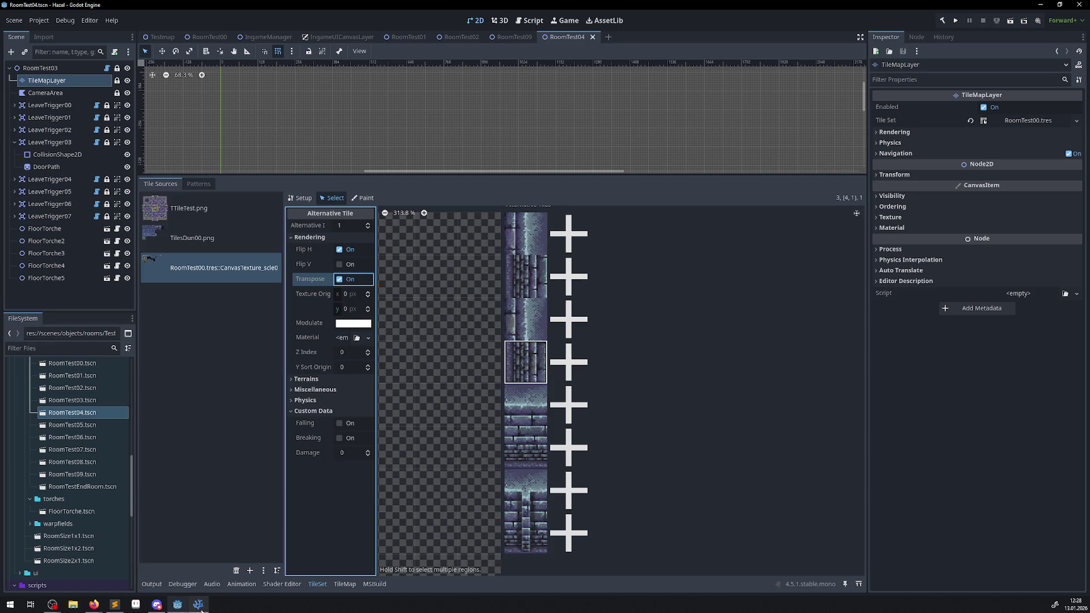
{"action": "left_click", "coordinate": [201, 610]}
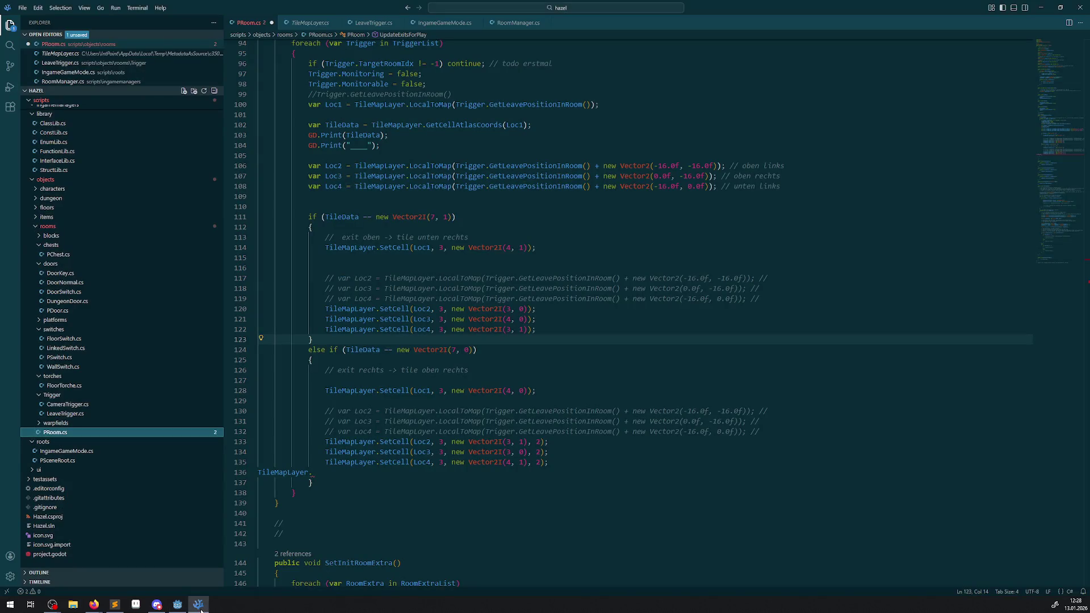
Change the trailing 2 to 1 in the SetCell calls on lines 133–135, save, and run the game
{"action": "left_click", "coordinate": [178, 604]}
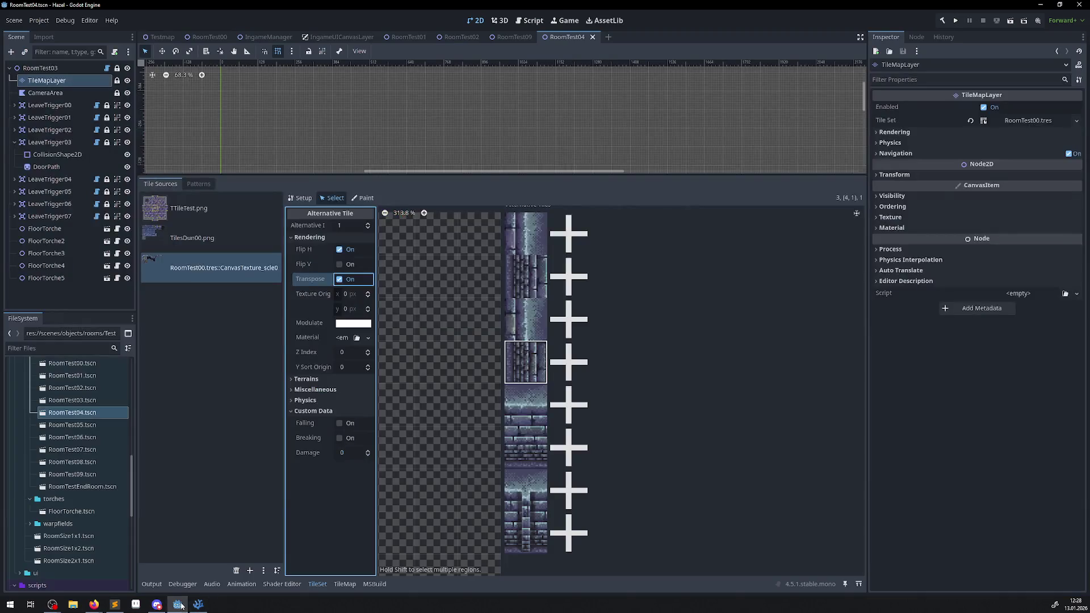
{"action": "left_click", "coordinate": [198, 604]}
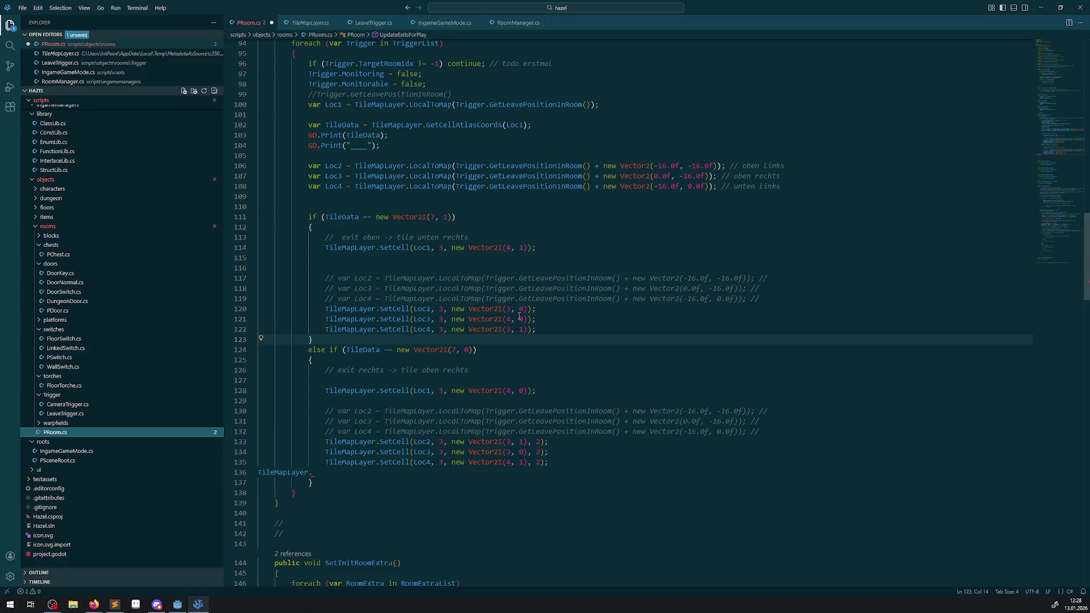
{"action": "double_click", "coordinate": [538, 441]}
{"action": "type", "text": "1"}
{"action": "double_click", "coordinate": [538, 451]}
{"action": "type", "text": "1"}
{"action": "double_click", "coordinate": [537, 461]}
{"action": "type", "text": "1"}
{"action": "left_click", "coordinate": [558, 454]}
{"action": "key", "text": "ctrl+s"}
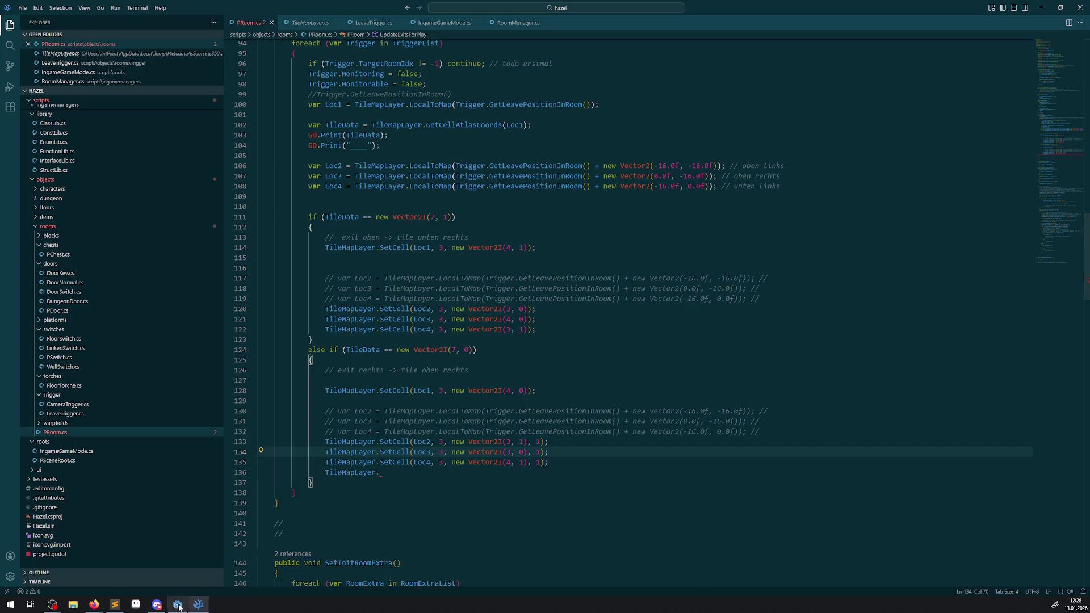
{"action": "left_click", "coordinate": [178, 604]}
{"action": "left_click", "coordinate": [953, 21]}
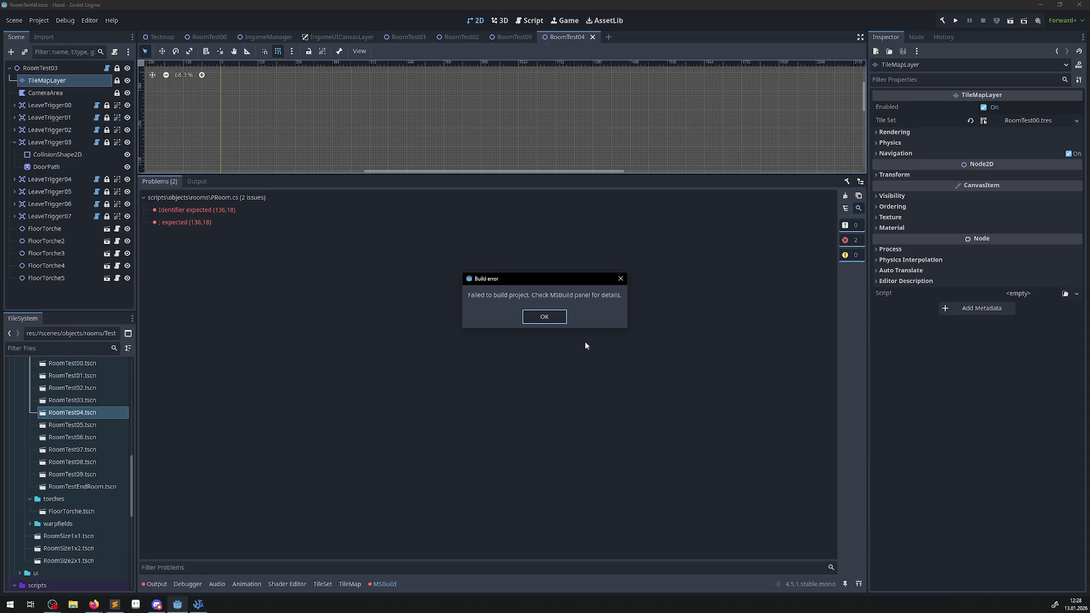
Close the build error dialog, leaving two PRoom.cs line-136 errors in the Problems panel
{"action": "left_click", "coordinate": [533, 318]}
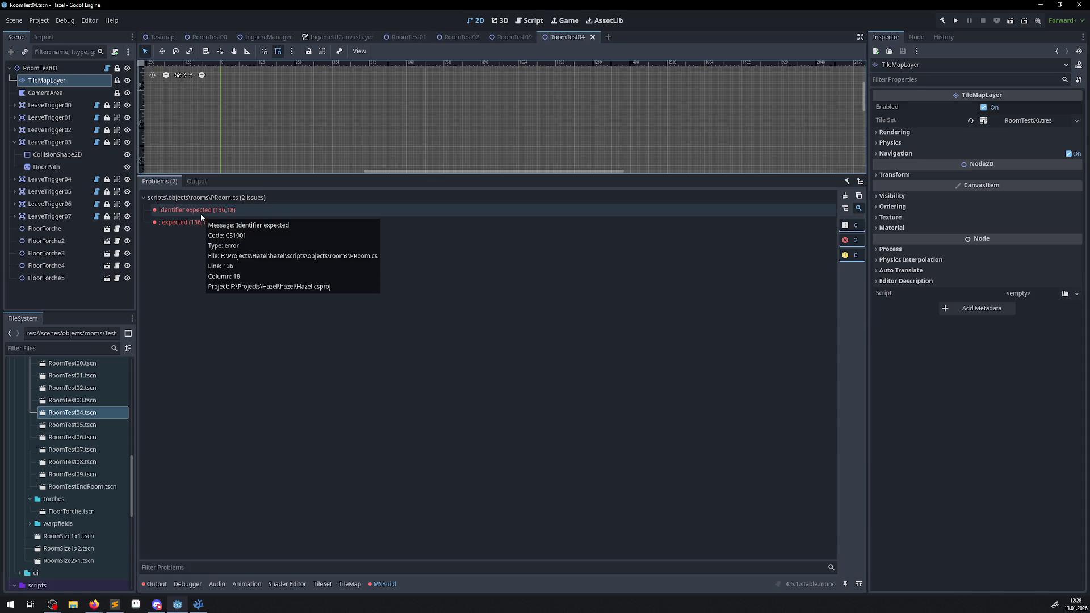
Delete the stray 'TileMapLayer.' on line 136, save PRoom.cs, and run the project again in Godot
{"action": "left_click", "coordinate": [198, 604]}
{"action": "left_click", "coordinate": [486, 476]}
{"action": "key", "text": "shift+Home"}
{"action": "key", "text": "BackSpace"}
{"action": "left_click", "coordinate": [483, 492]}
{"action": "key", "text": "ctrl+s"}
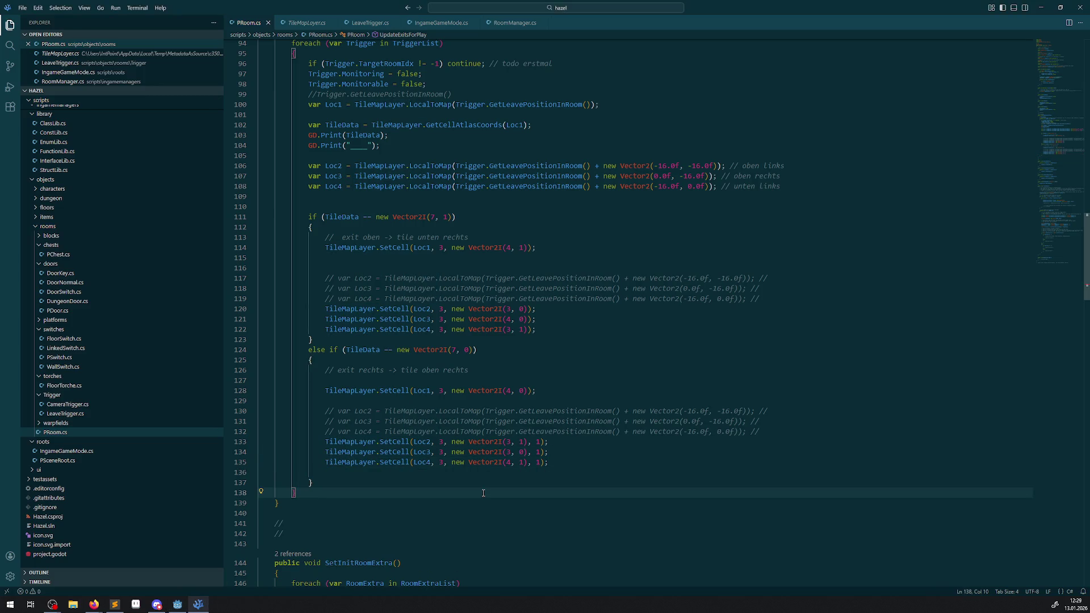
{"action": "left_click", "coordinate": [177, 604]}
{"action": "left_click", "coordinate": [959, 24]}
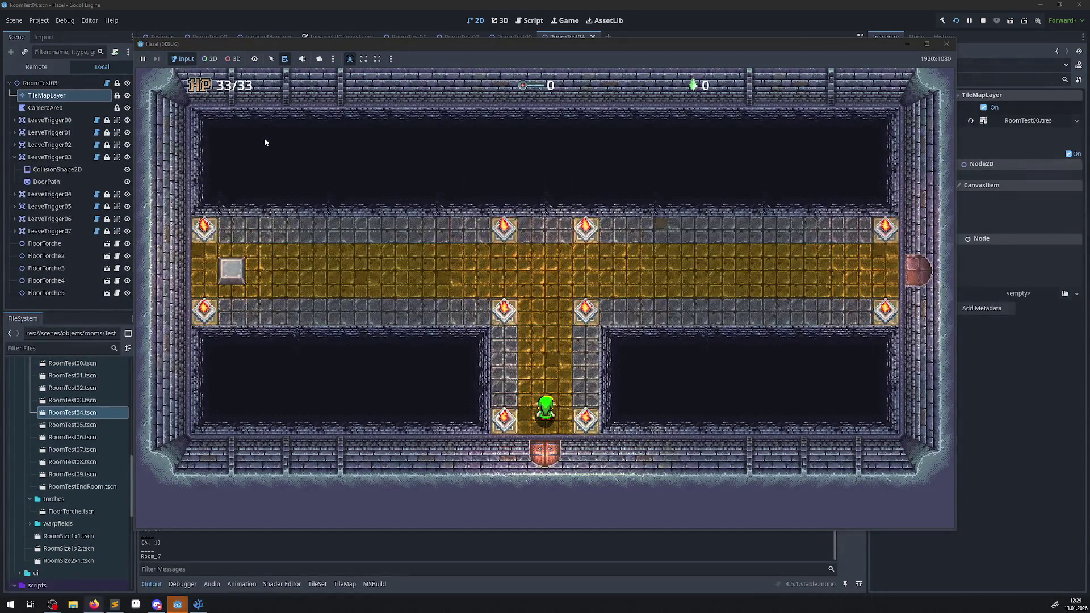
Walk the player along the gold corridor, through the warp, and up to the right-wall doorway
{"action": "key", "text": "Up"}
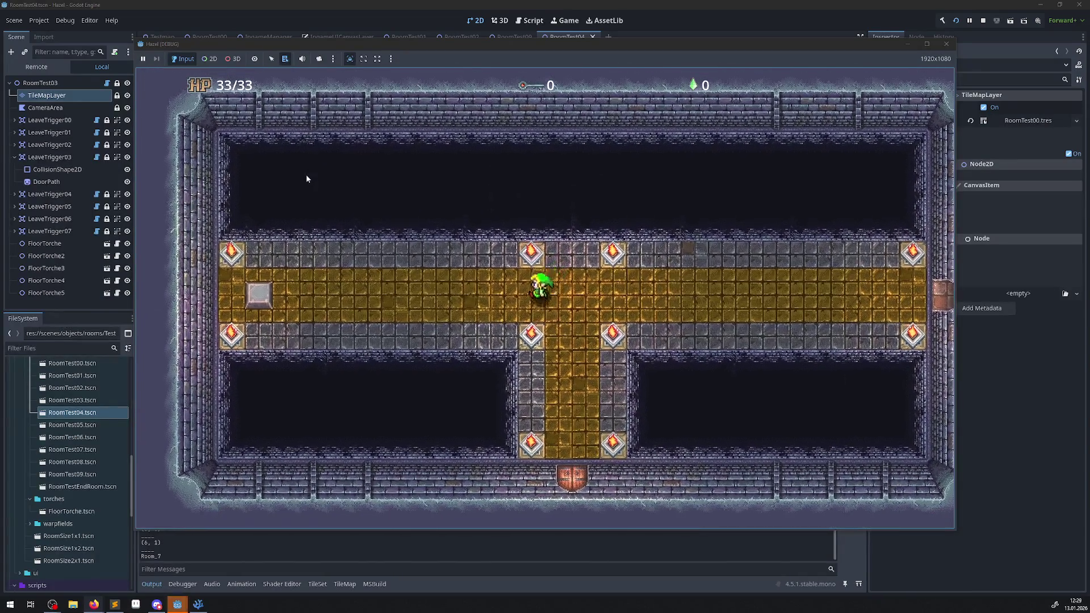
{"action": "key", "text": "Left"}
{"action": "key", "text": "Left"}
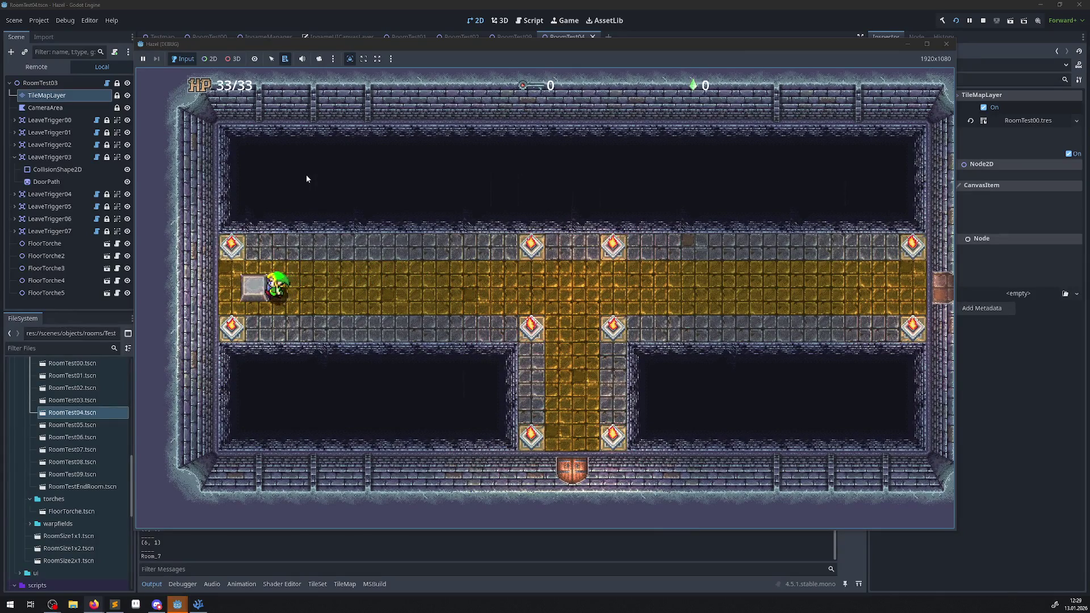
{"action": "key", "text": "Right"}
{"action": "key", "text": "Down"}
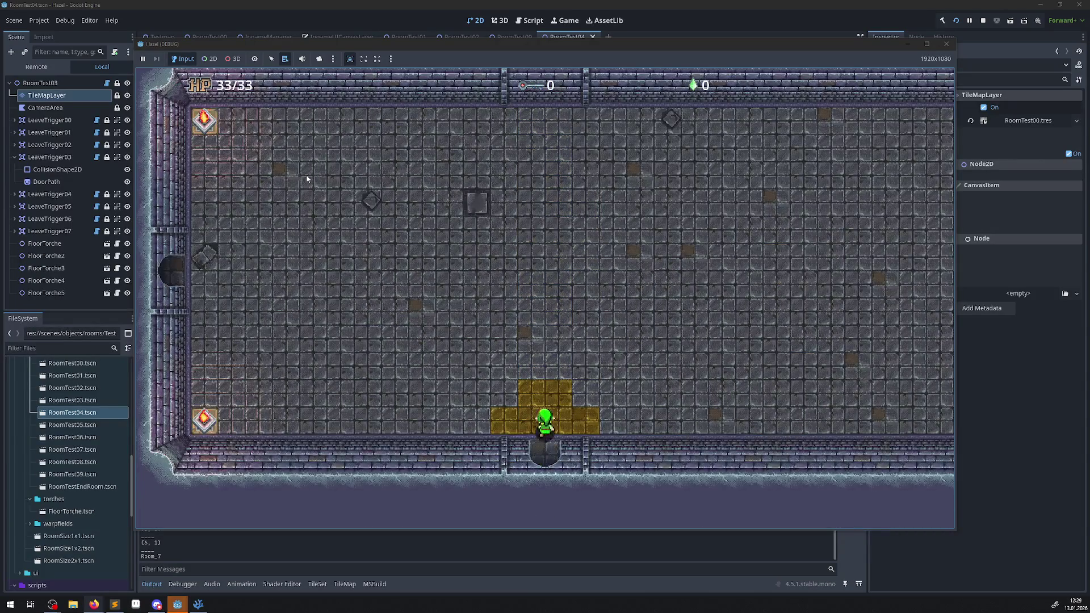
{"action": "key", "text": "Right"}
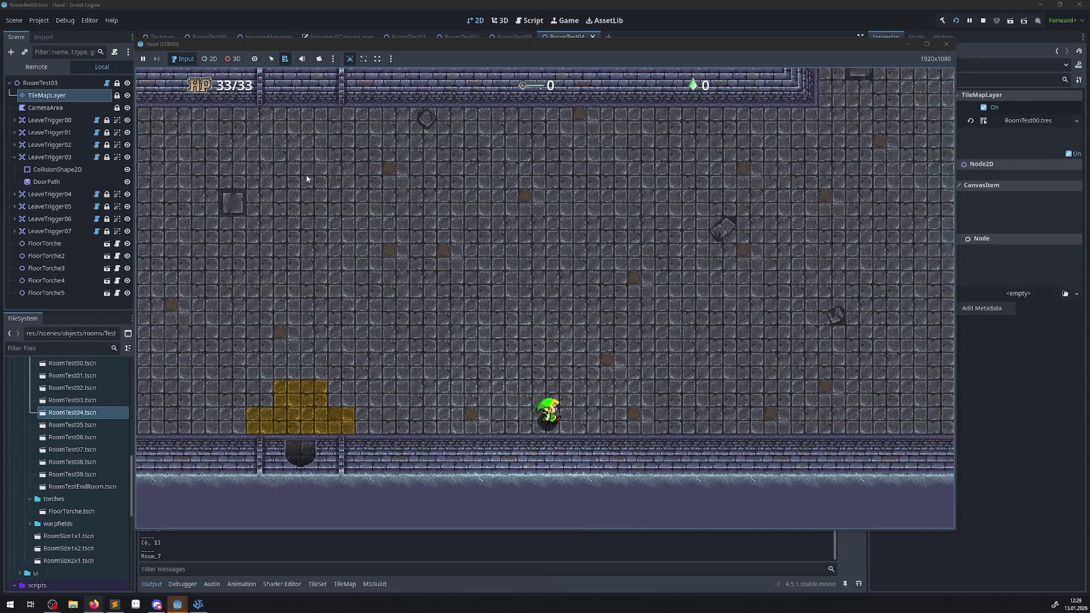
{"action": "key", "text": "Right"}
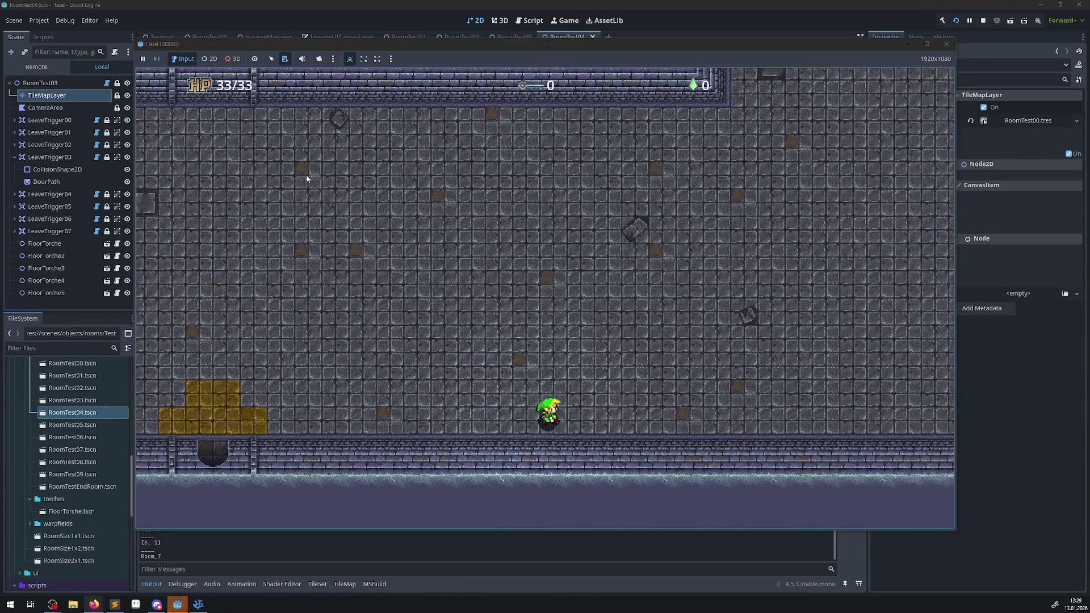
{"action": "key", "text": "Right"}
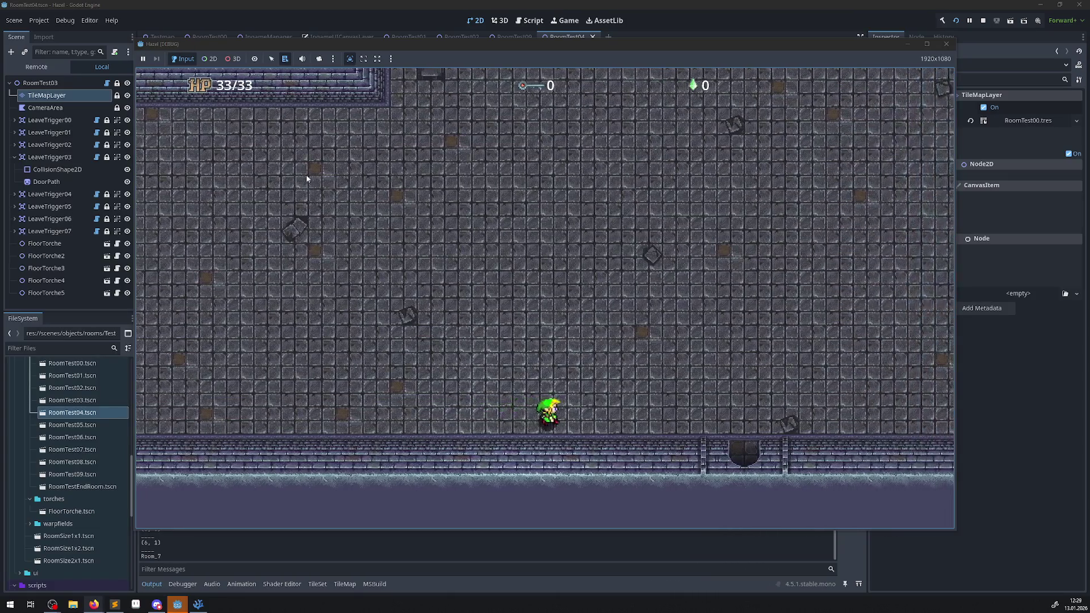
{"action": "key", "text": "Right"}
{"action": "key", "text": "Up"}
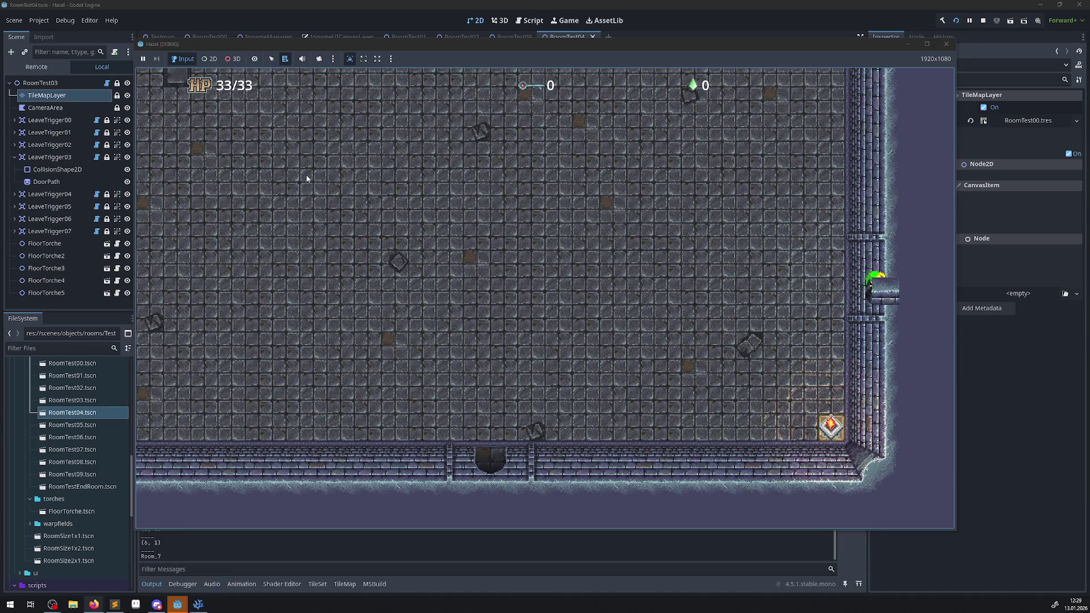
{"action": "key", "text": "Left"}
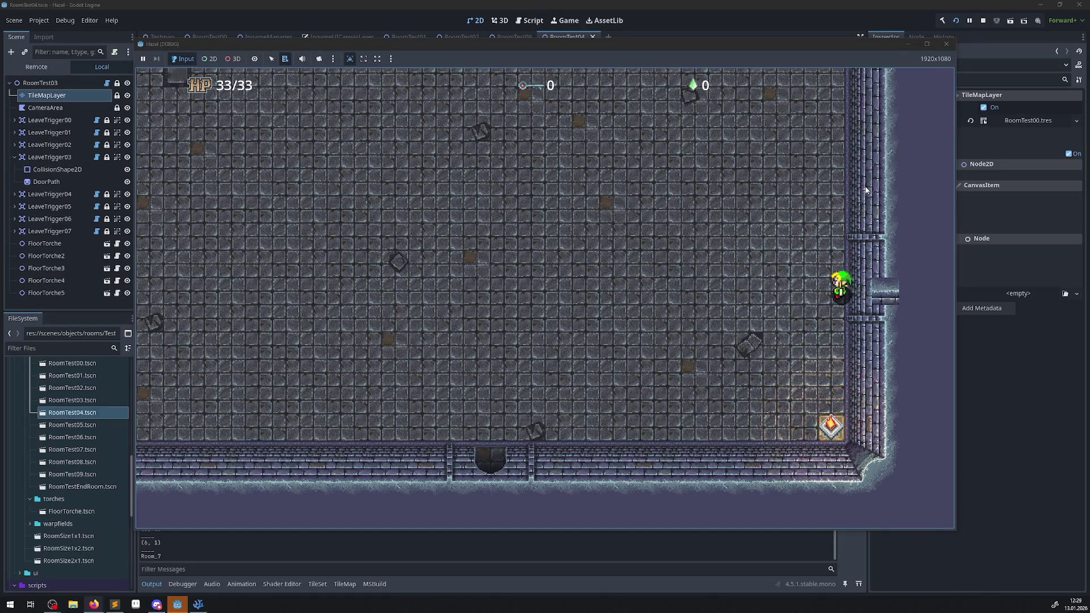
Stop the game and zoom the TileMapLayer view onto the room's right wall
{"action": "left_click", "coordinate": [947, 44]}
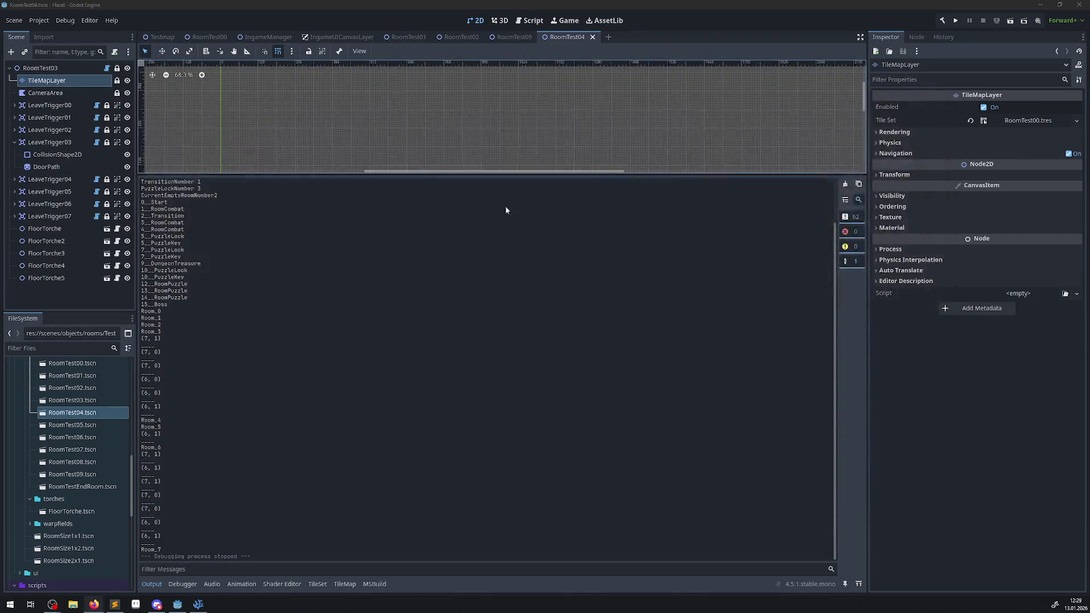
{"action": "left_click", "coordinate": [46, 80]}
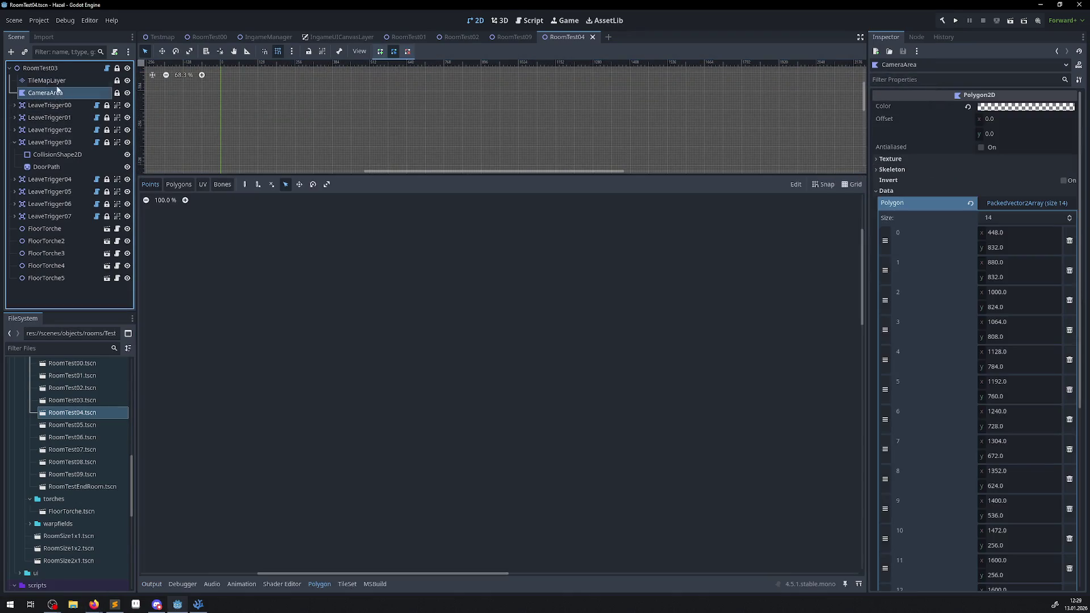
{"action": "left_click_drag", "start_coordinate": [233, 173], "coordinate": [260, 345]}
{"action": "scroll", "coordinate": [528, 252], "scroll_direction": "up", "scroll_amount": 5}
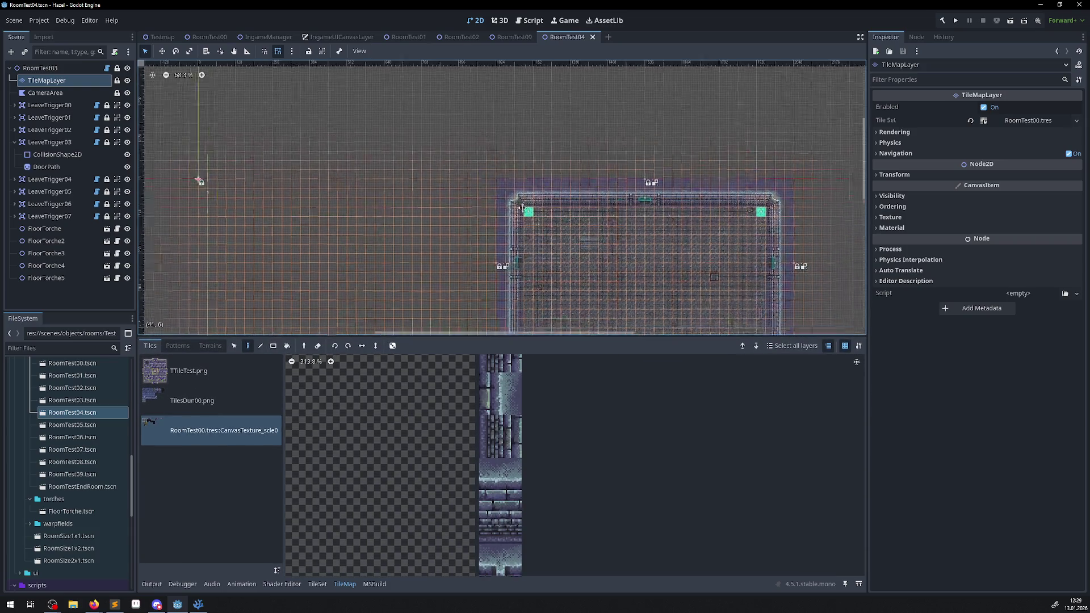
{"action": "scroll", "coordinate": [507, 219], "scroll_direction": "up", "scroll_amount": 2}
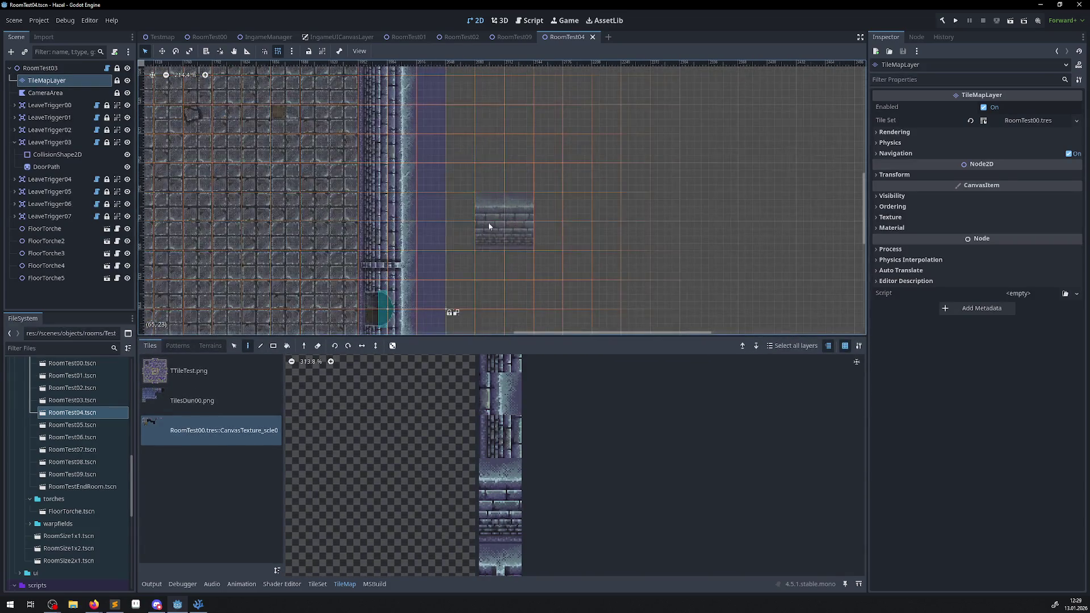
Append ', 1' to line 128's Loc1 SetCell Vector2I call in PRoom.cs, then return to Godot
{"action": "left_click", "coordinate": [194, 606]}
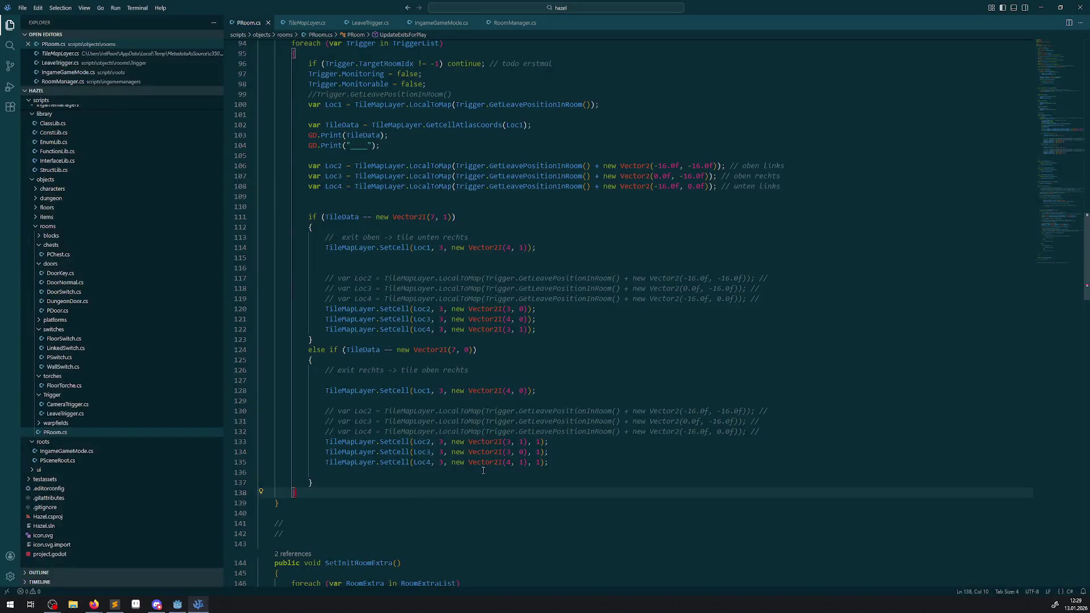
{"action": "left_click", "coordinate": [527, 390]}
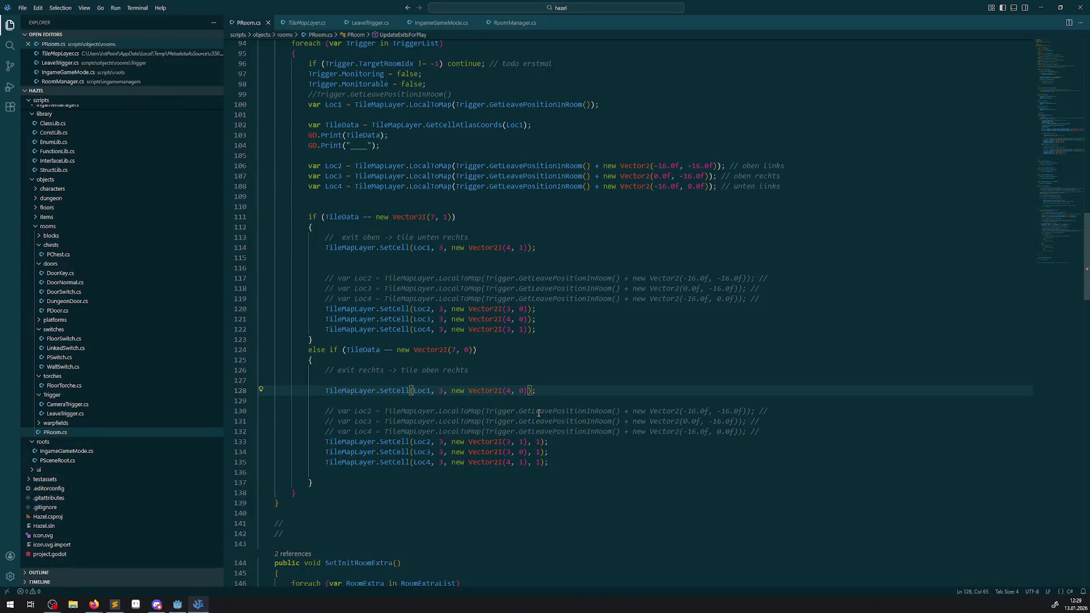
{"action": "type", "text": ", 1"}
{"action": "key", "text": "ctrl+a"}
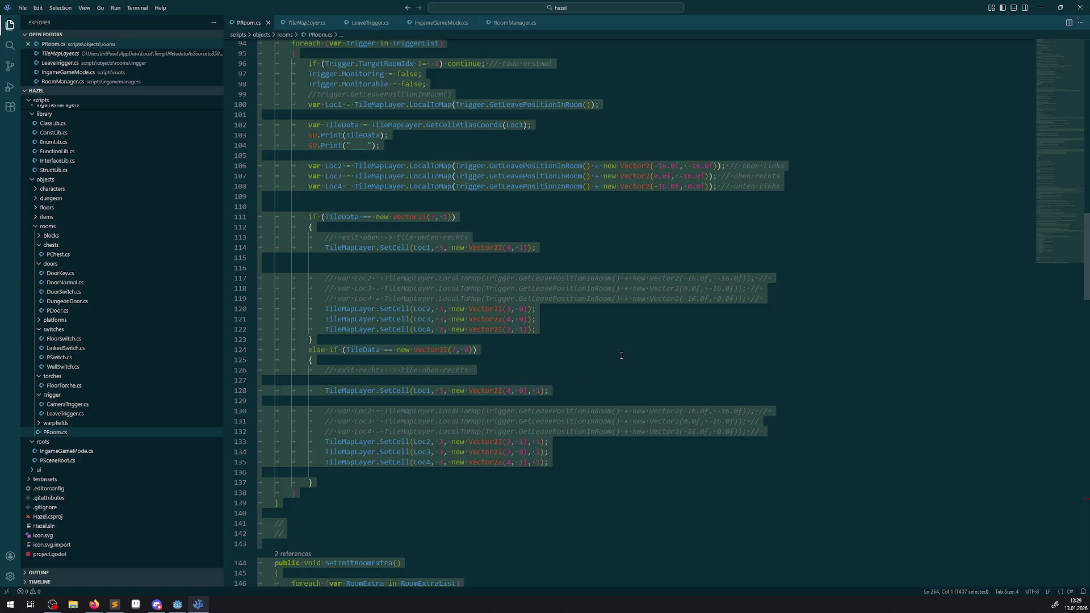
{"action": "left_click", "coordinate": [622, 355]}
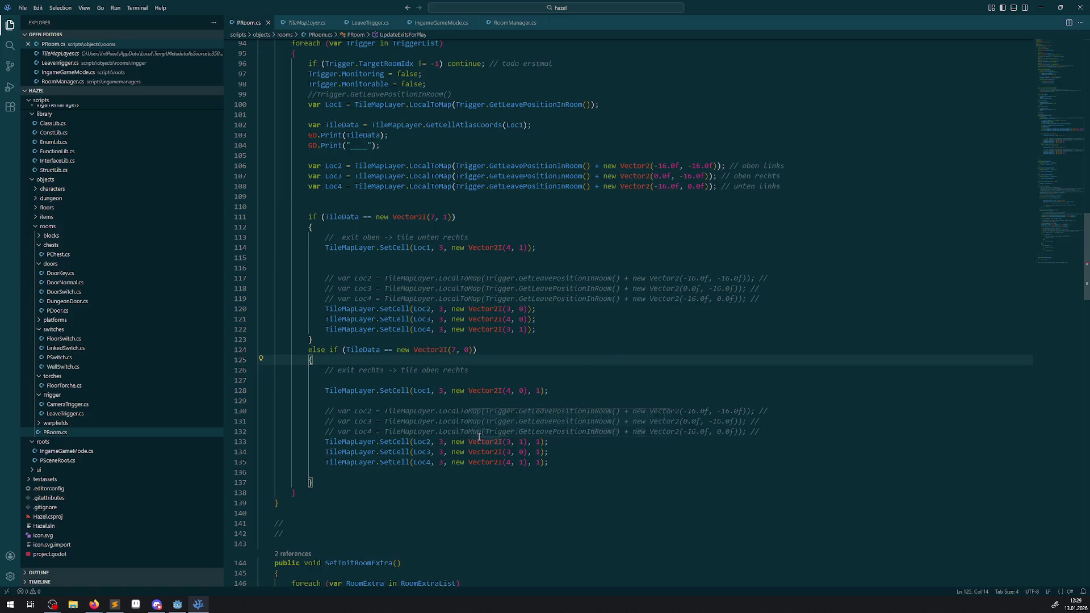
{"action": "left_click", "coordinate": [178, 604]}
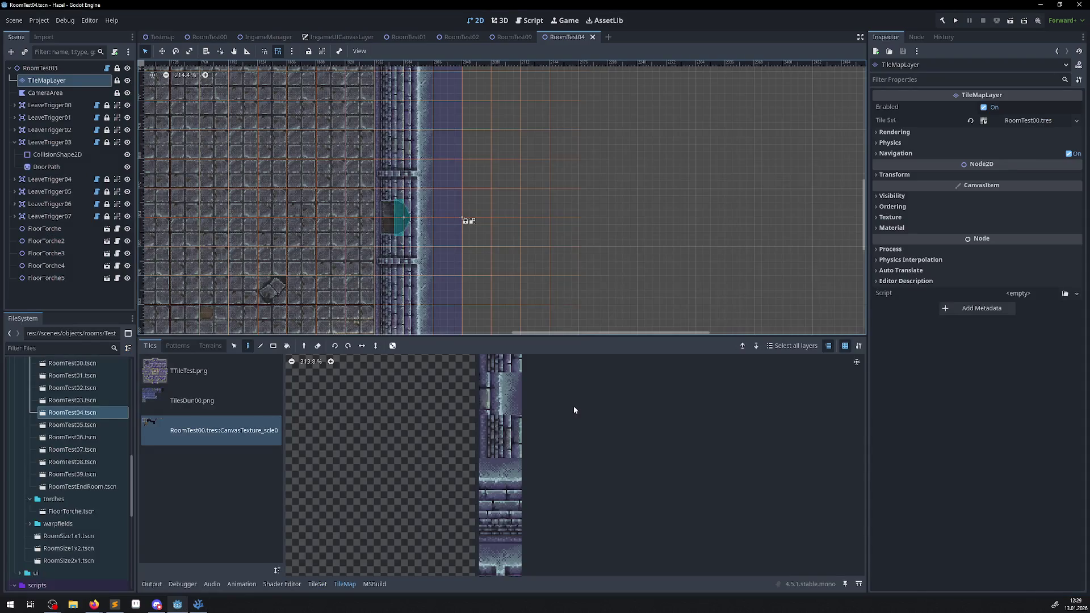
Check the three alternative wall tiles in the TileMap panel
{"action": "scroll", "coordinate": [491, 526], "scroll_direction": "down", "scroll_amount": 2}
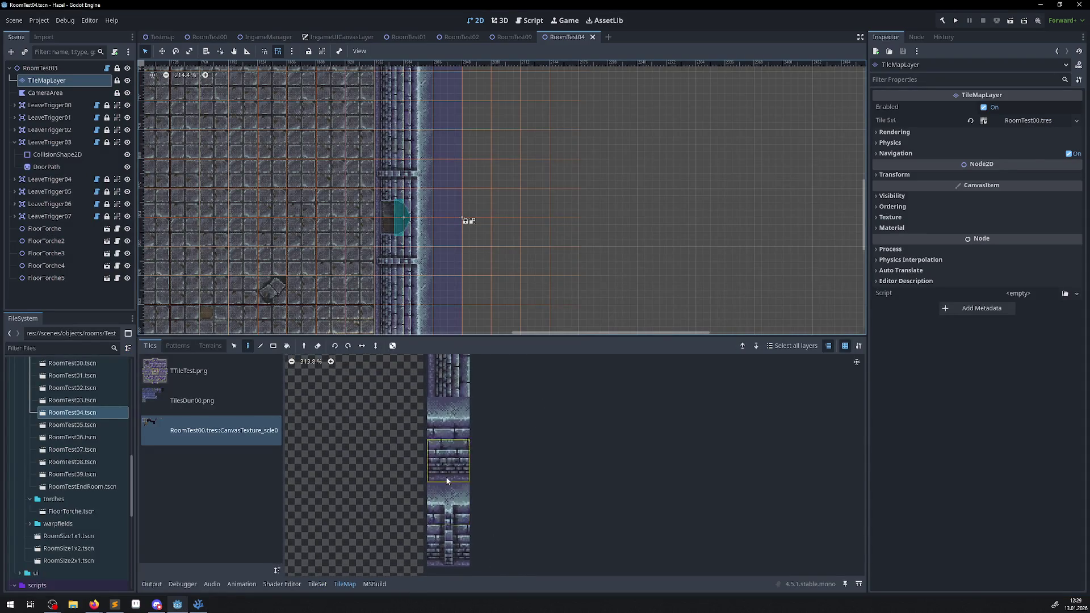
{"action": "scroll", "coordinate": [432, 409], "scroll_direction": "down", "scroll_amount": 2}
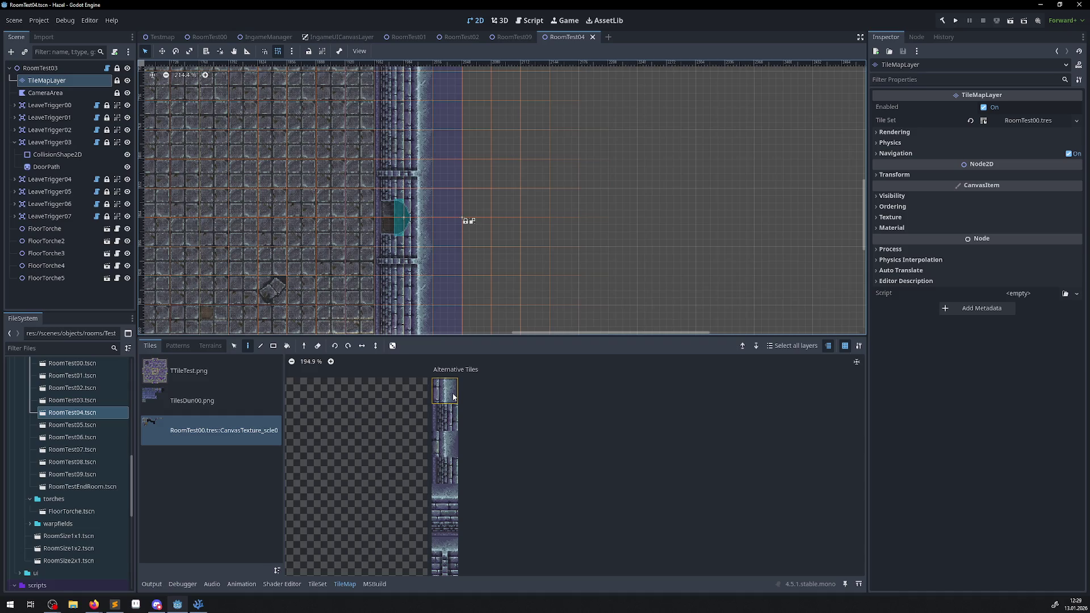
{"action": "left_click", "coordinate": [453, 396]}
{"action": "left_click", "coordinate": [448, 436]}
{"action": "left_click", "coordinate": [446, 470]}
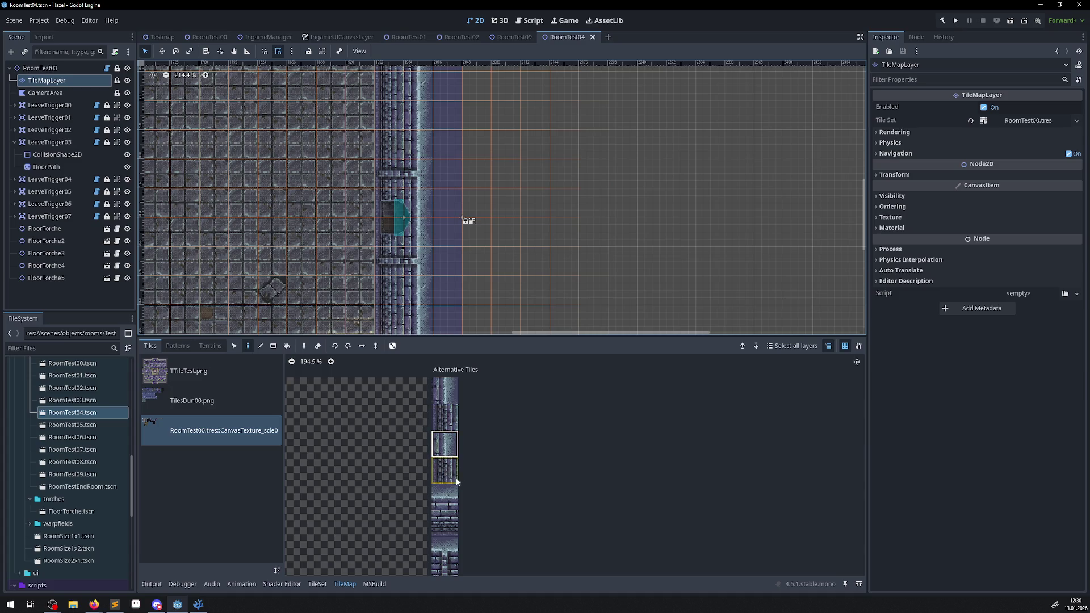
Show base atlas tile (3,0), with Z index 101, in the TileSet editor
{"action": "left_click", "coordinate": [316, 582]}
{"action": "scroll", "coordinate": [631, 407], "scroll_direction": "down", "scroll_amount": 2}
{"action": "scroll", "coordinate": [581, 401], "scroll_direction": "down", "scroll_amount": 2}
{"action": "left_click", "coordinate": [531, 400]}
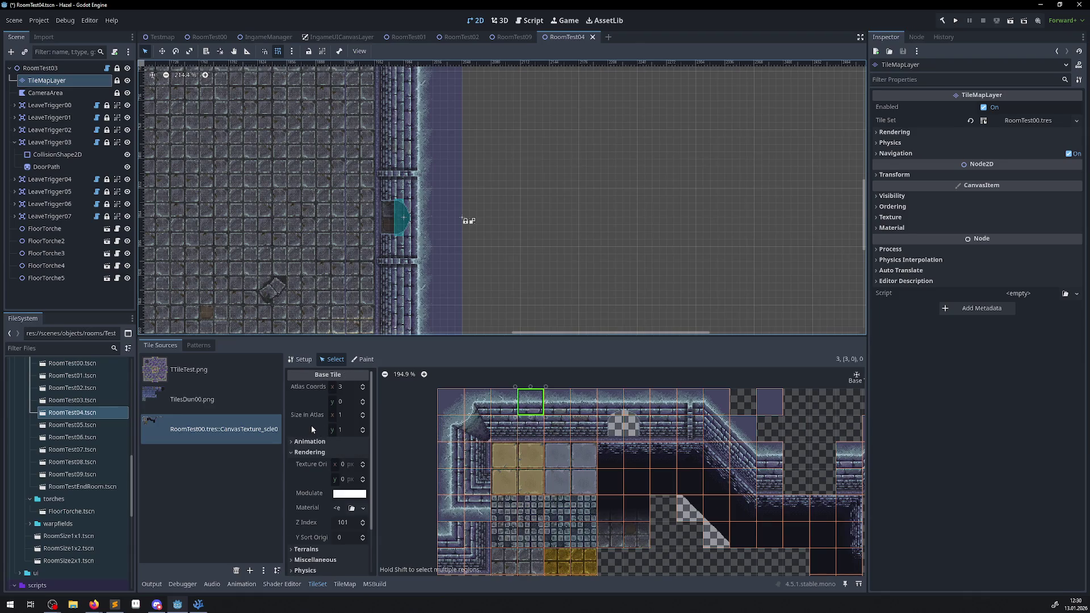
Give the selected wall tile a full-square Physics Layer 0 collision shape
{"action": "left_click", "coordinate": [343, 524]}
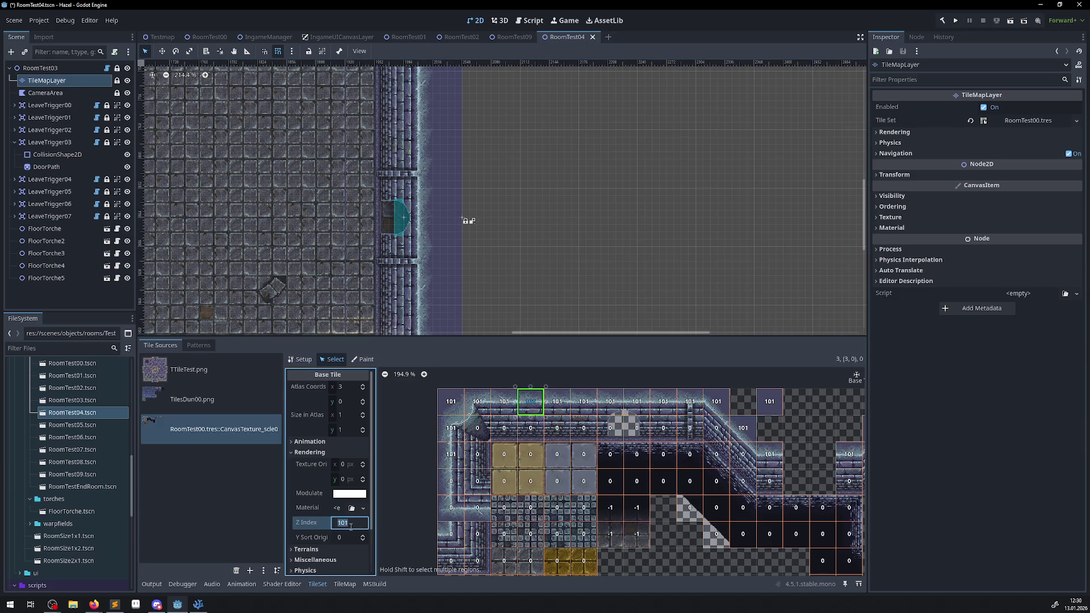
{"action": "scroll", "coordinate": [320, 520], "scroll_direction": "down", "scroll_amount": 2}
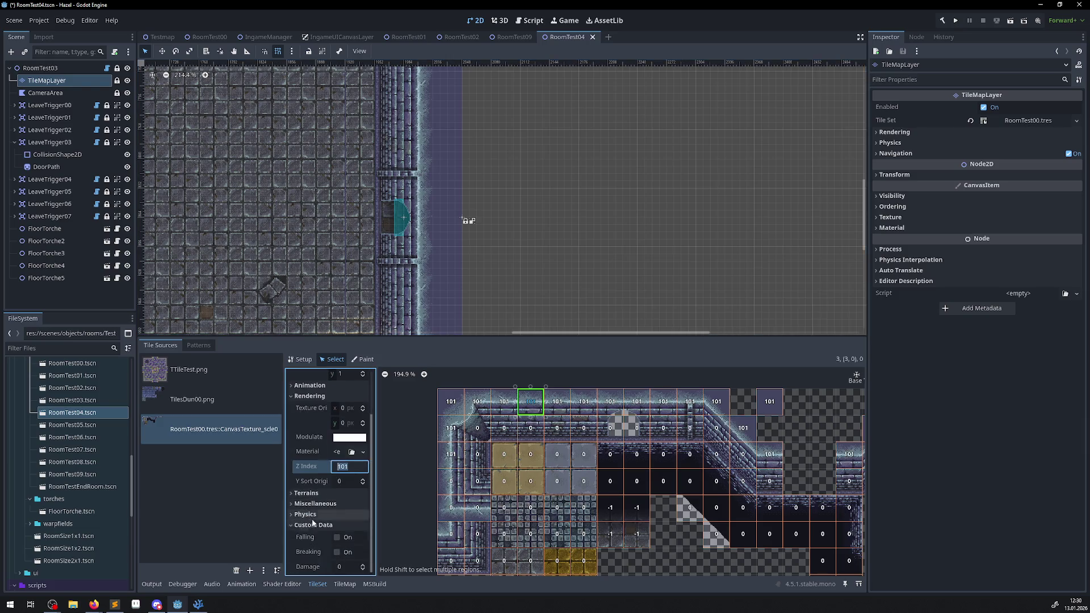
{"action": "left_click", "coordinate": [296, 514]}
{"action": "left_click", "coordinate": [297, 526]}
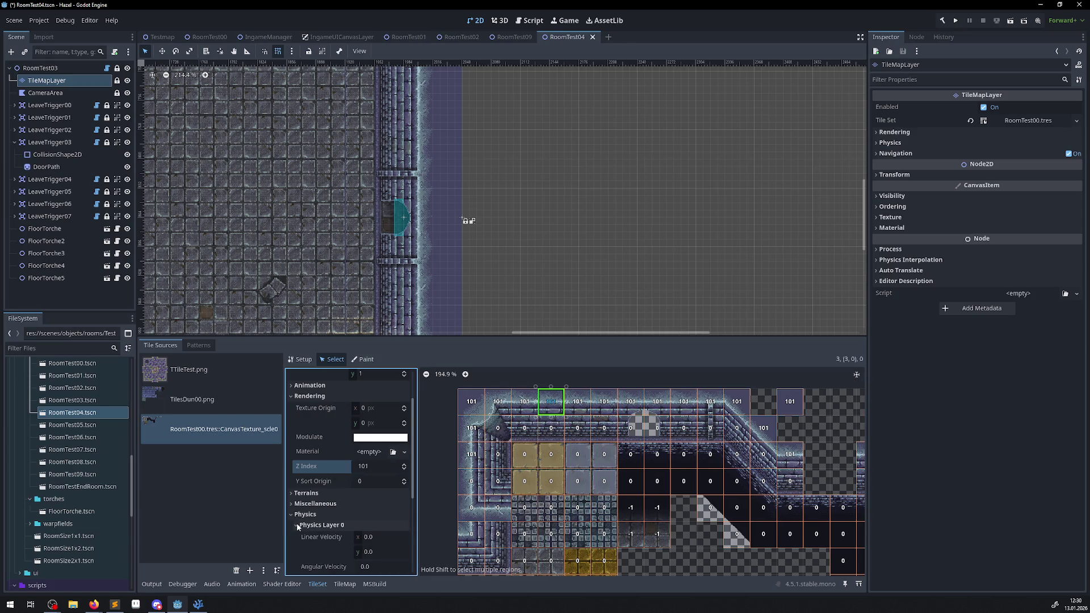
{"action": "scroll", "coordinate": [341, 502], "scroll_direction": "down", "scroll_amount": 3}
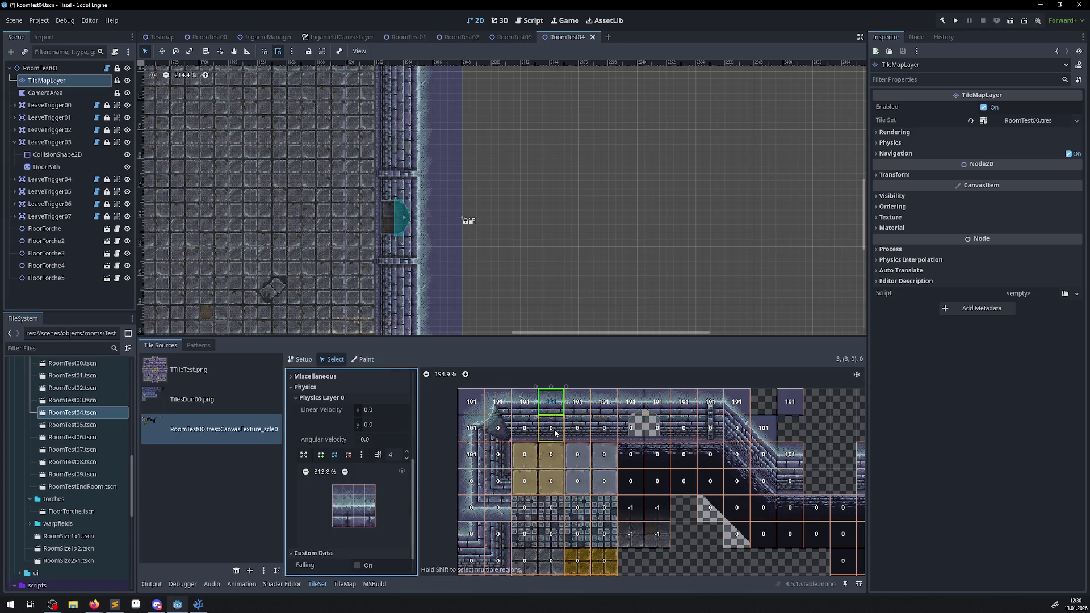
{"action": "left_click", "coordinate": [353, 506]}
{"action": "scroll", "coordinate": [714, 396], "scroll_direction": "down", "scroll_amount": 5}
{"action": "scroll", "coordinate": [713, 396], "scroll_direction": "down", "scroll_amount": 5}
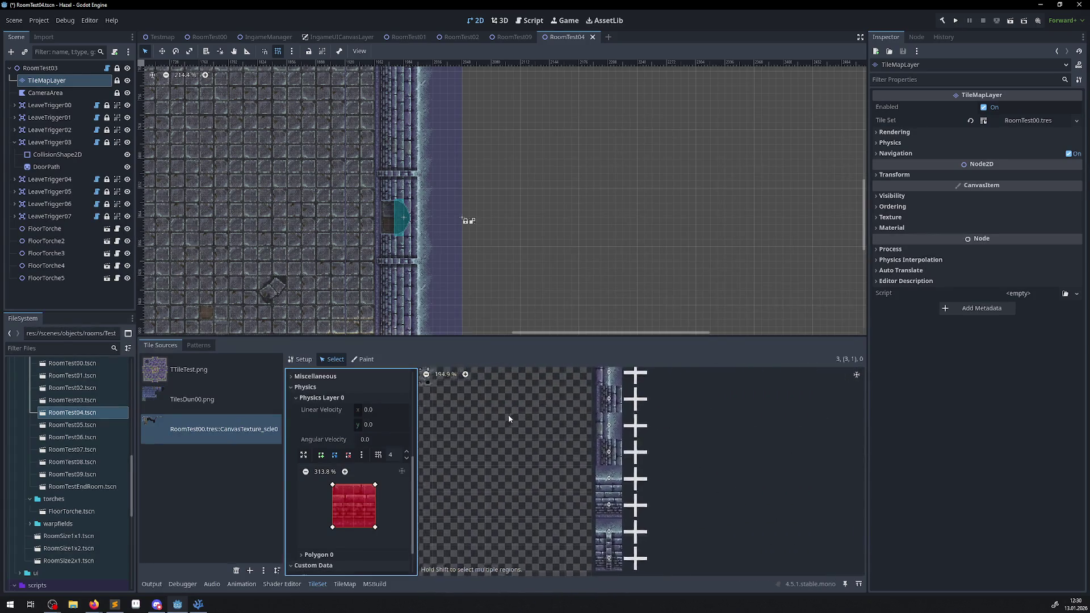
Cycle through the four tiles of the wall column in the atlas
{"action": "left_click", "coordinate": [542, 386]}
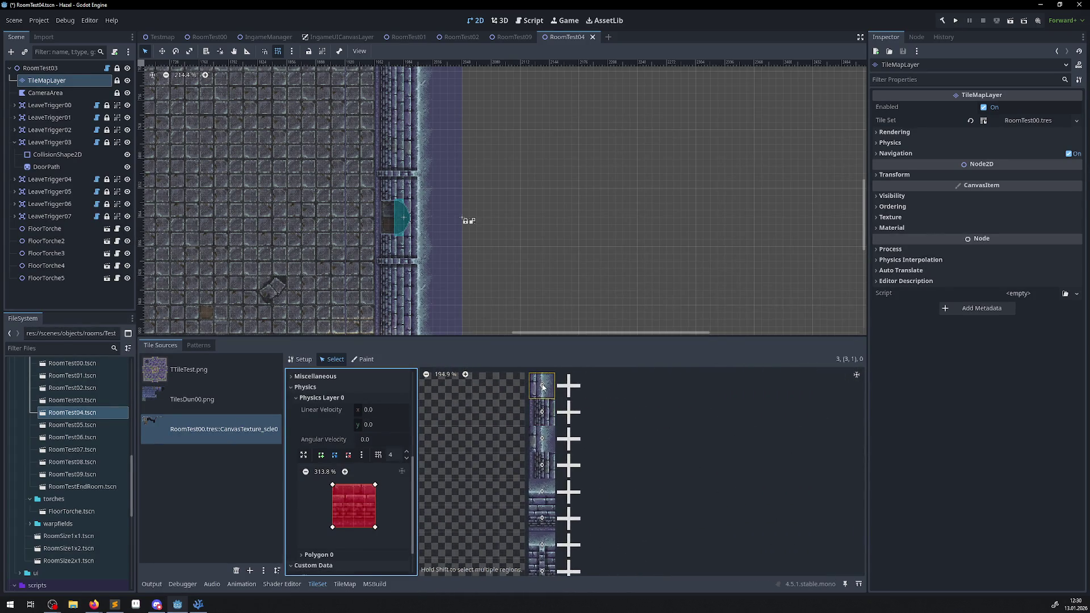
{"action": "left_click", "coordinate": [542, 411]}
{"action": "left_click", "coordinate": [542, 438]}
{"action": "left_click", "coordinate": [542, 466]}
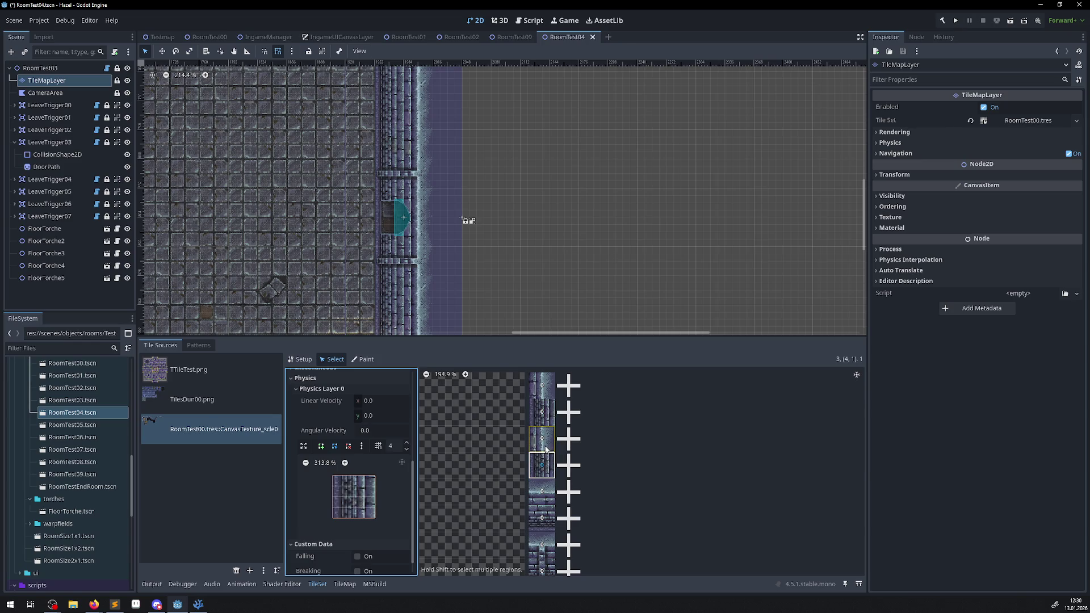
{"action": "left_click", "coordinate": [543, 438]}
{"action": "left_click", "coordinate": [542, 386]}
{"action": "left_click", "coordinate": [542, 411]}
{"action": "left_click", "coordinate": [542, 438]}
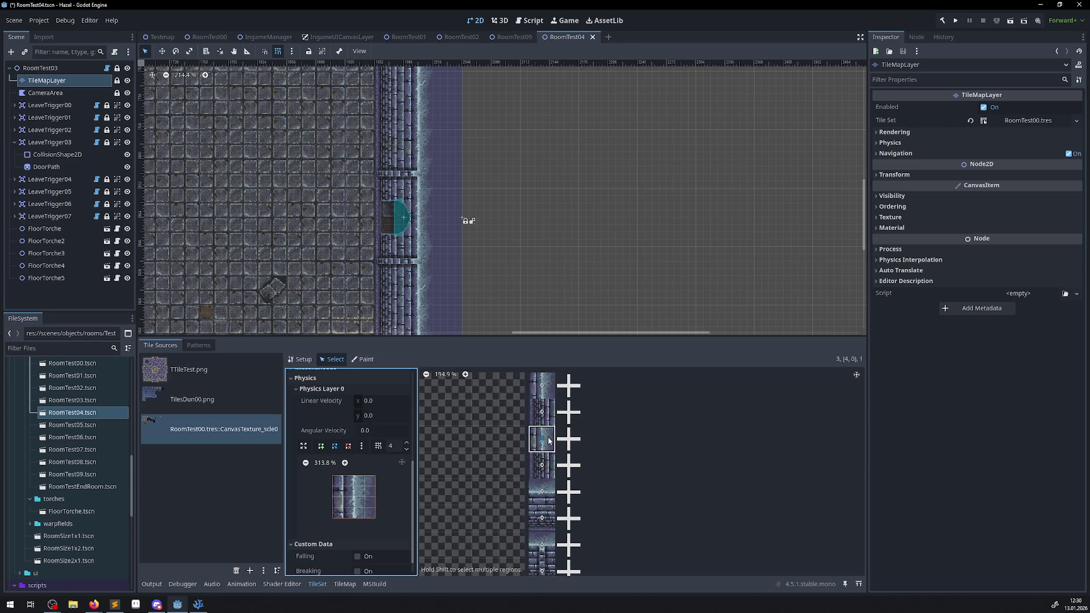
{"action": "left_click", "coordinate": [542, 466]}
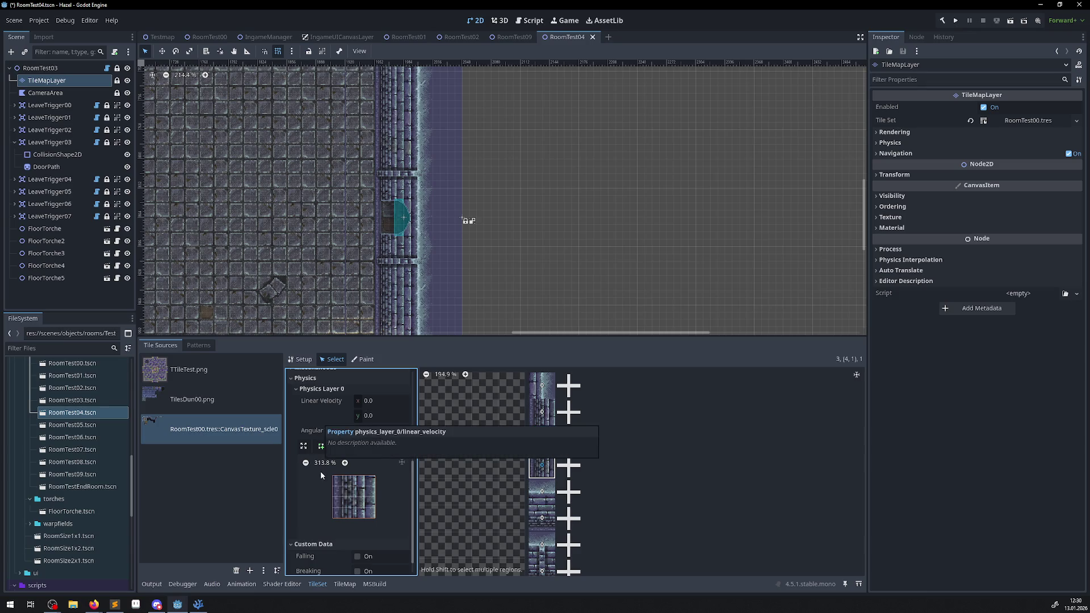
{"action": "left_click", "coordinate": [542, 417]}
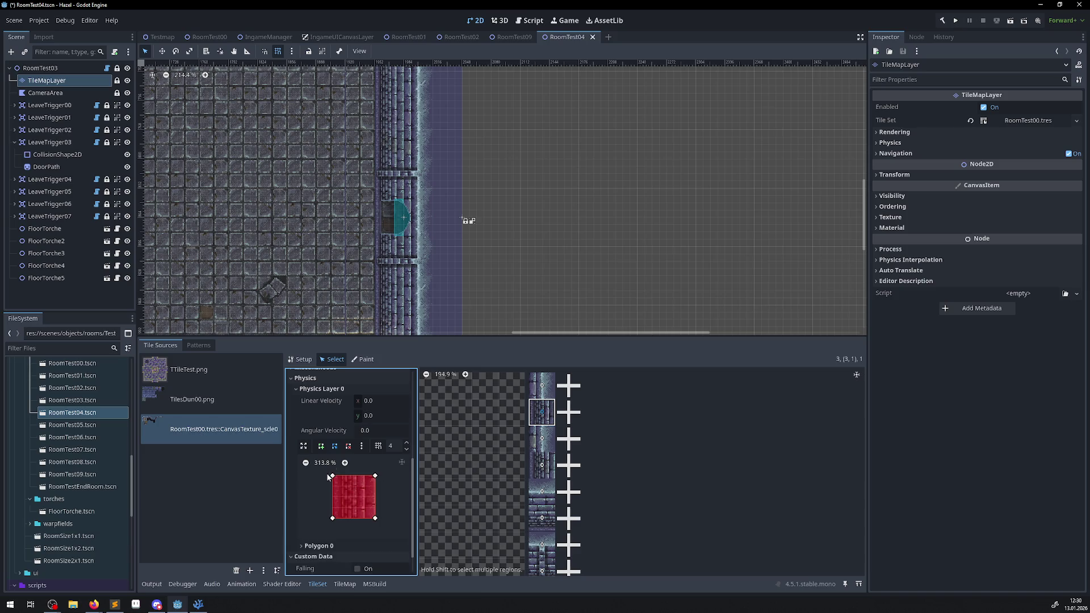
{"action": "scroll", "coordinate": [329, 474], "scroll_direction": "up", "scroll_amount": 3}
Set Z index 101 on the second wall tile and on tile (4,0)
{"action": "left_click", "coordinate": [368, 431]}
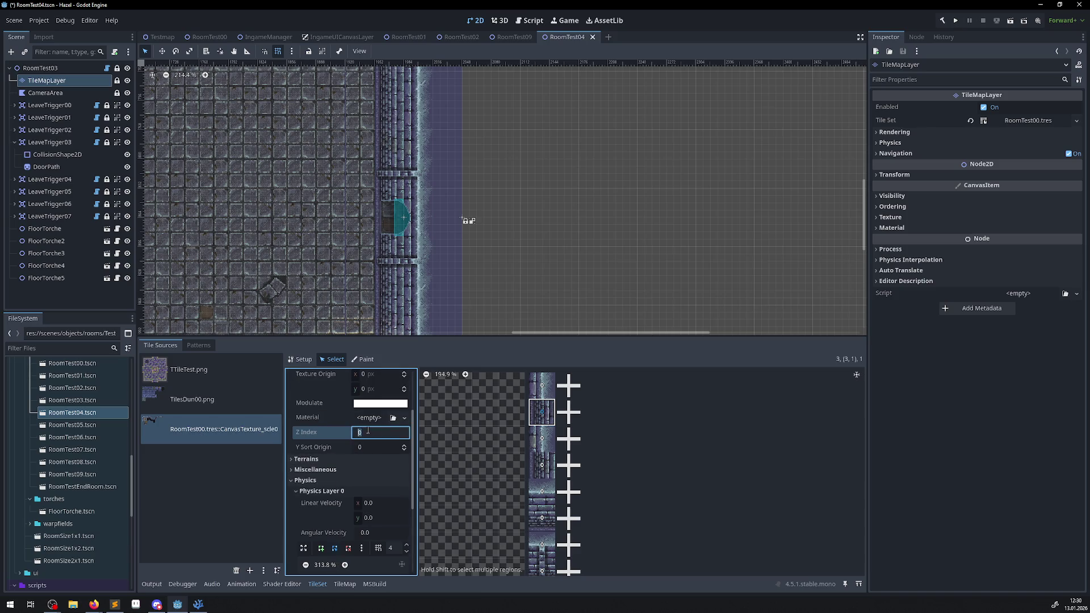
{"action": "type", "text": "101"}
{"action": "left_click", "coordinate": [542, 392]}
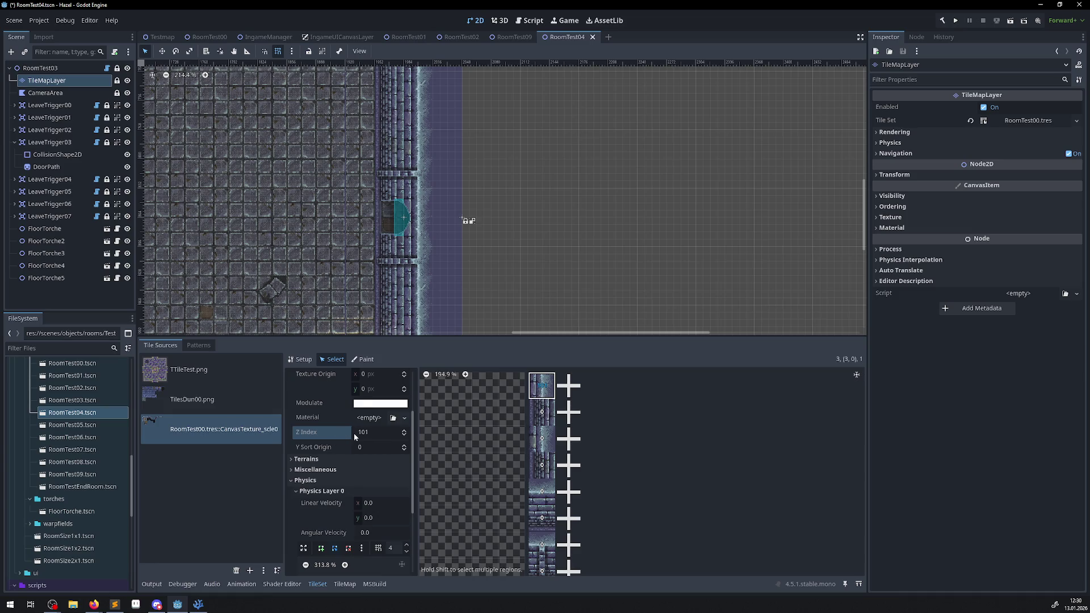
{"action": "left_click", "coordinate": [542, 439]}
{"action": "left_click", "coordinate": [368, 432]}
{"action": "type", "text": "101"}
{"action": "left_click", "coordinate": [540, 447]}
Set Z index 101 on tiles (3,1) and (4,1)
{"action": "left_click", "coordinate": [549, 420]}
{"action": "left_click", "coordinate": [368, 433]}
{"action": "type", "text": "101"}
{"action": "left_click", "coordinate": [532, 470]}
{"action": "left_click", "coordinate": [368, 431]}
{"action": "type", "text": "101"}
Set the (4,1) alternative tile's Z index to 0 and save the scene
{"action": "mouse_move", "coordinate": [505, 434]}
{"action": "left_mouse_down"}
{"action": "mouse_move", "coordinate": [507, 458]}
{"action": "mouse_move", "coordinate": [748, 426]}
{"action": "left_mouse_up"}
{"action": "scroll", "coordinate": [458, 435], "scroll_direction": "left", "scroll_amount": 3}
{"action": "scroll", "coordinate": [458, 435], "scroll_direction": "right", "scroll_amount": 10}
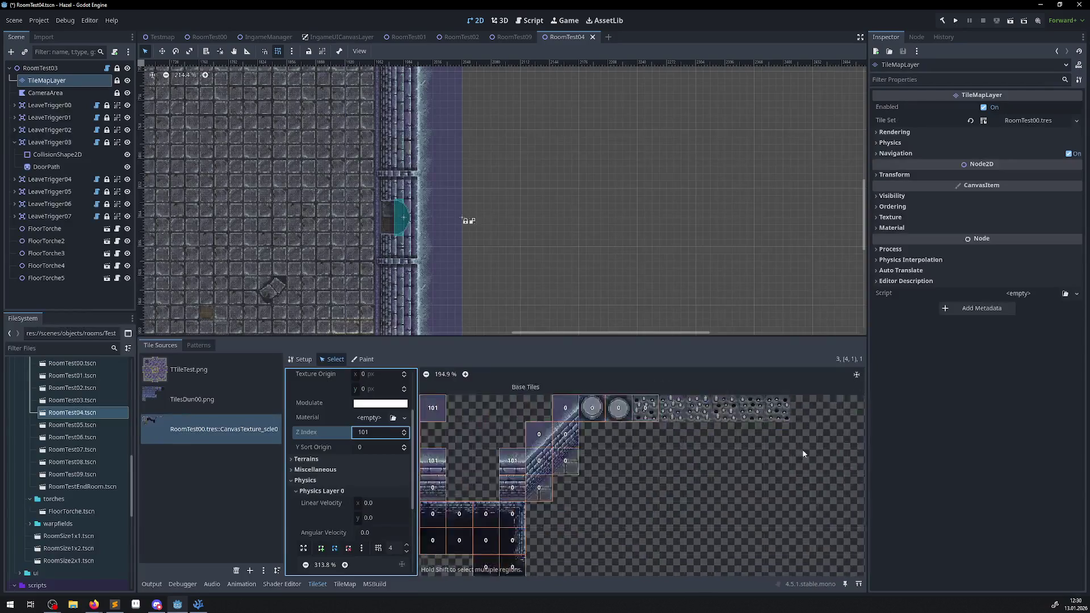
{"action": "left_click", "coordinate": [557, 428]}
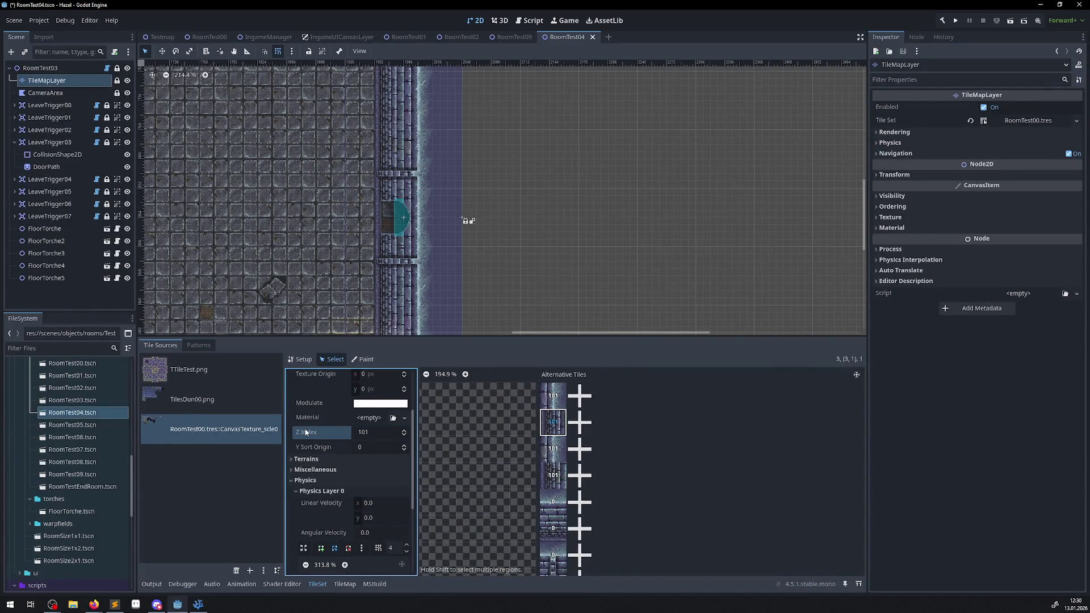
{"action": "type", "text": "0"}
{"action": "left_click", "coordinate": [555, 476]}
{"action": "left_click", "coordinate": [373, 433]}
{"action": "type", "text": "0"}
{"action": "key", "text": "Return"}
{"action": "key", "text": "ctrl+s"}
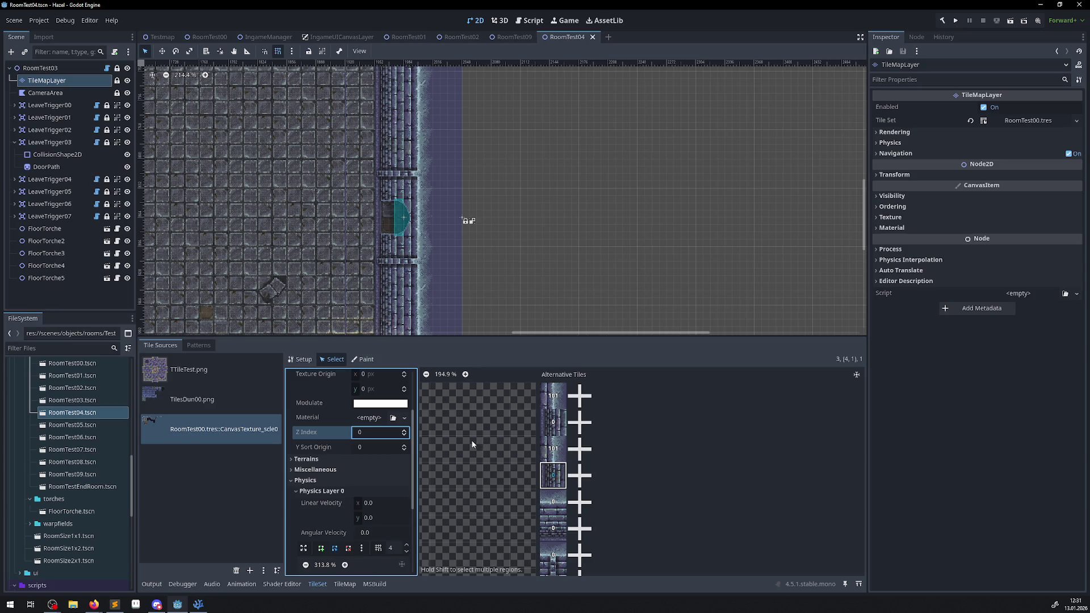
Add new alternative tiles for each of the four wall-column tiles
{"action": "mouse_move", "coordinate": [468, 465]}
{"action": "left_mouse_down"}
{"action": "mouse_move", "coordinate": [478, 409]}
{"action": "mouse_move", "coordinate": [452, 475]}
{"action": "left_mouse_up"}
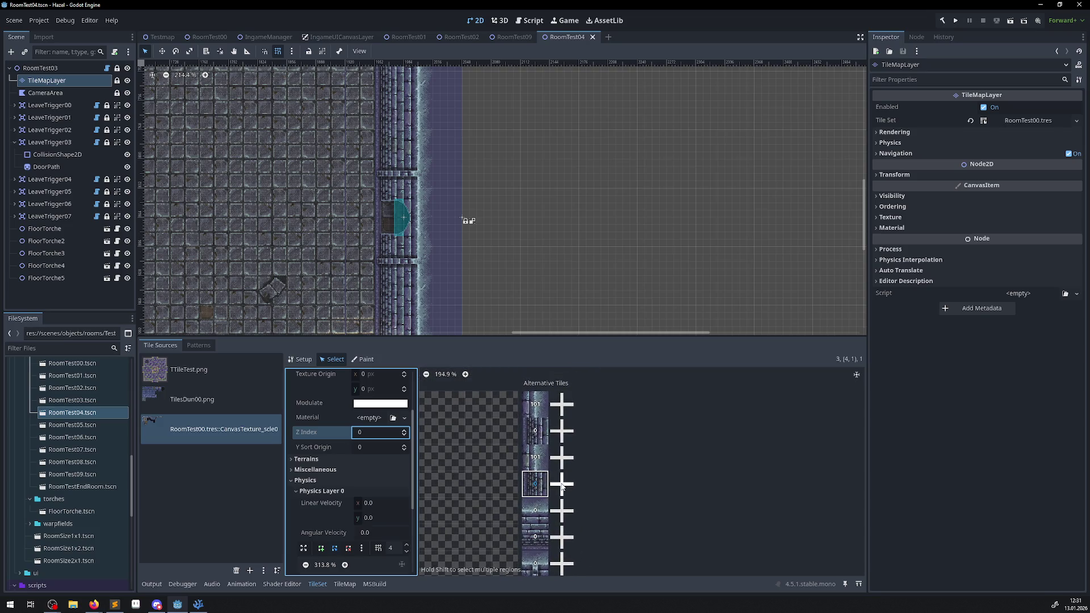
{"action": "left_click", "coordinate": [561, 406]}
{"action": "left_click", "coordinate": [540, 425]}
{"action": "left_click", "coordinate": [539, 451]}
{"action": "left_click", "coordinate": [542, 479]}
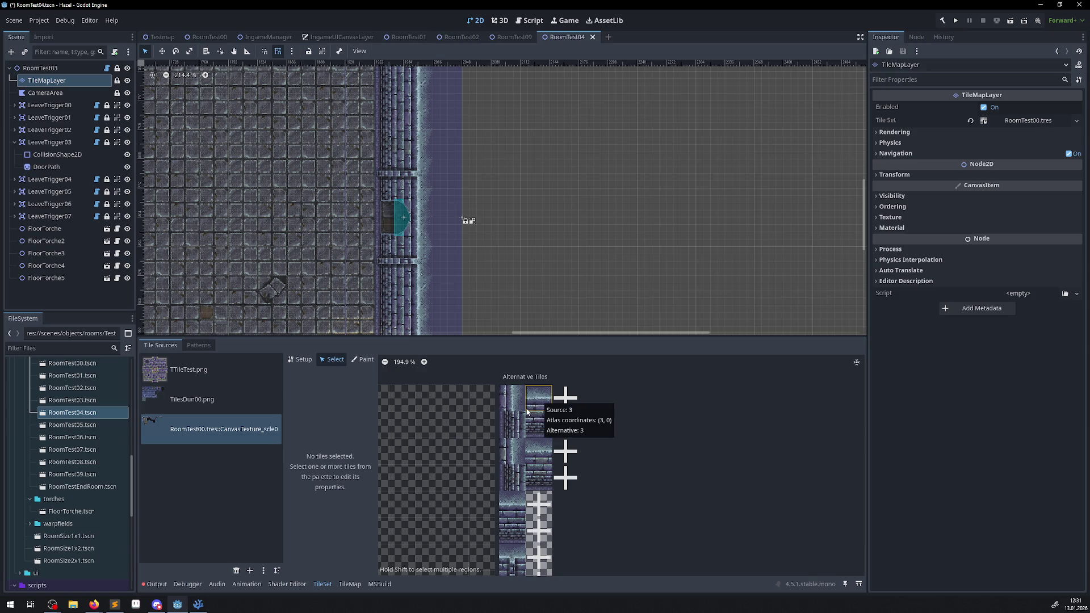
Turn on Flip V for the alternatives of tiles (3,0), (3,1) and (4,1)
{"action": "left_click", "coordinate": [548, 404]}
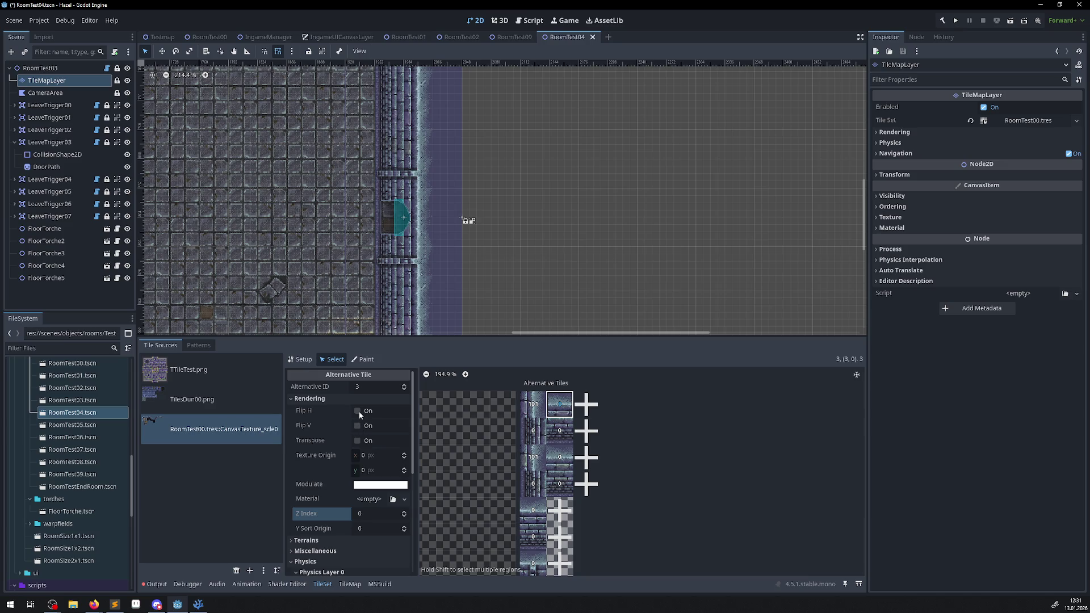
{"action": "left_click", "coordinate": [357, 411]}
{"action": "left_click", "coordinate": [357, 411]}
{"action": "left_click", "coordinate": [357, 426]}
{"action": "left_click", "coordinate": [561, 434]}
{"action": "left_click", "coordinate": [357, 426]}
{"action": "left_click", "coordinate": [572, 459]}
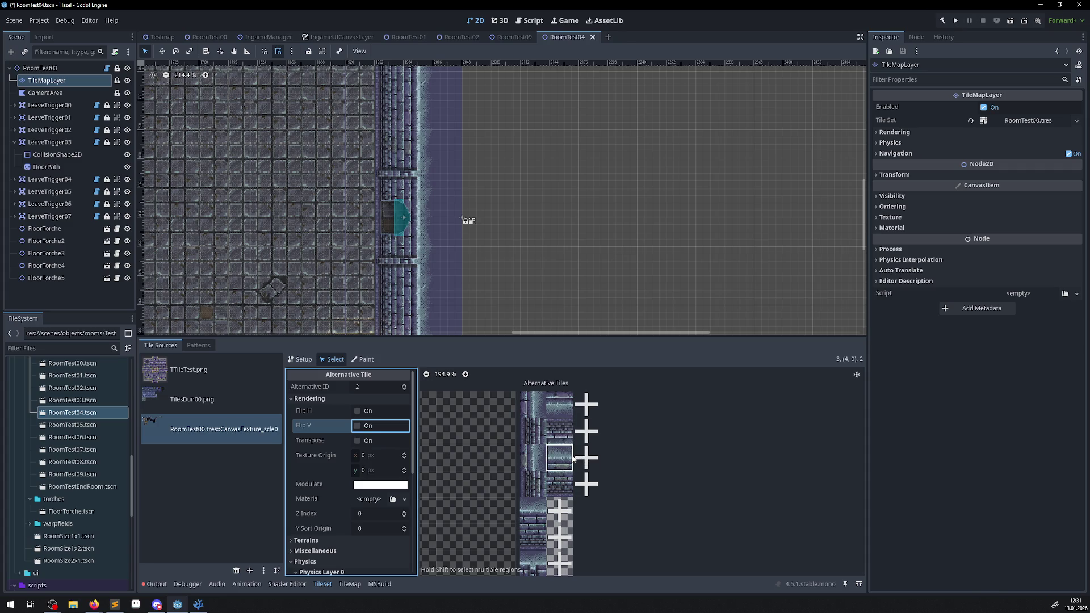
{"action": "left_click", "coordinate": [362, 430]}
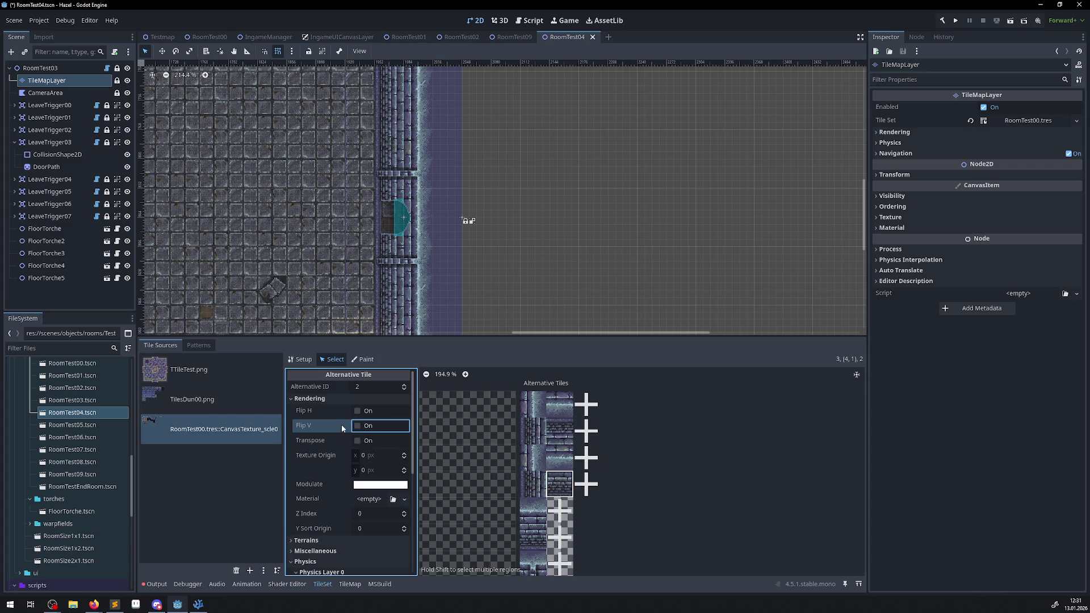
{"action": "left_click", "coordinate": [363, 433]}
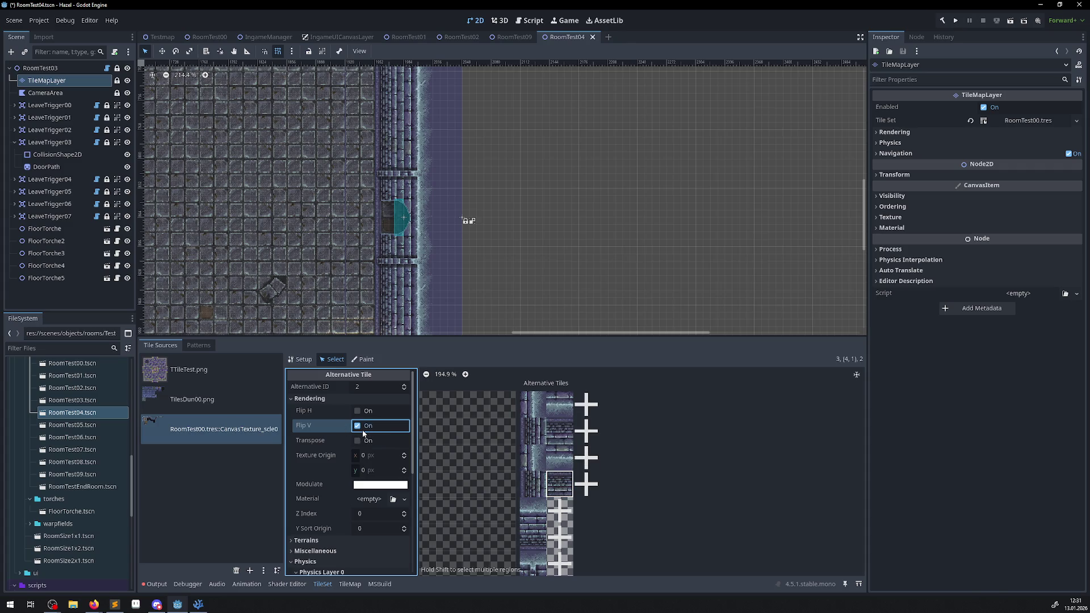
Set Z index 101 on the (4,0) and (3,0) alternative tiles
{"action": "left_click", "coordinate": [372, 512]}
{"action": "left_click", "coordinate": [563, 464]}
{"action": "type", "text": "101"}
{"action": "key", "text": "Return"}
{"action": "mouse_move", "coordinate": [507, 466]}
{"action": "left_mouse_down"}
{"action": "mouse_move", "coordinate": [542, 460]}
{"action": "mouse_move", "coordinate": [686, 485]}
{"action": "mouse_move", "coordinate": [611, 475]}
{"action": "left_mouse_up"}
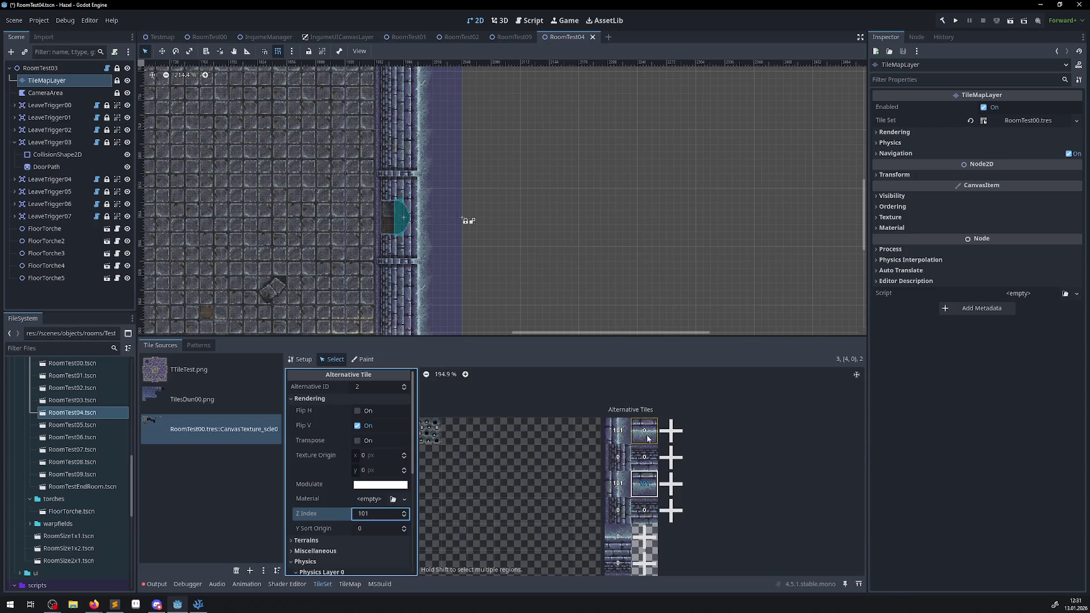
{"action": "left_click", "coordinate": [652, 460]}
{"action": "left_click", "coordinate": [653, 436]}
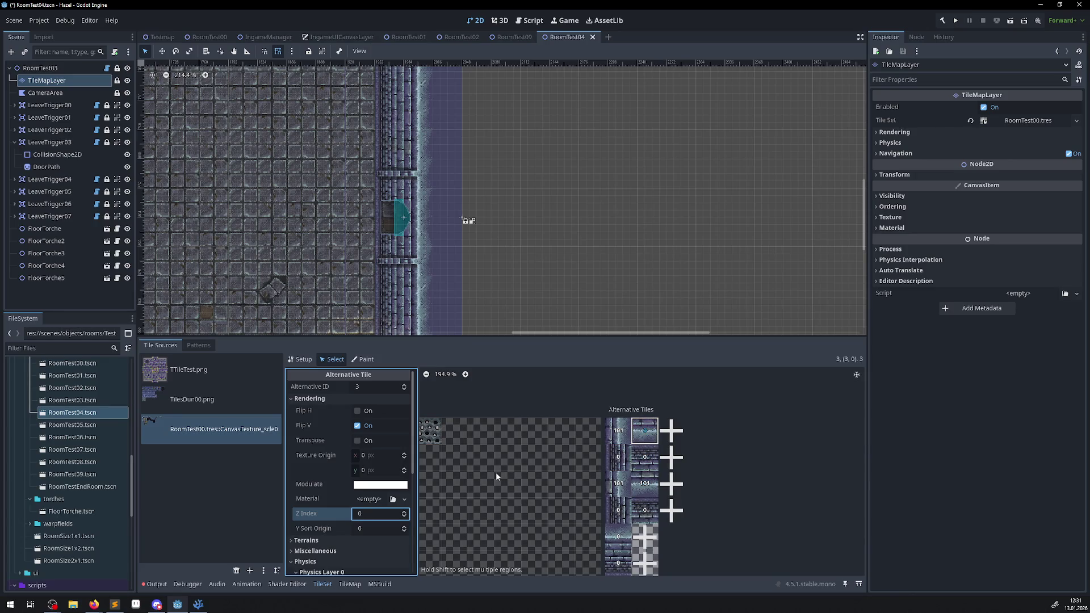
{"action": "left_click", "coordinate": [367, 514]}
{"action": "type", "text": "101"}
{"action": "key", "text": "Return"}
Fill full collision squares on the second and (4,1) alternatives, then save
{"action": "left_click", "coordinate": [648, 457]}
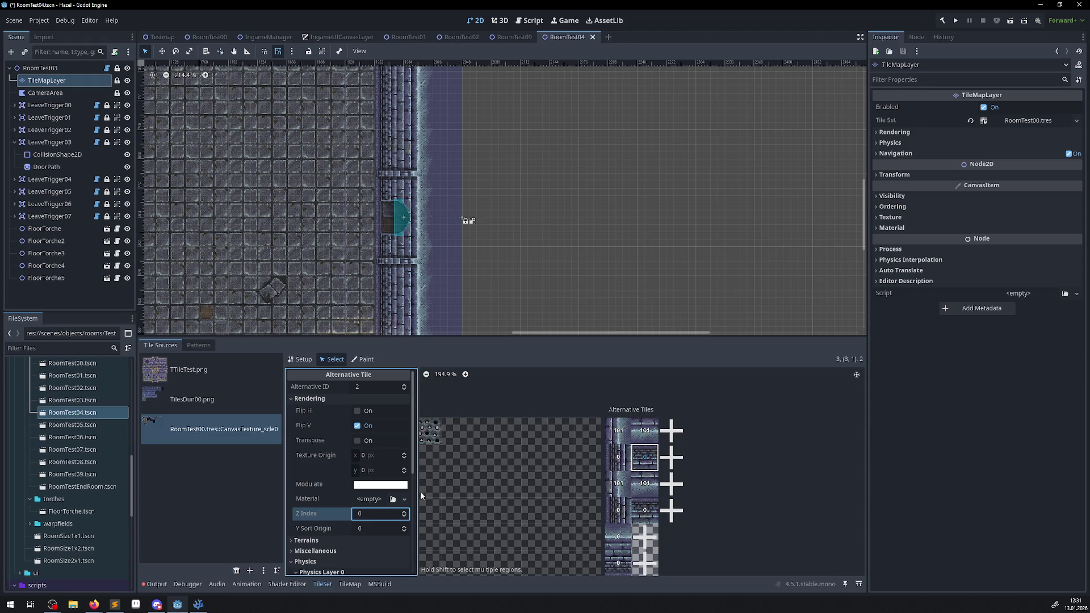
{"action": "scroll", "coordinate": [335, 507], "scroll_direction": "down", "scroll_amount": 2}
{"action": "scroll", "coordinate": [342, 517], "scroll_direction": "down", "scroll_amount": 5}
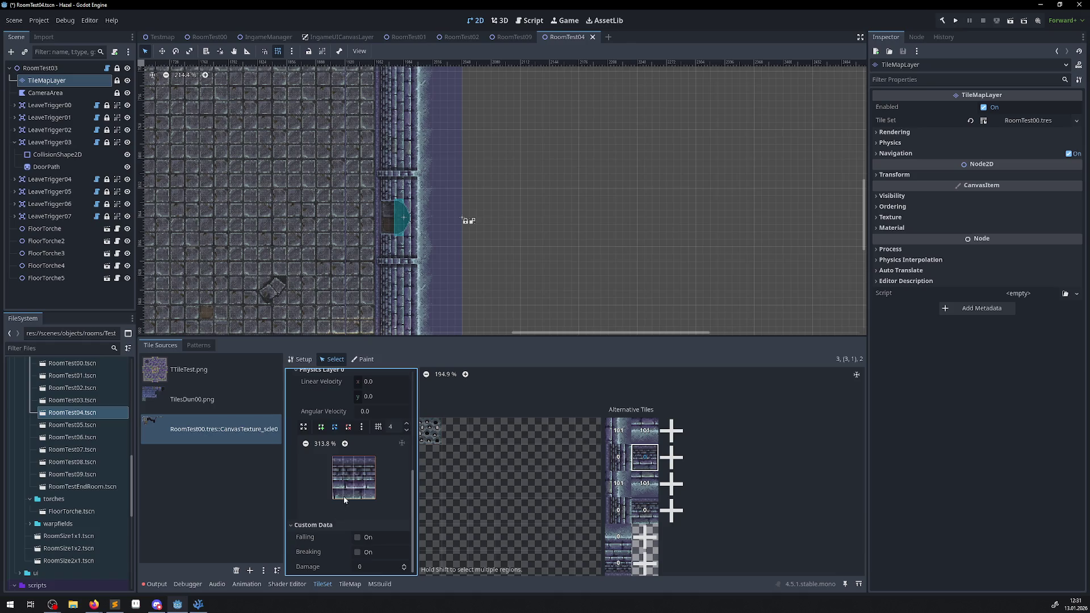
{"action": "key", "text": "f"}
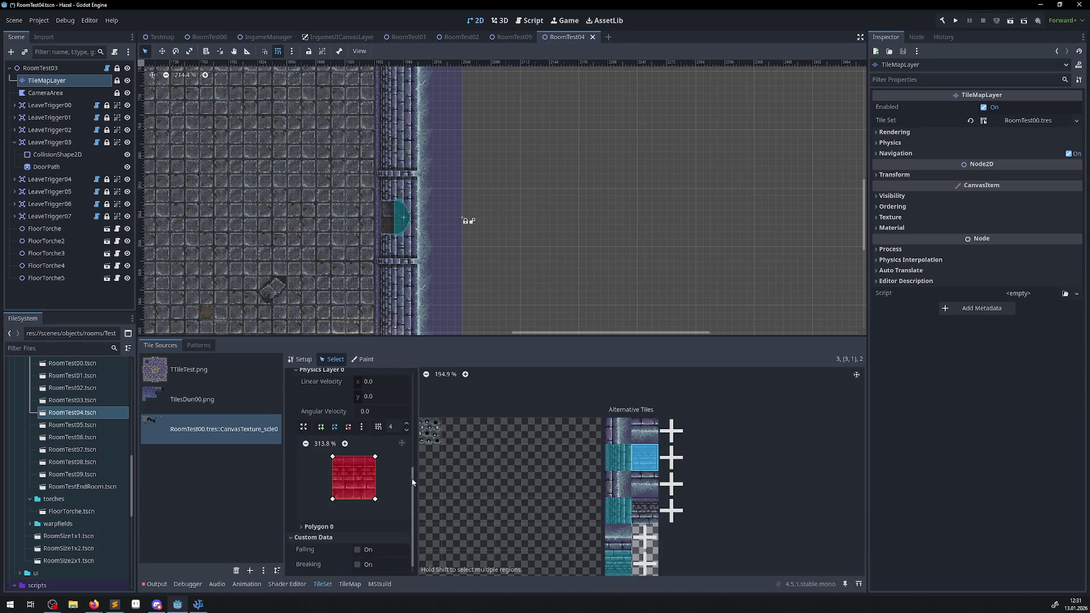
{"action": "left_click", "coordinate": [648, 509]}
{"action": "key", "text": "f"}
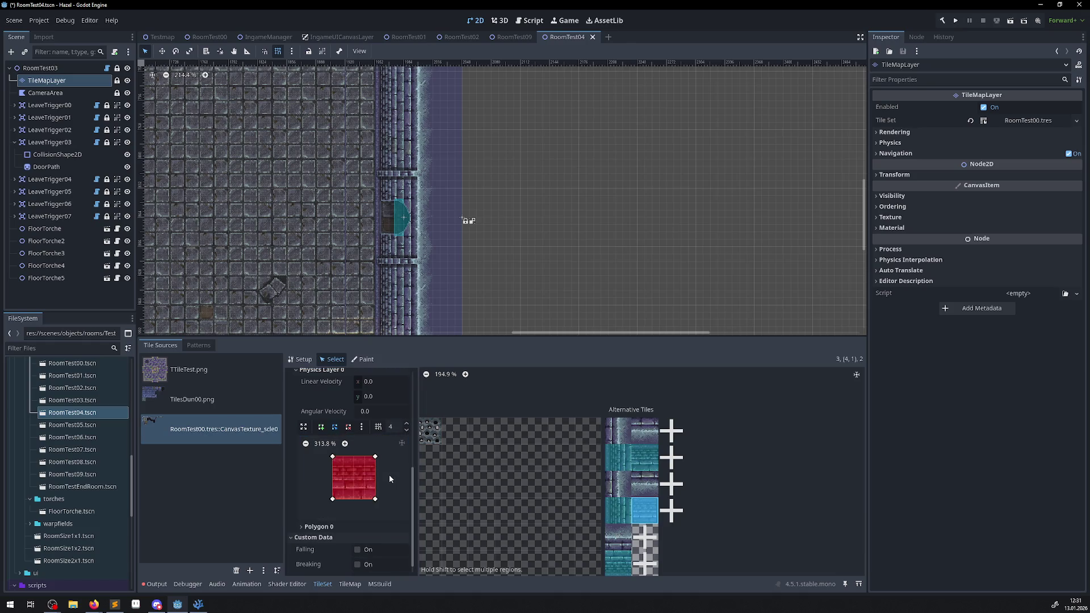
{"action": "key", "text": "ctrl+s"}
Add more alternative tiles and set Transpose on four of them, including (4,0) and (4,1)
{"action": "left_click", "coordinate": [670, 511]}
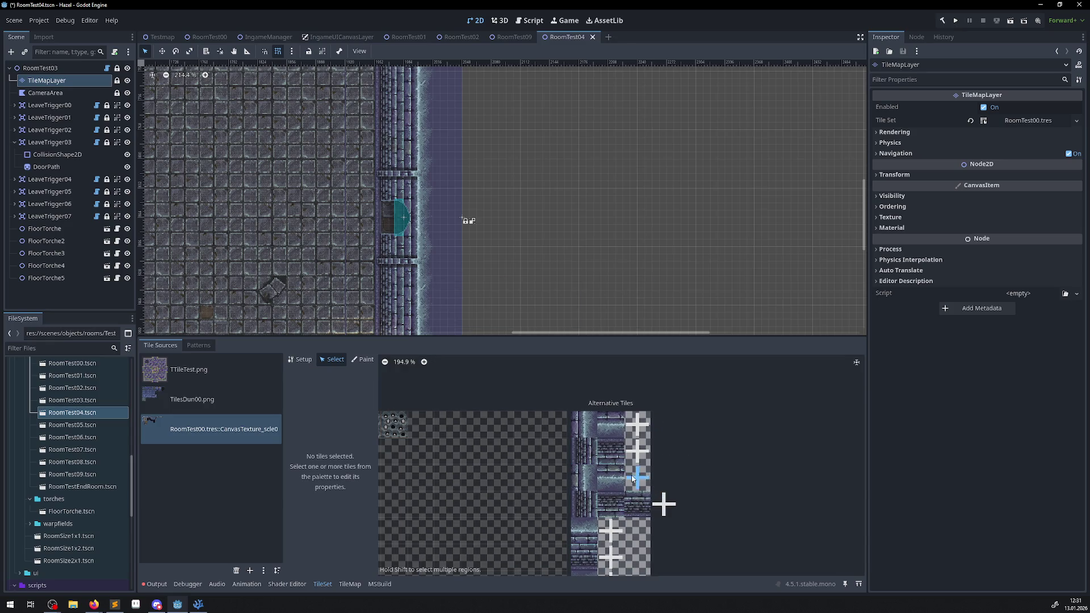
{"action": "left_click", "coordinate": [637, 424]}
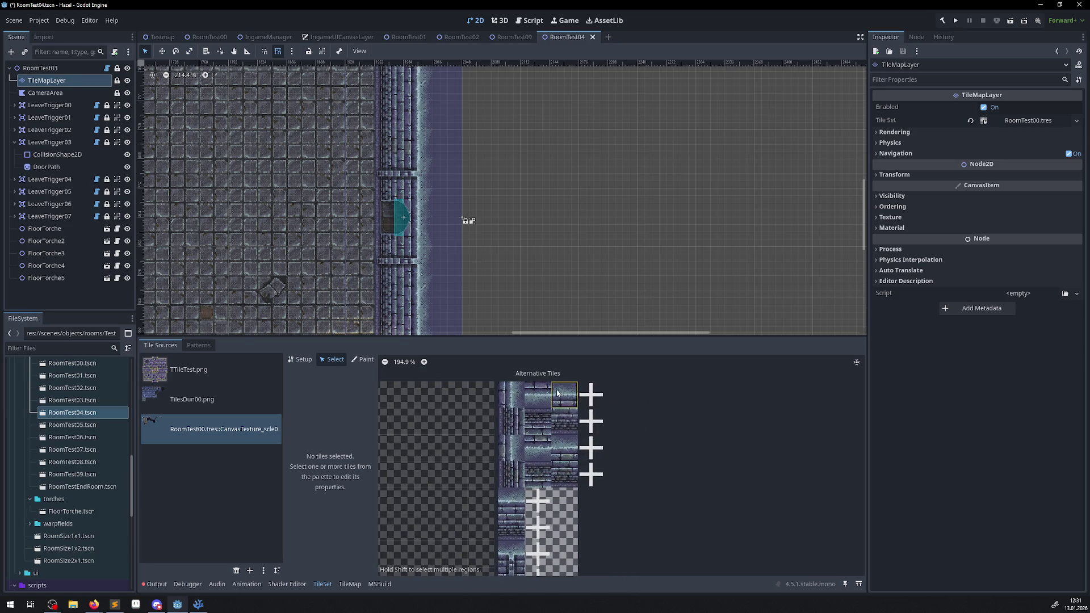
{"action": "scroll", "coordinate": [312, 422], "scroll_direction": "up", "scroll_amount": 5}
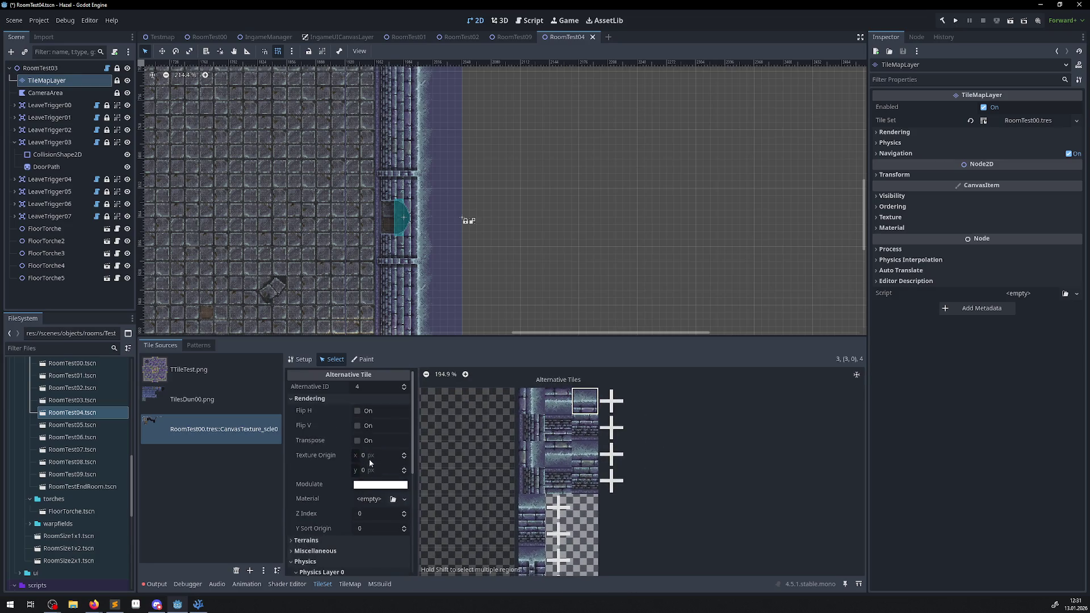
{"action": "left_click", "coordinate": [358, 440]}
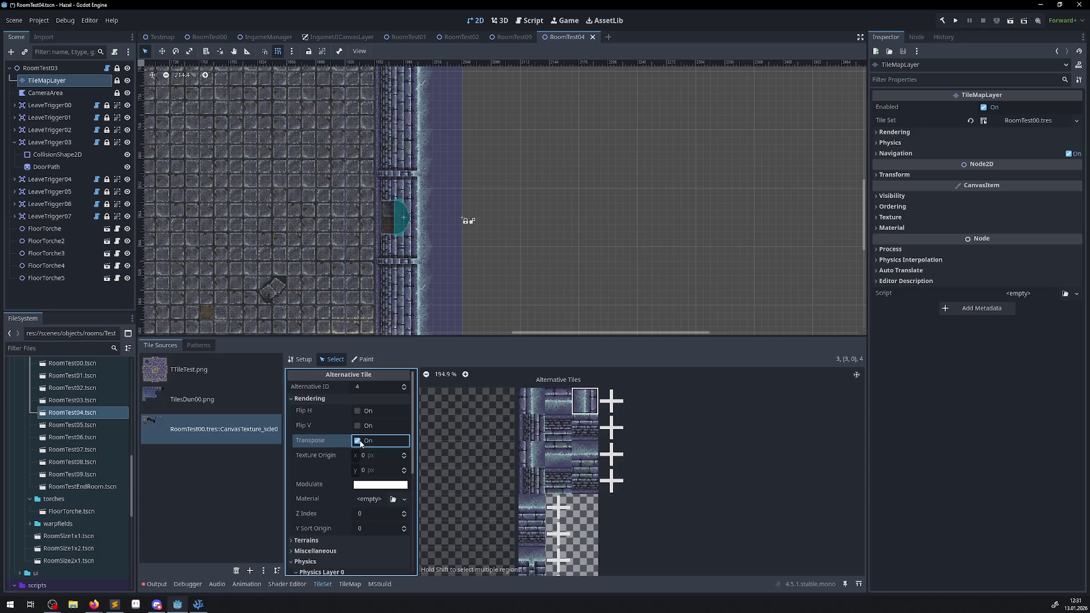
{"action": "left_click", "coordinate": [585, 427]}
{"action": "left_click", "coordinate": [356, 441]}
{"action": "left_click", "coordinate": [584, 454]}
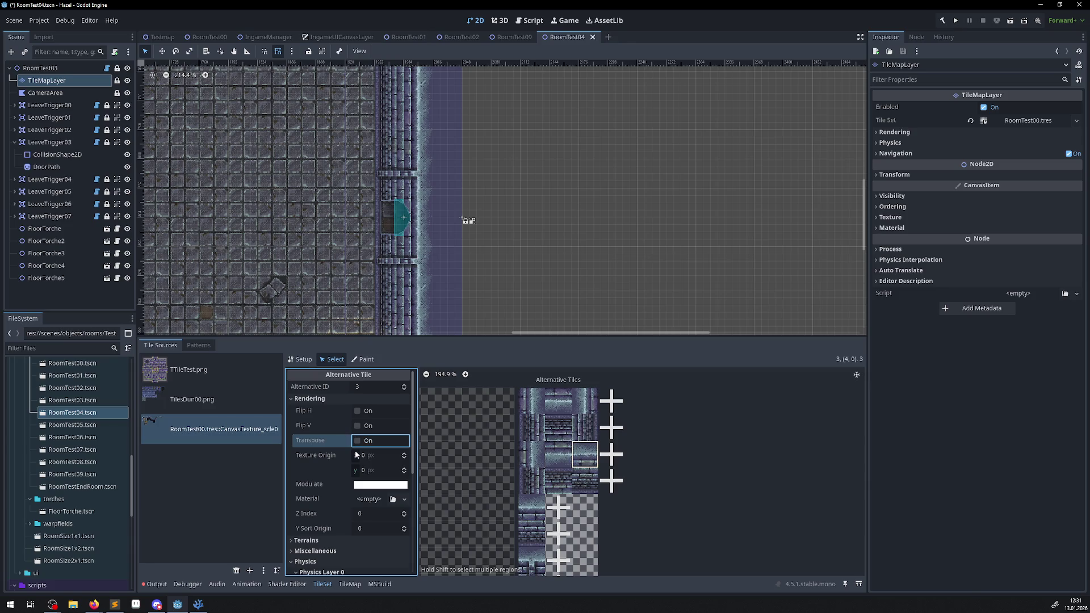
{"action": "left_click", "coordinate": [357, 441]}
{"action": "left_click", "coordinate": [578, 480]}
{"action": "left_click", "coordinate": [356, 441]}
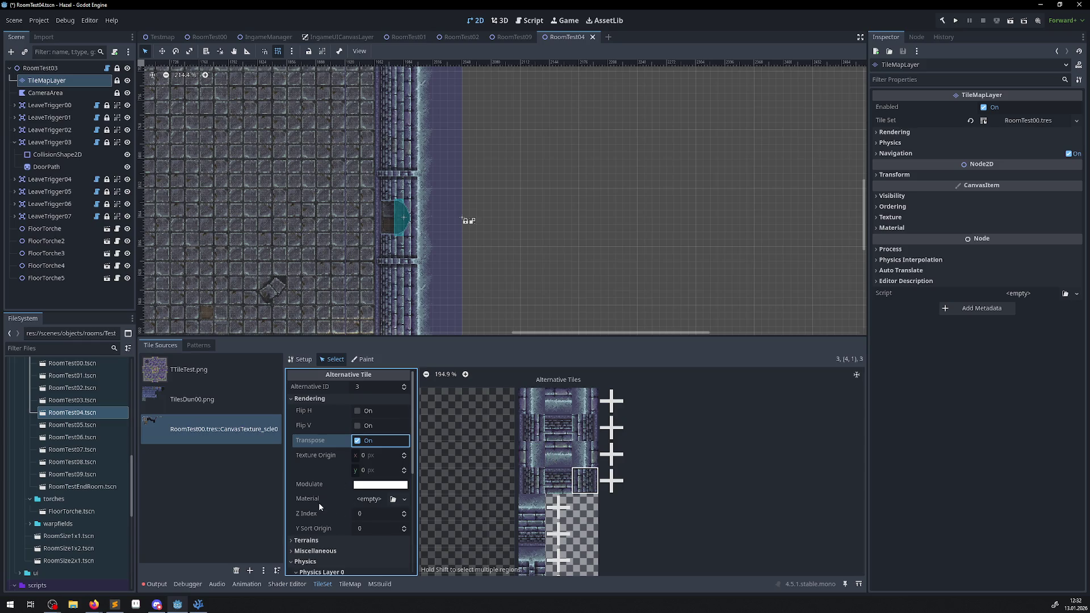
Set the (4,0) transposed alternative to Z index 101, fill collision on the tile above, and save
{"action": "scroll", "coordinate": [329, 502], "scroll_direction": "down", "scroll_amount": 5}
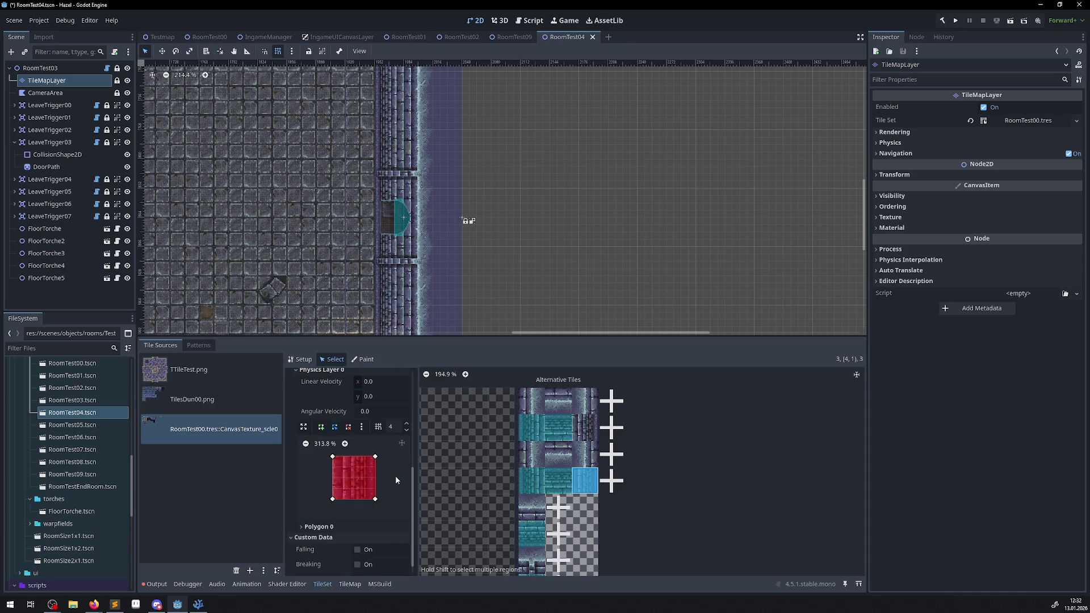
{"action": "left_click", "coordinate": [584, 454]}
{"action": "scroll", "coordinate": [376, 462], "scroll_direction": "up", "scroll_amount": 4}
{"action": "scroll", "coordinate": [376, 462], "scroll_direction": "up", "scroll_amount": 1}
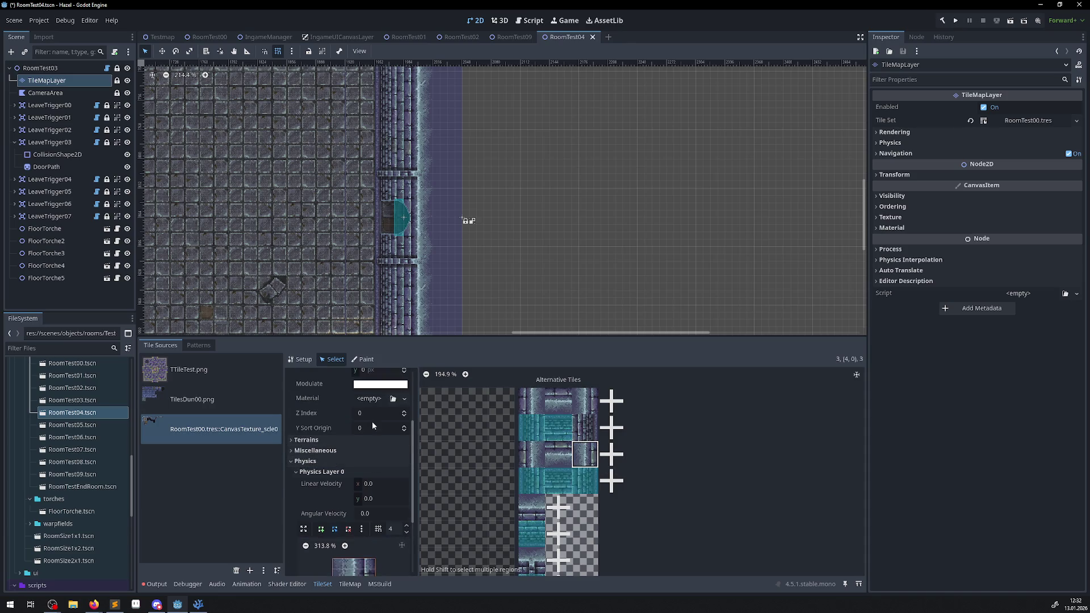
{"action": "left_click", "coordinate": [373, 413]}
{"action": "type", "text": "101"}
{"action": "left_click", "coordinate": [583, 436]}
{"action": "scroll", "coordinate": [371, 552], "scroll_direction": "down", "scroll_amount": 2}
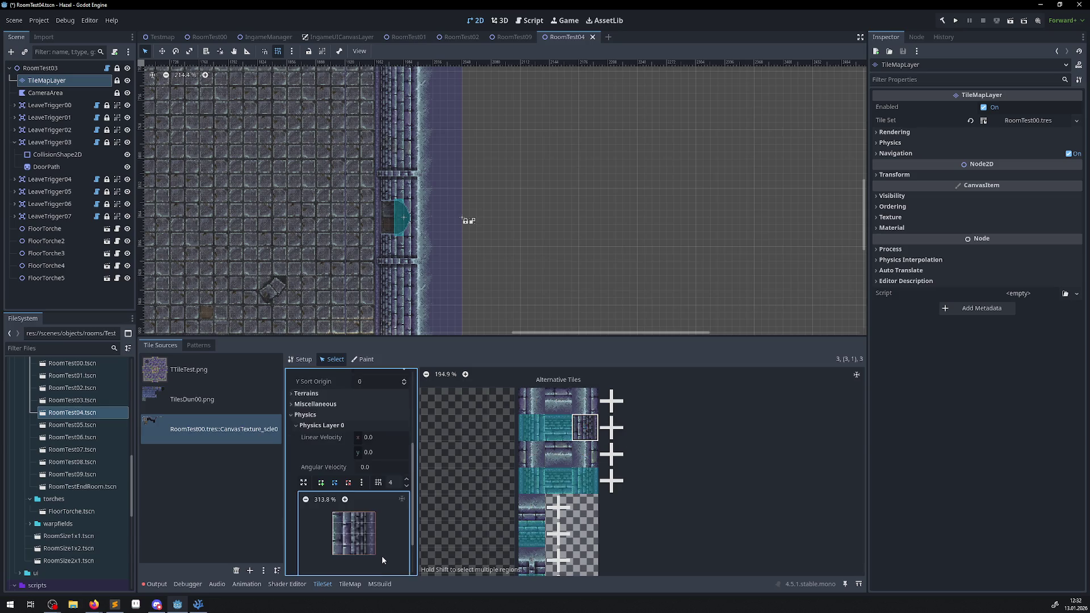
{"action": "key", "text": "f"}
{"action": "key", "text": "ctrl+s"}
{"action": "left_click", "coordinate": [581, 407]}
{"action": "scroll", "coordinate": [383, 454], "scroll_direction": "up", "scroll_amount": 4}
Set the top-right transposed alternative's Z Index to 101 and save
{"action": "left_click", "coordinate": [378, 469]}
{"action": "type", "text": "101"}
{"action": "key", "text": "Return"}
{"action": "key", "text": "ctrl+s"}
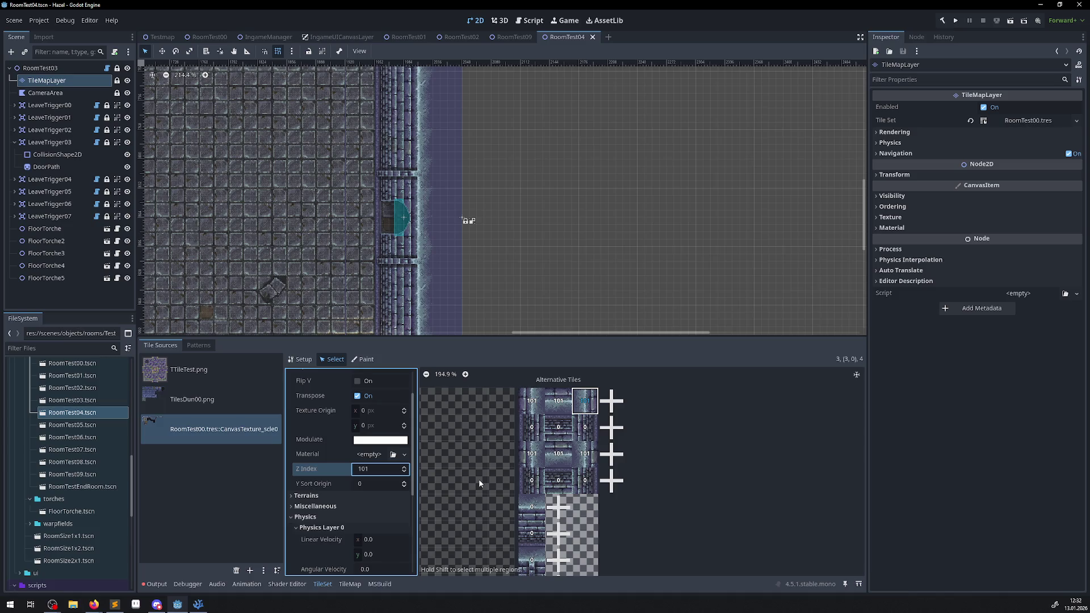
Zoom out the atlas view and run the game to test the walls
{"action": "scroll", "coordinate": [511, 465], "scroll_direction": "down", "scroll_amount": 3}
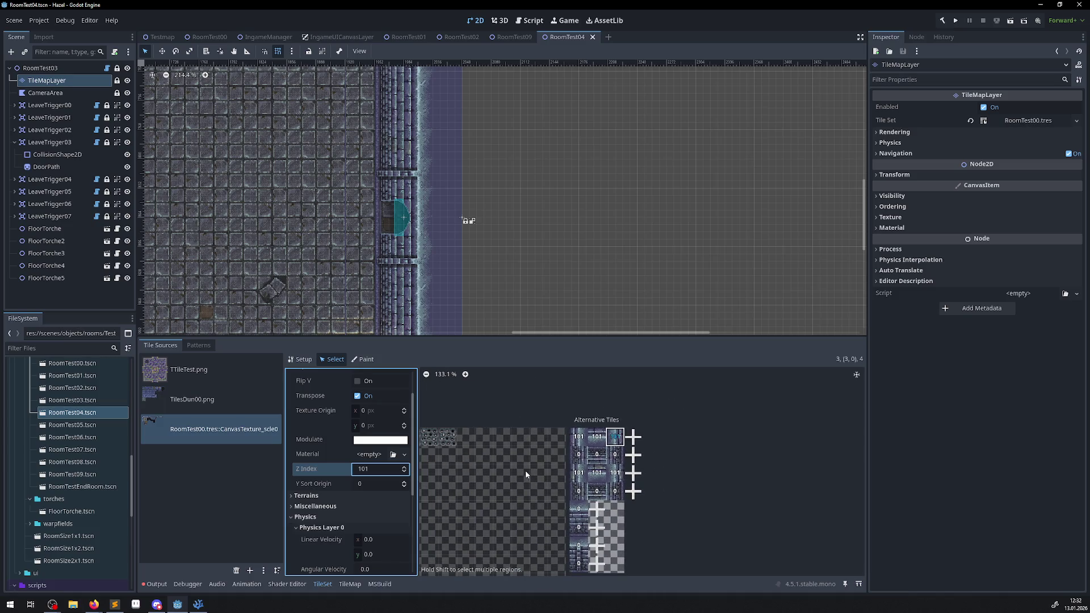
{"action": "scroll", "coordinate": [568, 460], "scroll_direction": "down", "scroll_amount": 2}
{"action": "scroll", "coordinate": [588, 455], "scroll_direction": "left", "scroll_amount": 3}
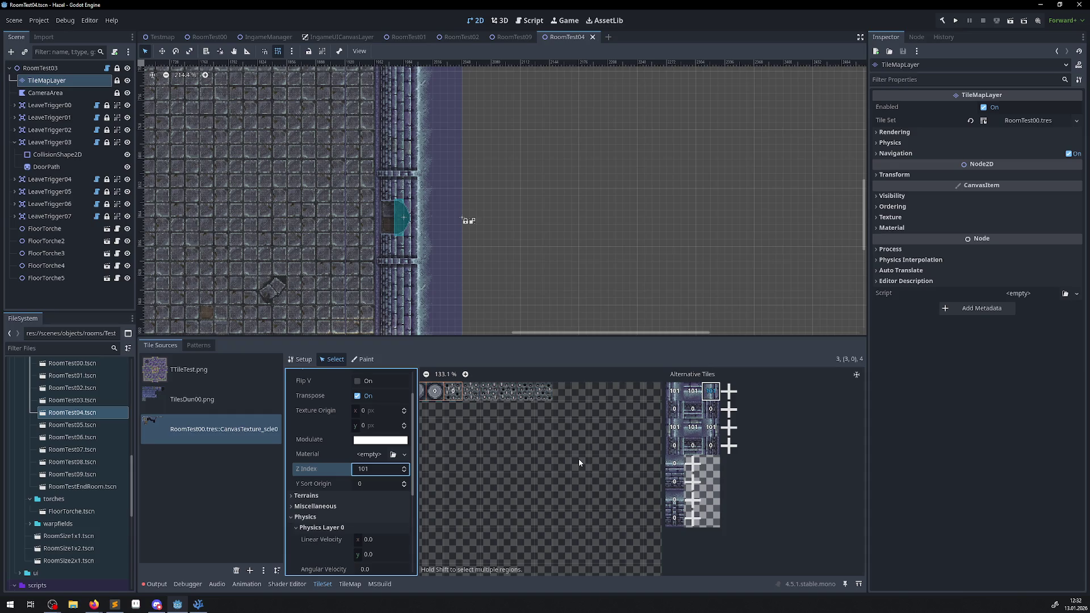
{"action": "left_click", "coordinate": [586, 250]}
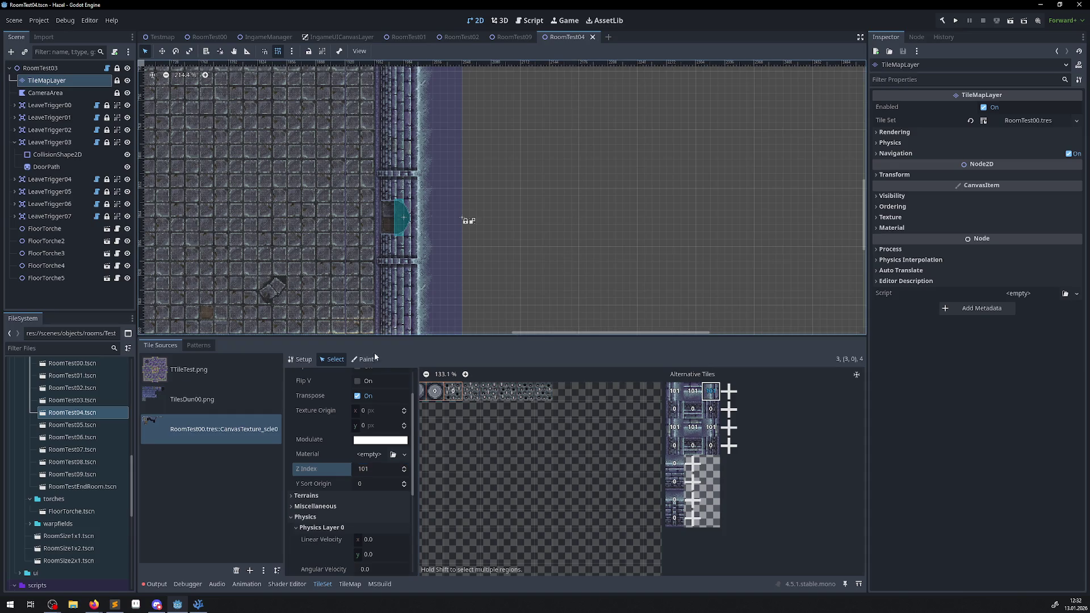
{"action": "scroll", "coordinate": [527, 383], "scroll_direction": "left", "scroll_amount": 3}
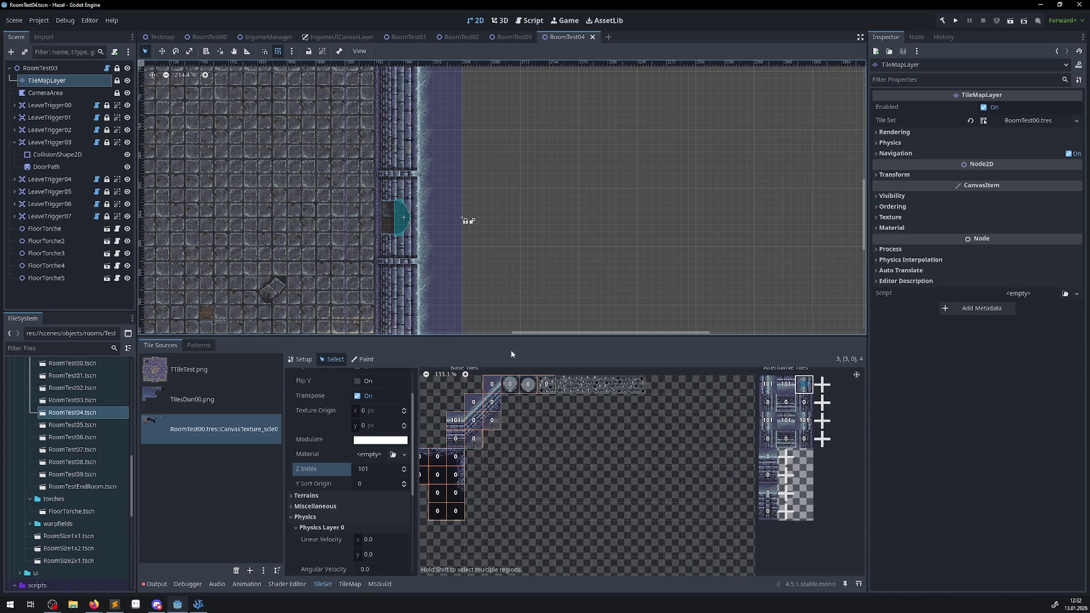
{"action": "left_click", "coordinate": [955, 20]}
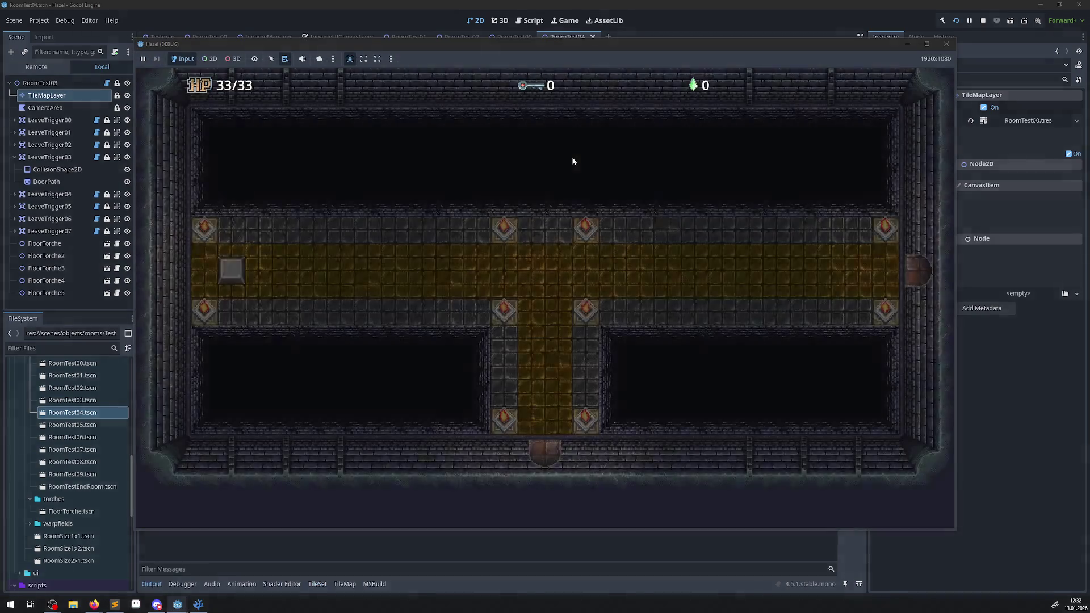
Walk the hero across the gold floor, push the grey block left, and exit through the bottom door
{"action": "key", "text": "Up"}
{"action": "key", "text": "Left"}
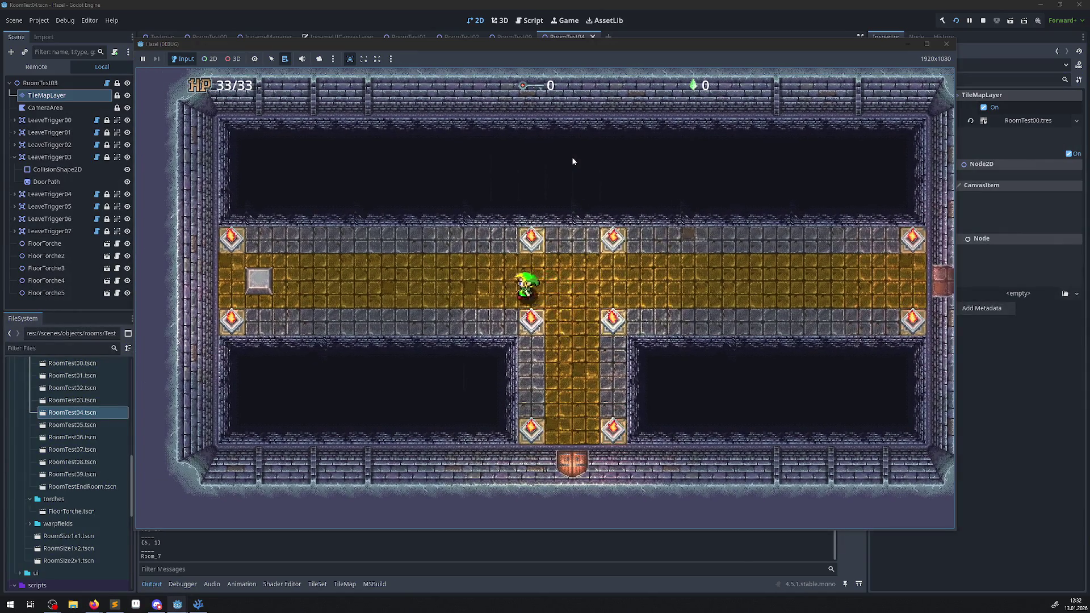
{"action": "key", "text": "Left"}
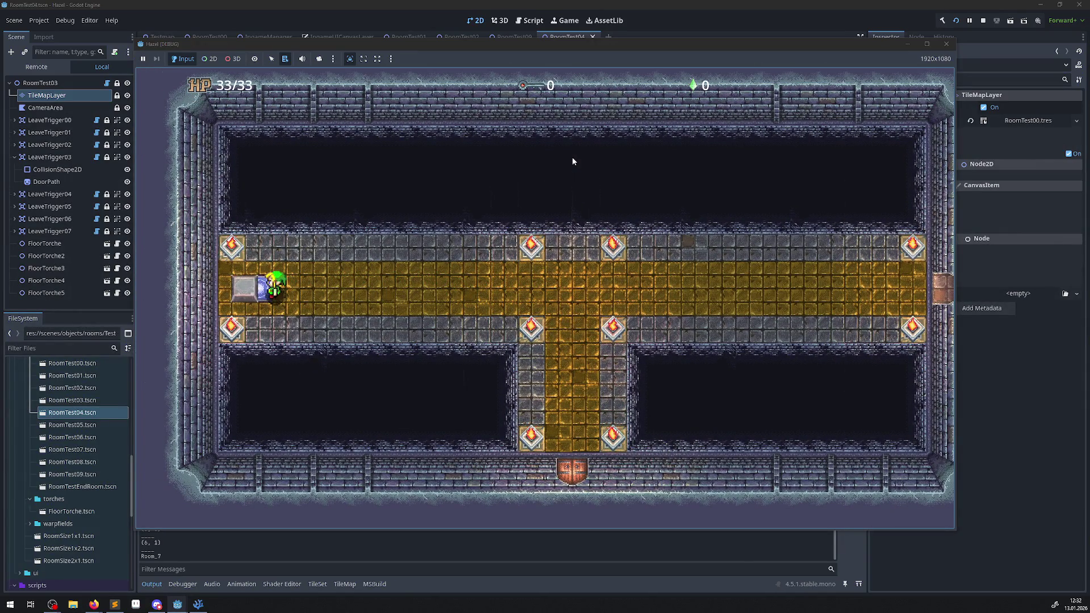
{"action": "key", "text": "Right"}
{"action": "key", "text": "Down"}
Walk the hero right through the next room and up its right wall to the top edge
{"action": "key", "text": "Right"}
{"action": "key", "text": "Up"}
{"action": "key", "text": "Right"}
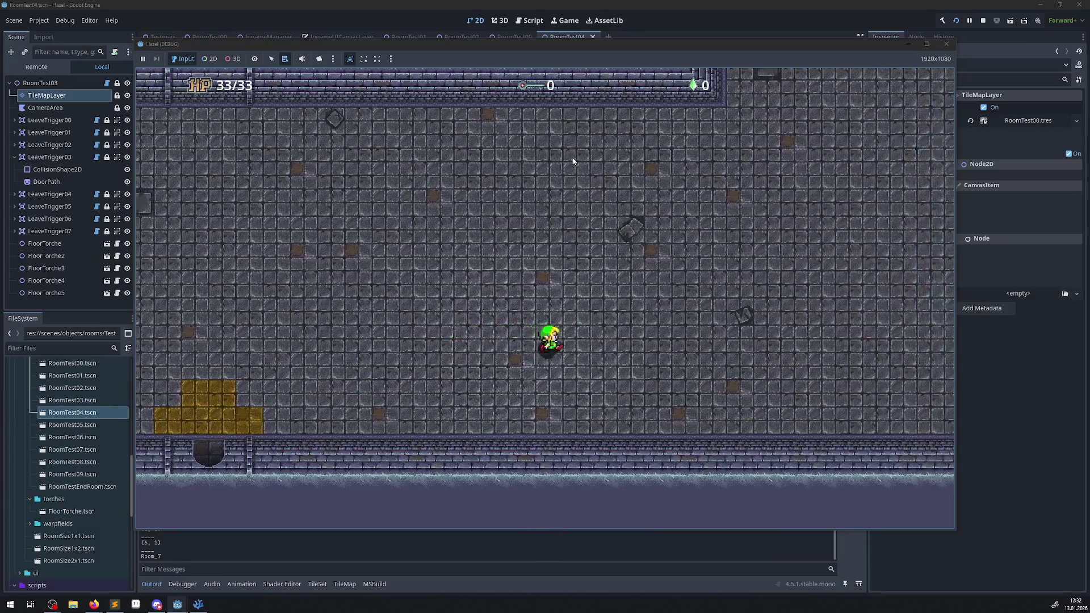
{"action": "key", "text": "Right"}
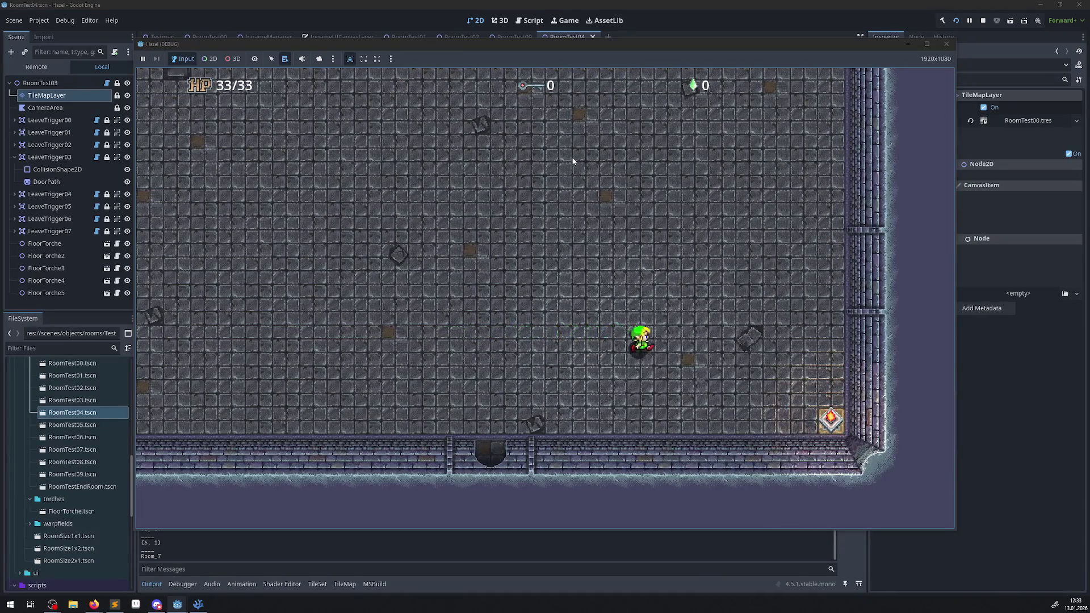
{"action": "key", "text": "Up"}
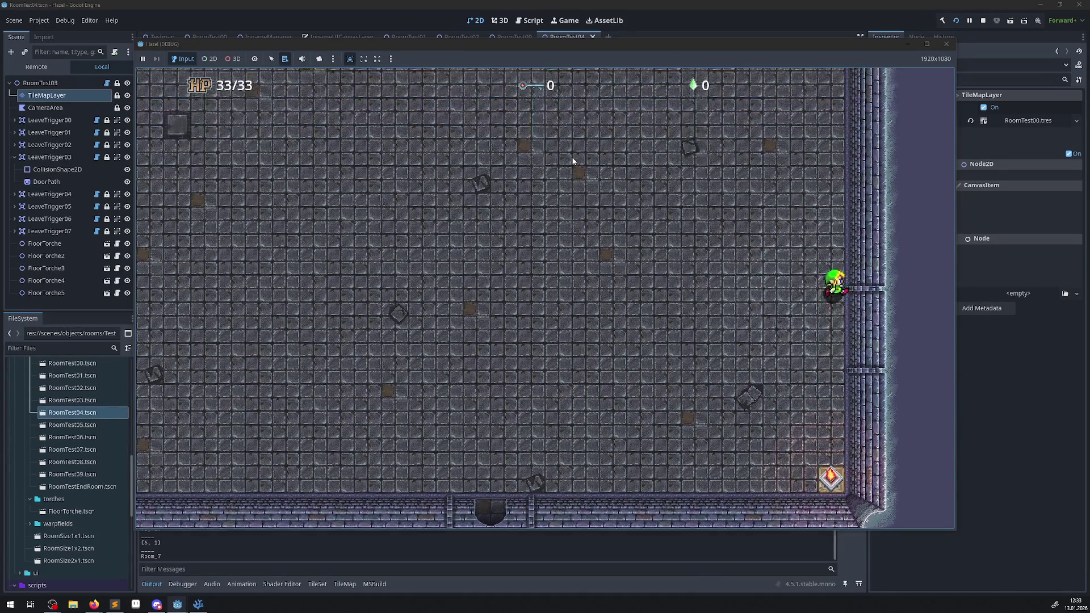
{"action": "key", "text": "Up"}
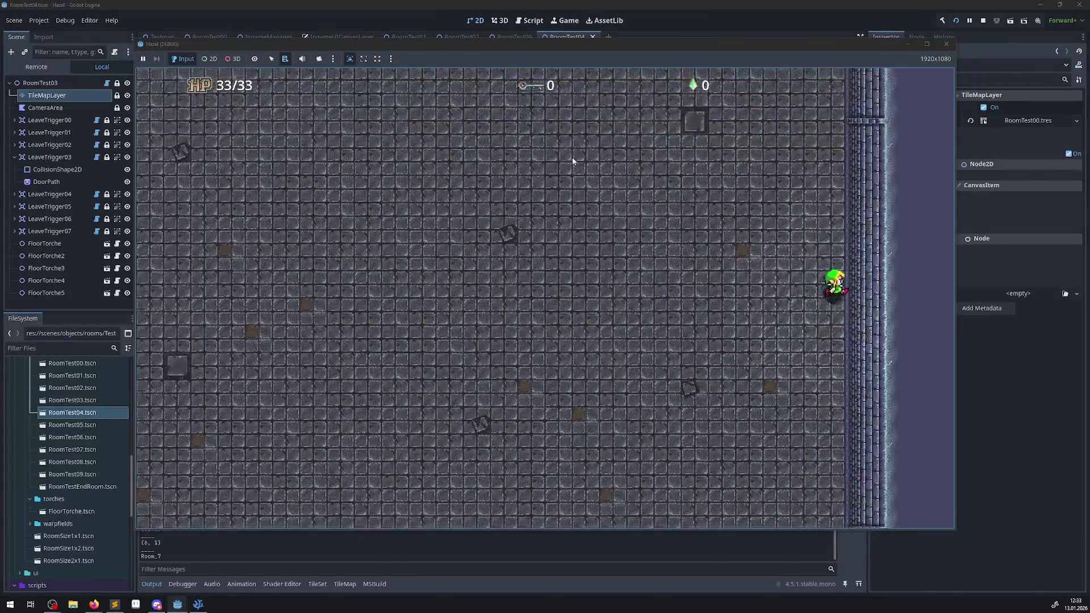
{"action": "key", "text": "Up"}
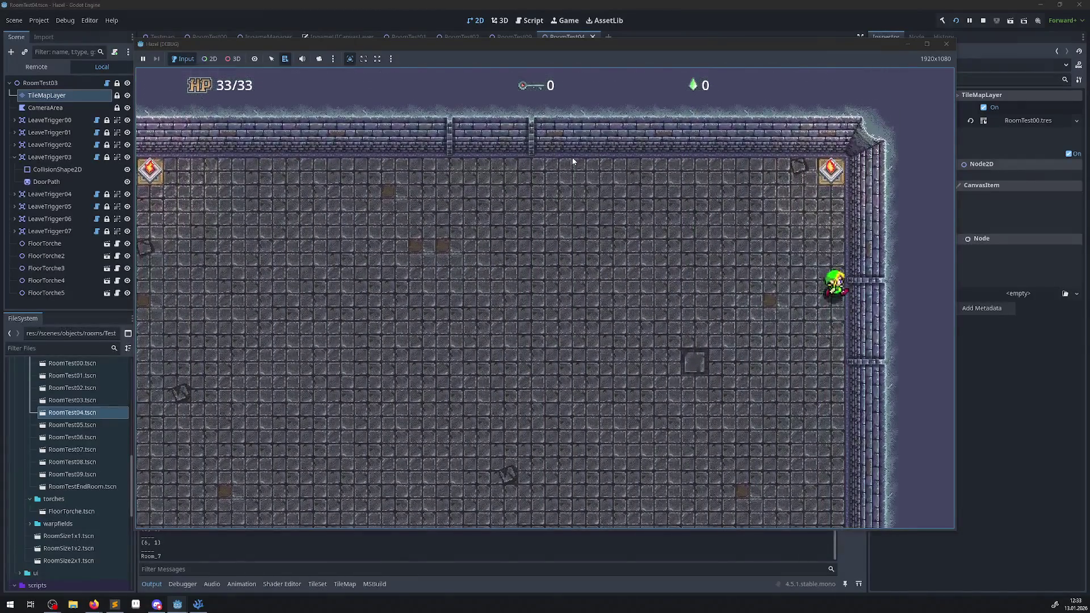
Walk the hero back down the right wall to the bottom wall, then return to the editor
{"action": "key", "text": "Down"}
{"action": "key", "text": "Left"}
{"action": "key", "text": "Right"}
{"action": "key", "text": "Down"}
{"action": "key", "text": "Right"}
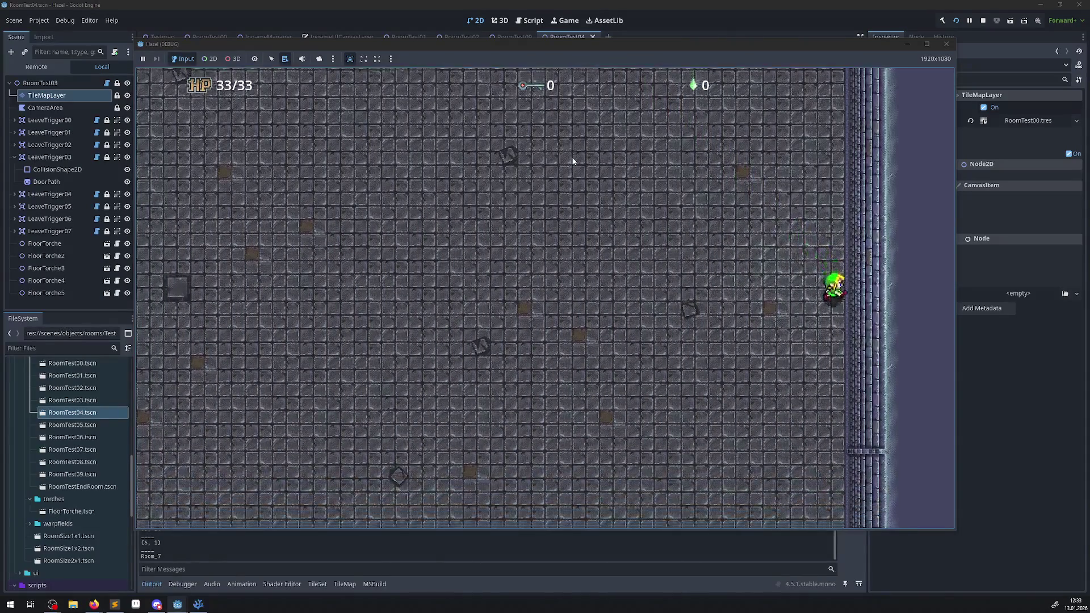
{"action": "key", "text": "Down"}
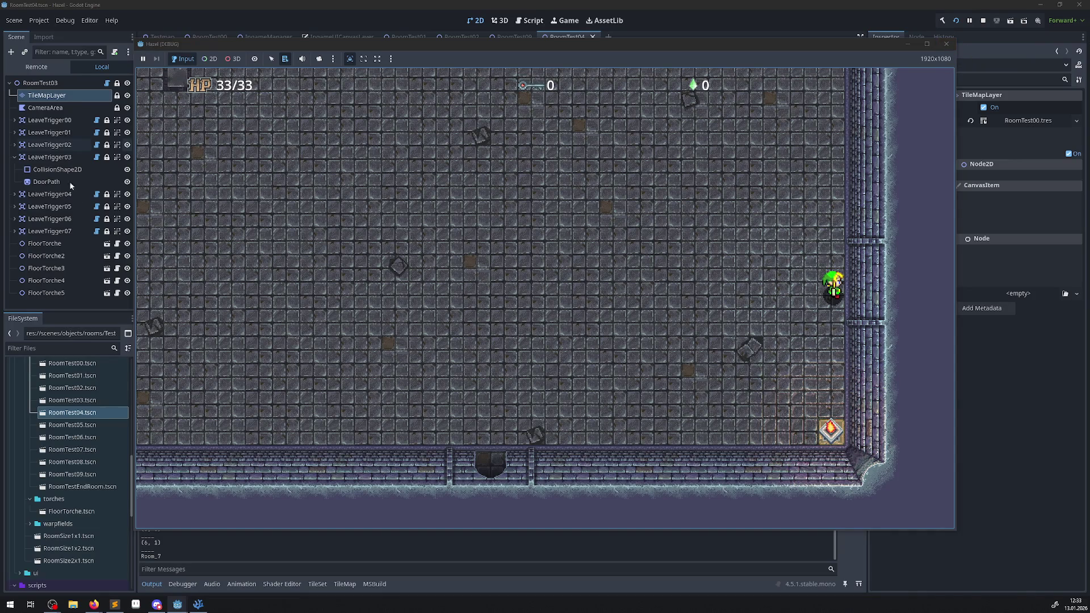
{"action": "left_click", "coordinate": [22, 68]}
In the Remote scene tree, expand IngameManager > FloorManager > Floor_1 > Room_6 and inspect LeaveTrigger00
{"action": "left_click", "coordinate": [15, 108]}
{"action": "left_click", "coordinate": [19, 119]}
{"action": "left_click", "coordinate": [24, 145]}
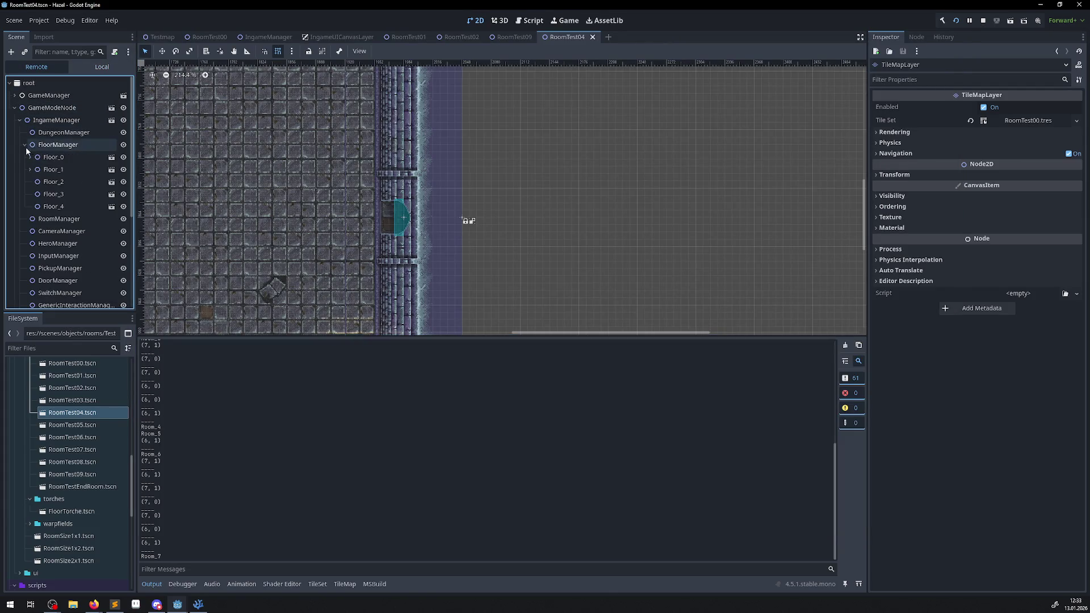
{"action": "left_click", "coordinate": [30, 170]}
{"action": "left_click", "coordinate": [34, 182]}
{"action": "left_click", "coordinate": [75, 219]}
{"action": "double_click", "coordinate": [75, 219]}
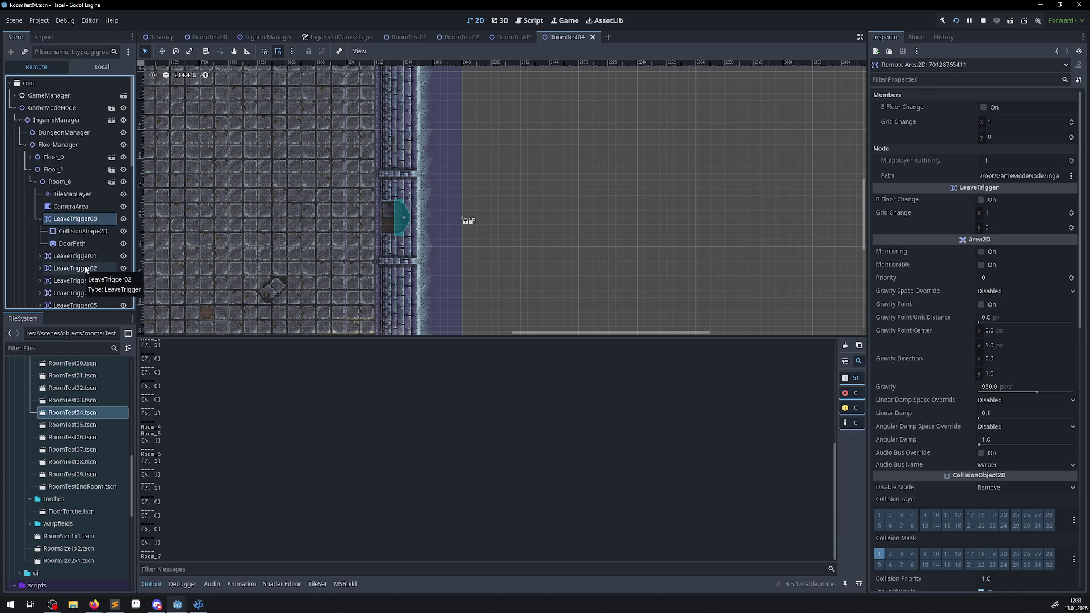
Zoom out and pan to see the whole room layout, then stop the game with F8
{"action": "scroll", "coordinate": [261, 223], "scroll_direction": "down", "scroll_amount": 7}
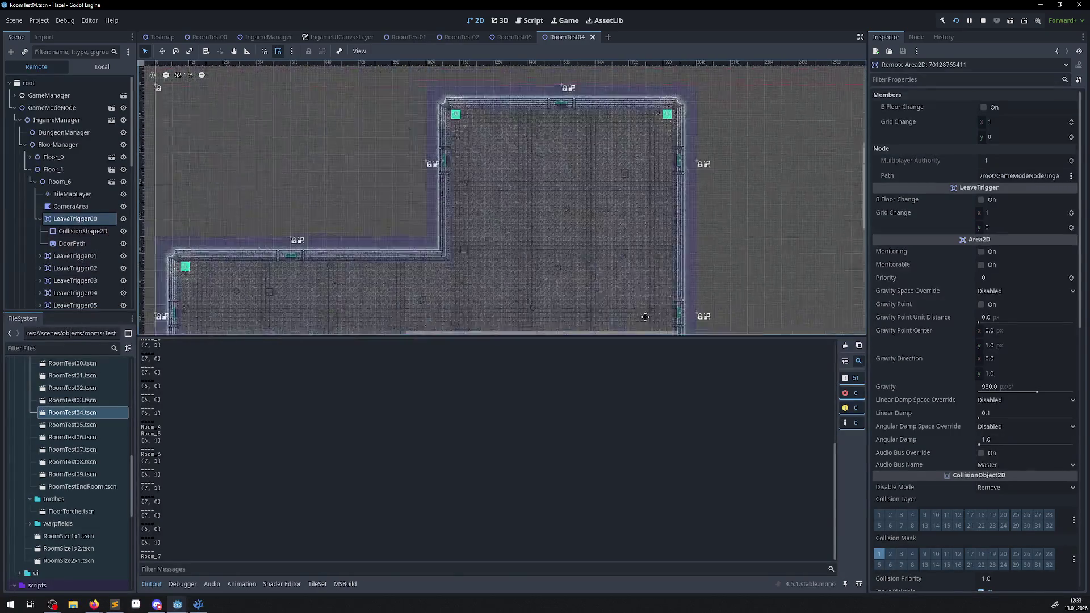
{"action": "left_click_drag", "start_coordinate": [634, 306], "coordinate": [592, 251]}
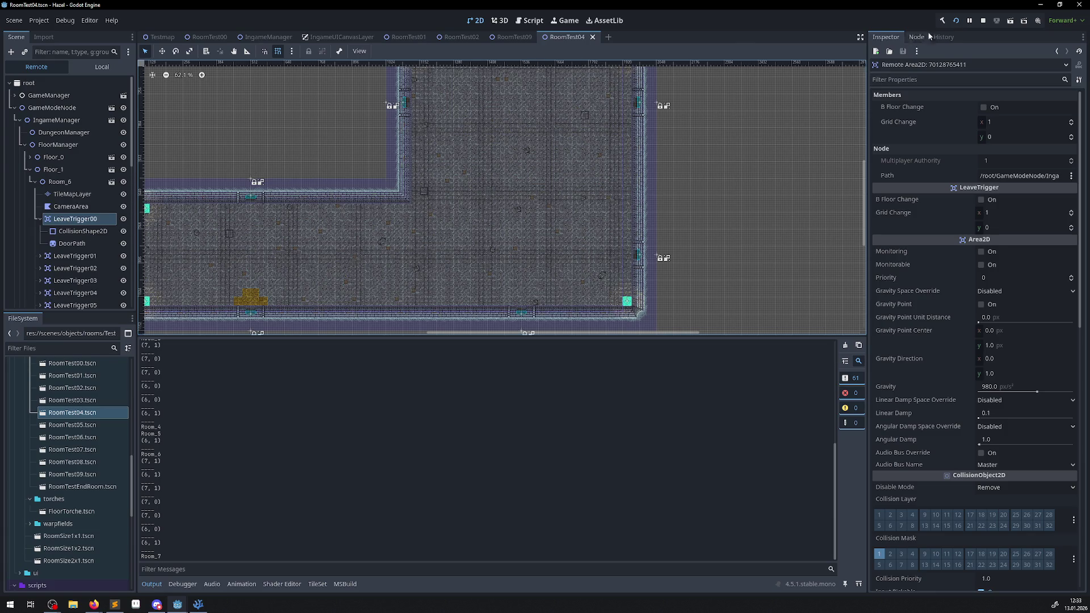
{"action": "key", "text": "F8"}
Zoom in on the bottom wall's door and select TileMapLayer to show its RoomTest00.tres tile palette
{"action": "left_click_drag", "start_coordinate": [548, 209], "coordinate": [568, 117]}
{"action": "scroll", "coordinate": [555, 182], "scroll_direction": "up", "scroll_amount": 8}
{"action": "scroll", "coordinate": [485, 222], "scroll_direction": "up", "scroll_amount": 2}
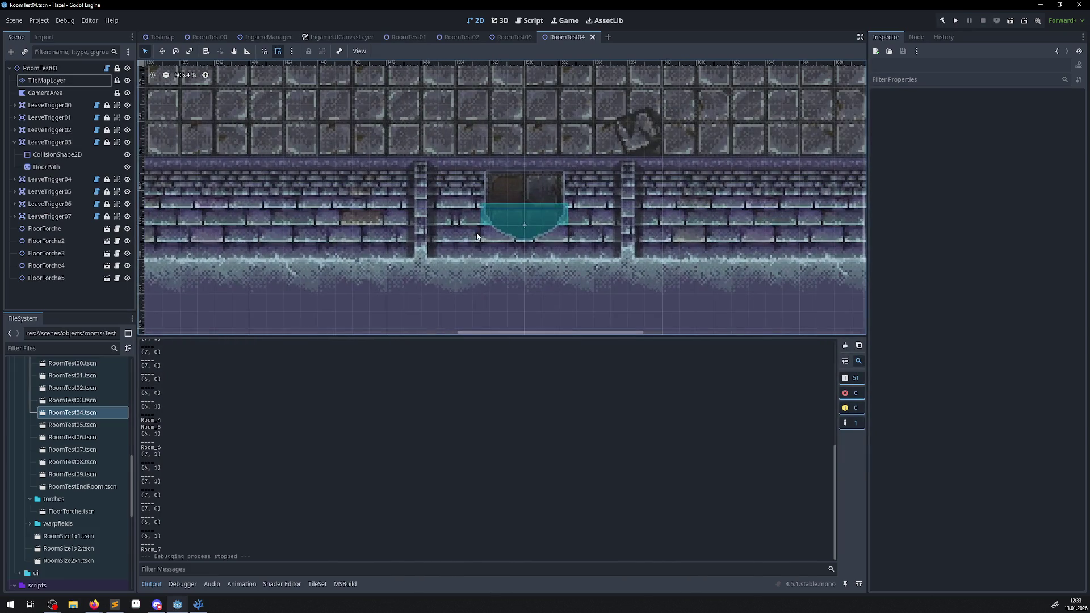
{"action": "key", "text": "alt+Tab"}
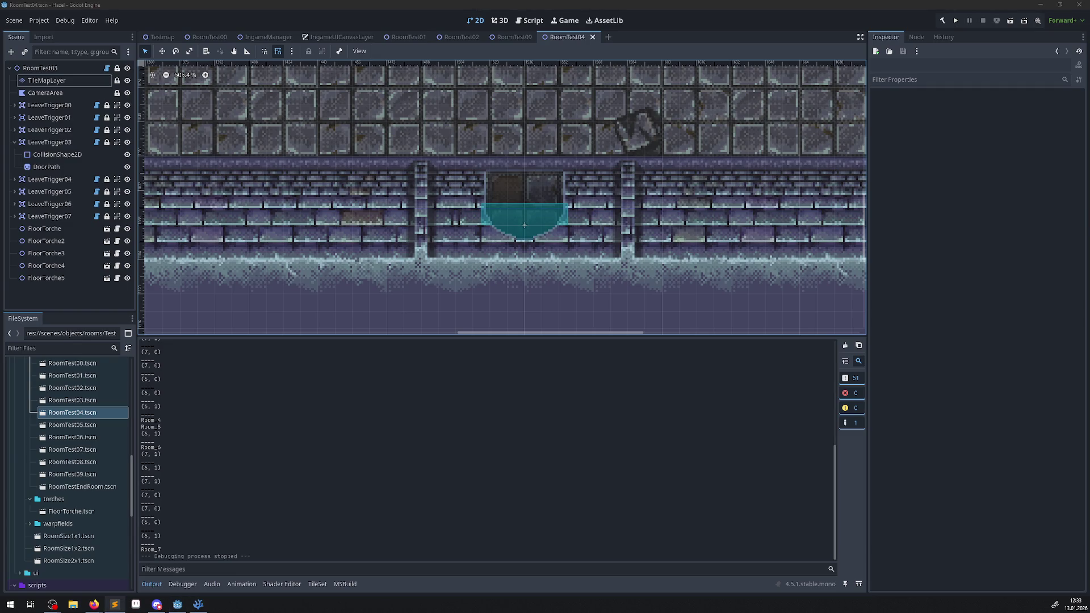
{"action": "left_click", "coordinate": [46, 80]}
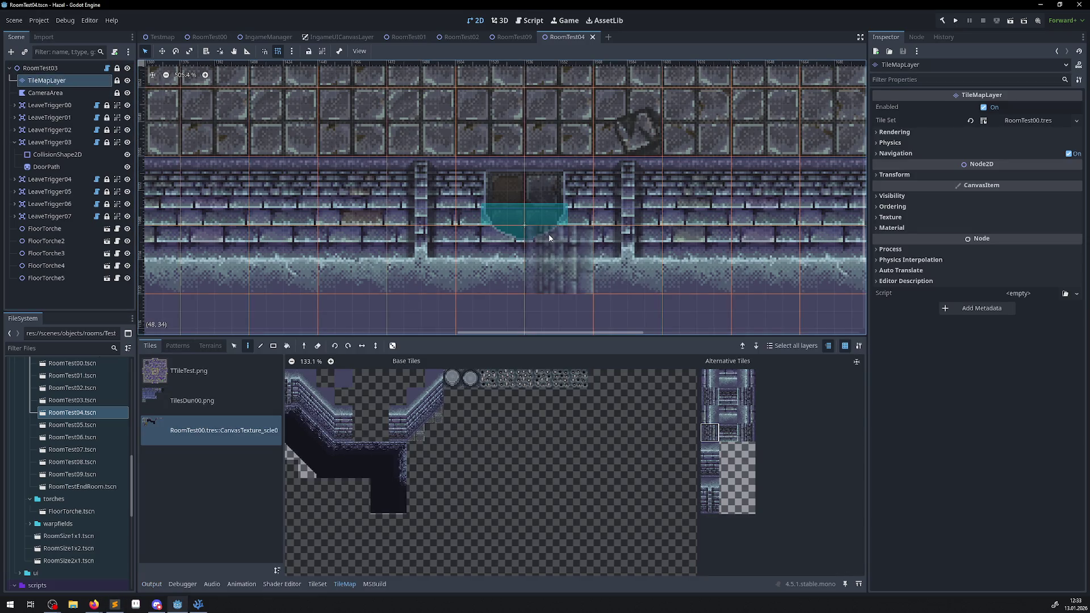
{"action": "scroll", "coordinate": [570, 468], "scroll_direction": "up", "scroll_amount": 5}
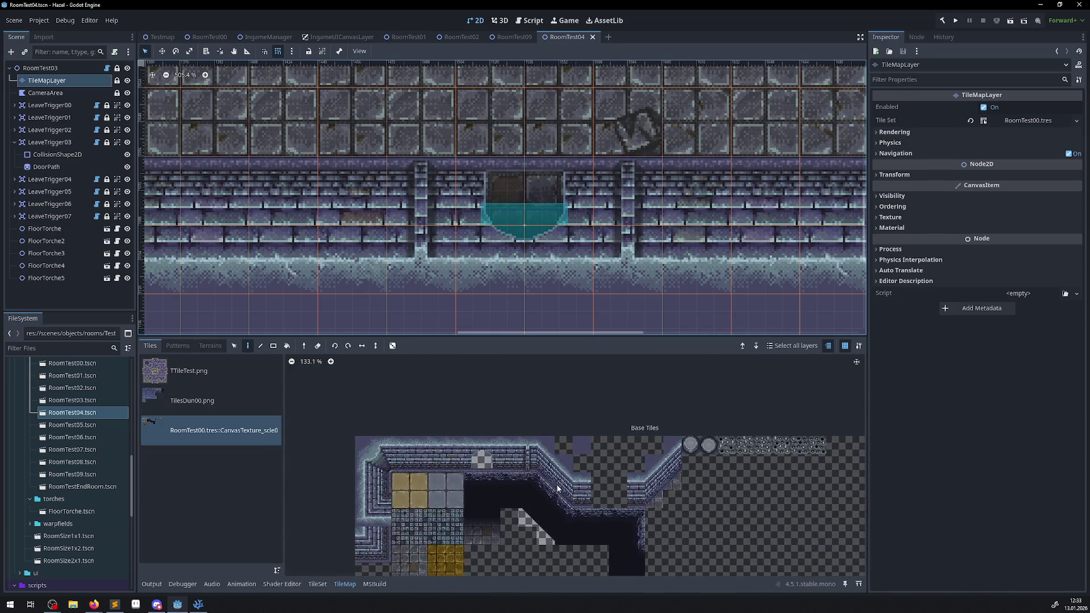
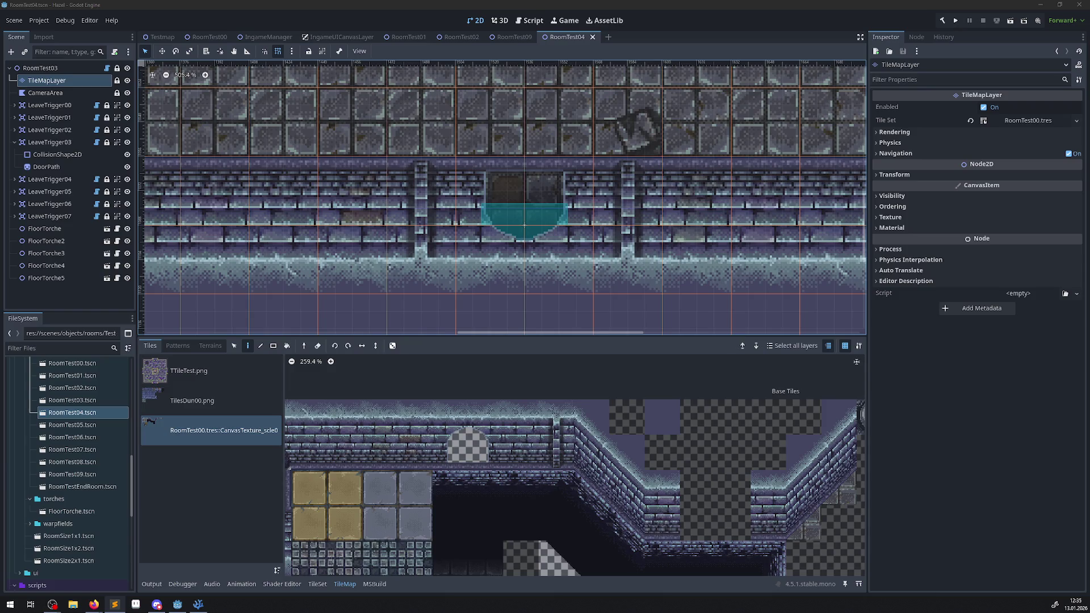
Delete the commented-out var lines from the right-exit and top-exit branches in PRoom.cs
{"action": "key", "text": "alt+Tab"}
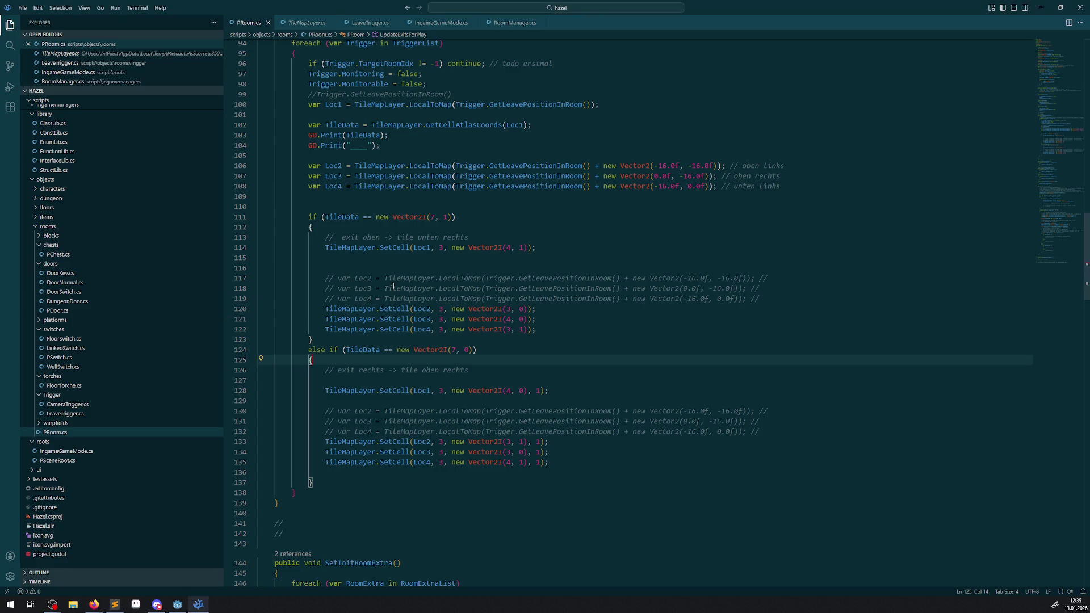
{"action": "key", "text": "Up"}
{"action": "key", "text": "Up"}
{"action": "key", "text": "Up"}
{"action": "key", "text": "Down"}
{"action": "key", "text": "Down"}
{"action": "key", "text": "Down"}
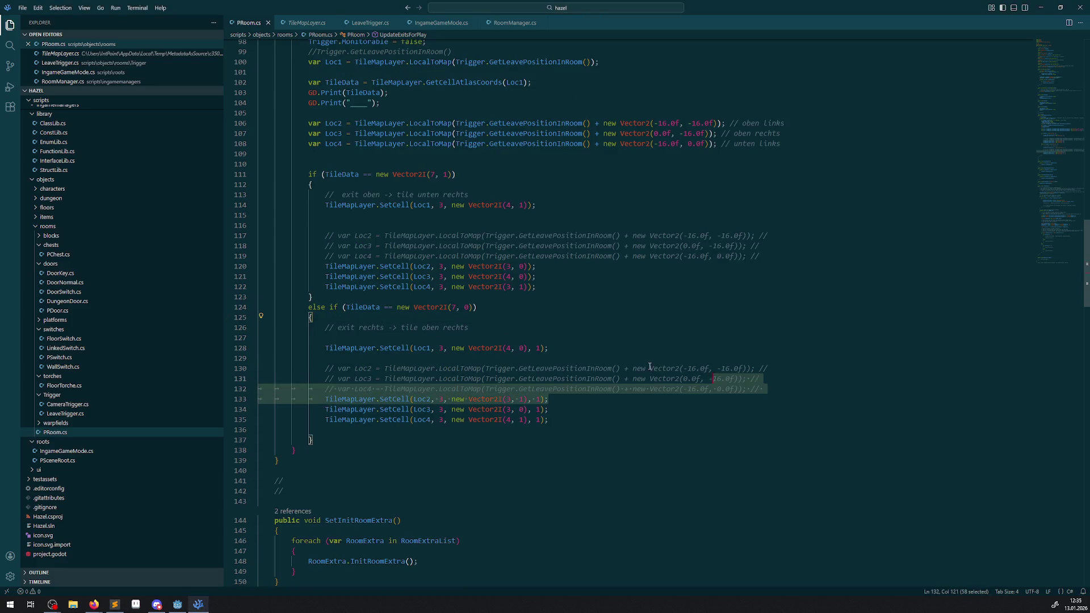
{"action": "left_click_drag", "start_coordinate": [764, 386], "coordinate": [761, 348]}
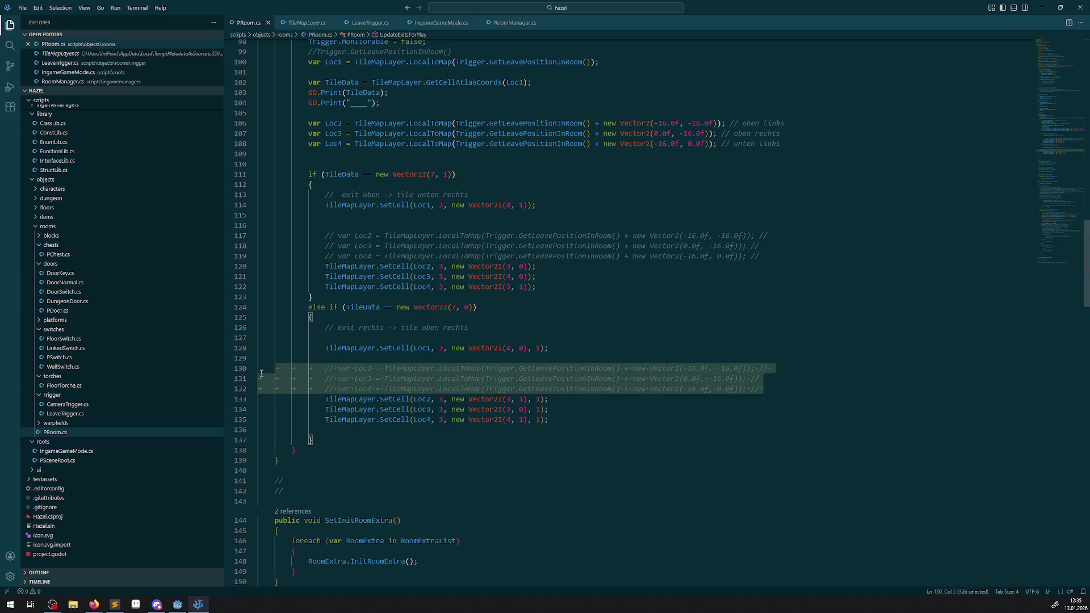
{"action": "key", "text": "BackSpace"}
{"action": "left_click_drag", "start_coordinate": [778, 257], "coordinate": [219, 206]}
{"action": "key", "text": "BackSpace"}
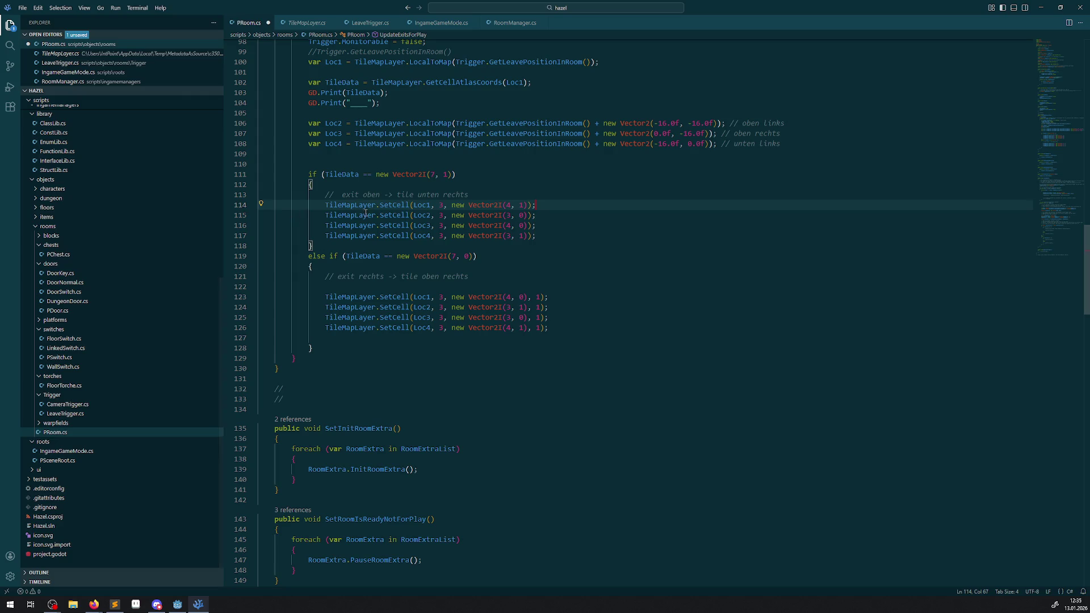
Move the stray blank line below the right-exit branch's closing brace
{"action": "scroll", "coordinate": [355, 210], "scroll_direction": "up", "scroll_amount": 2}
{"action": "scroll", "coordinate": [340, 330], "scroll_direction": "down", "scroll_amount": 3}
{"action": "left_click", "coordinate": [341, 330]}
{"action": "left_click", "coordinate": [331, 315]}
{"action": "key", "text": "alt+Down"}
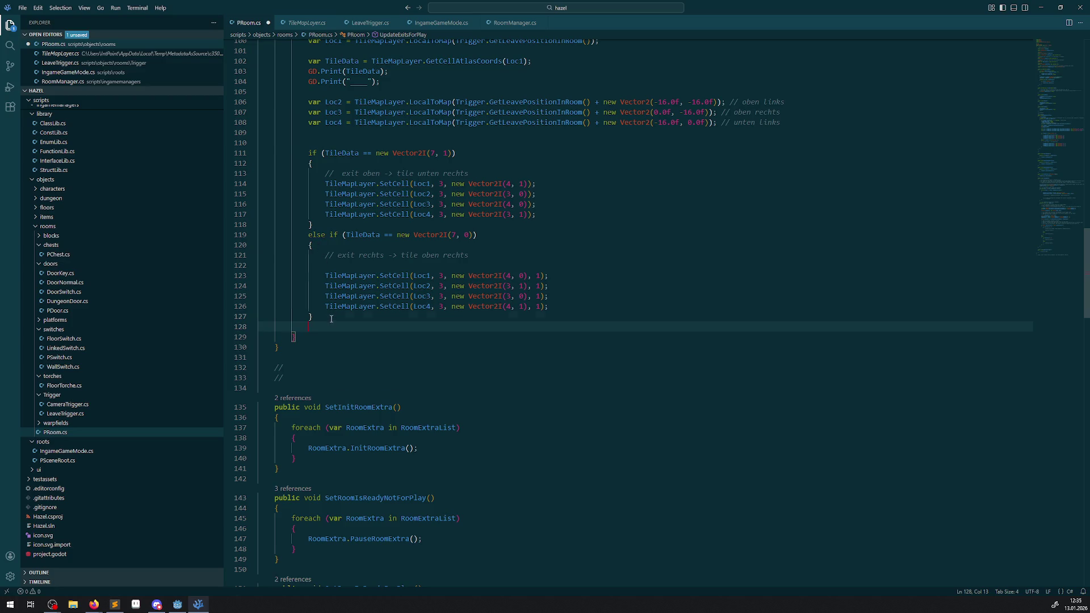
Duplicate the right-exit else-if block and change the new branch's tile x-coordinate to 8
{"action": "left_click_drag", "start_coordinate": [332, 319], "coordinate": [308, 236]}
{"action": "key", "text": "ctrl+c"}
{"action": "left_click", "coordinate": [340, 327]}
{"action": "key", "text": "ctrl+v"}
{"action": "double_click", "coordinate": [454, 327]}
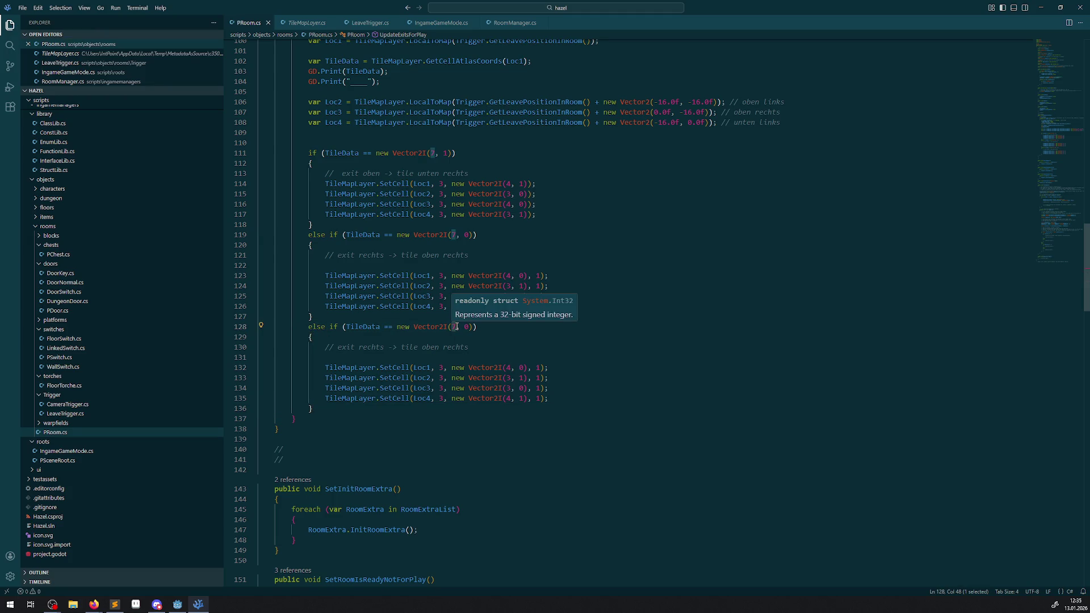
{"action": "type", "text": "8"}
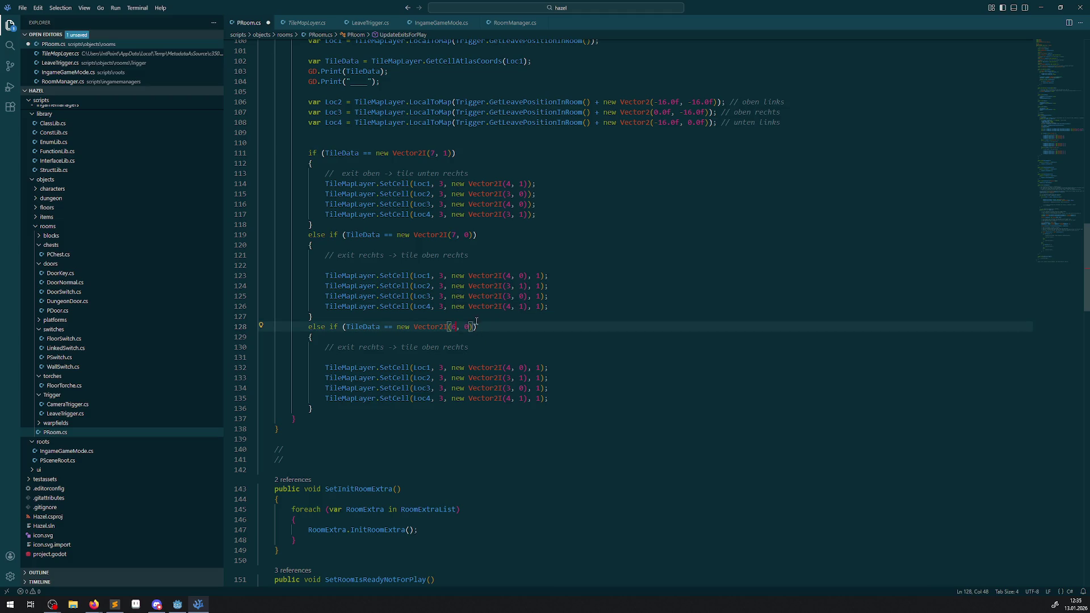
{"action": "scroll", "coordinate": [479, 335], "scroll_direction": "up", "scroll_amount": 2}
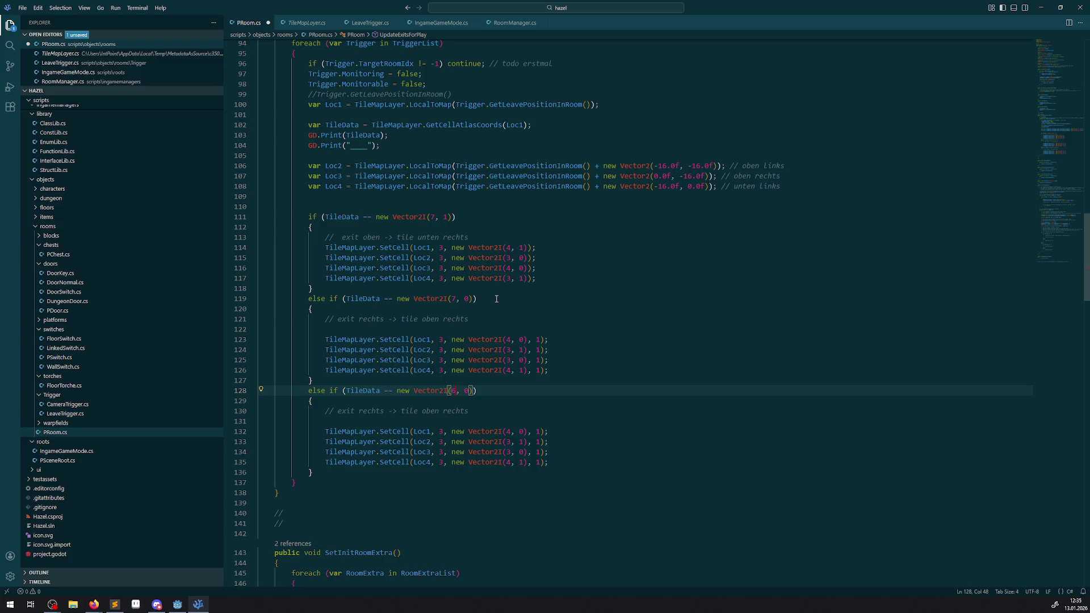
{"action": "left_click", "coordinate": [177, 603]}
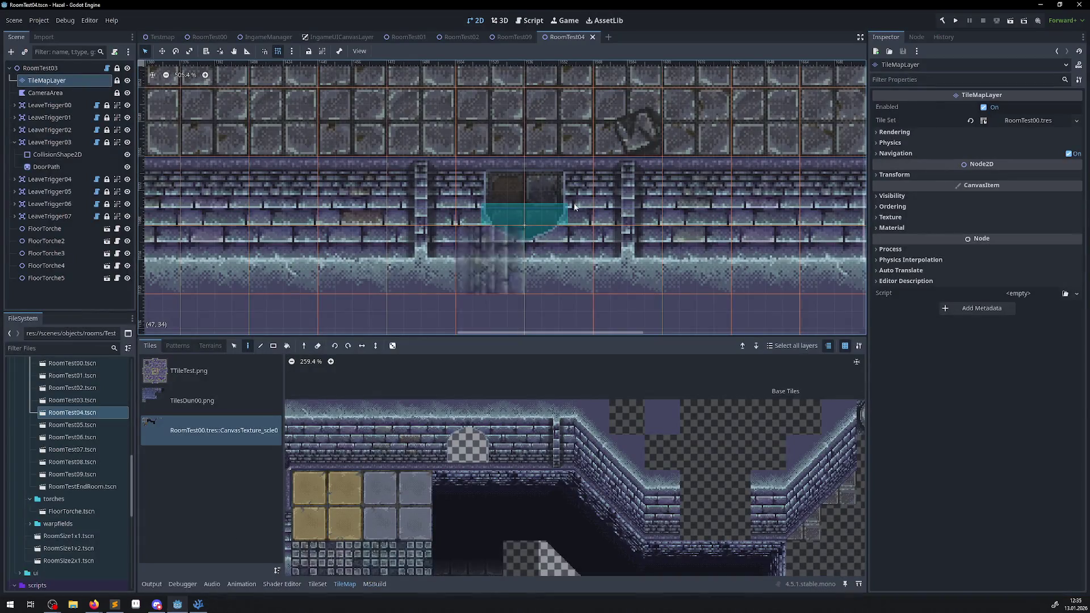
Pan around the RoomTest04 viewport to inspect its walls and doorways, then return to PRoom.cs
{"action": "scroll", "coordinate": [573, 236], "scroll_direction": "down", "scroll_amount": 10}
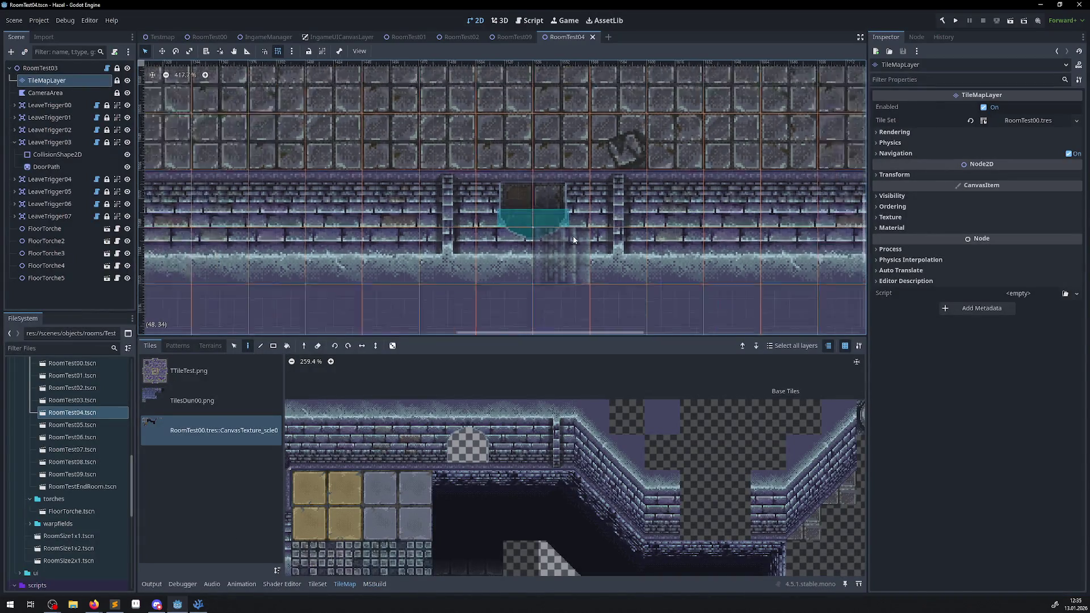
{"action": "scroll", "coordinate": [227, 180], "scroll_direction": "left", "scroll_amount": 10}
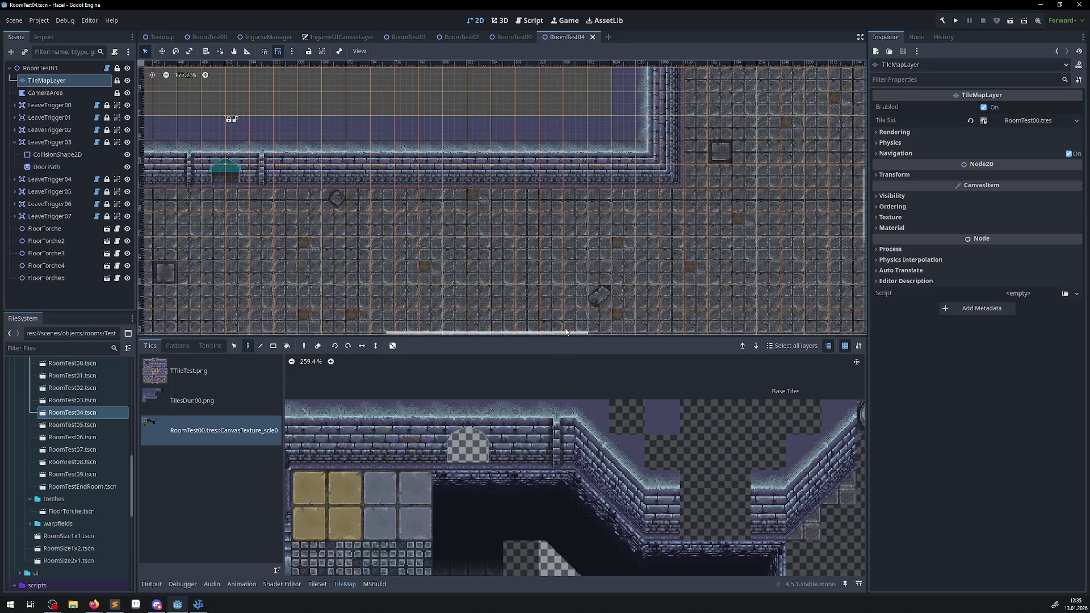
{"action": "scroll", "coordinate": [263, 318], "scroll_direction": "down", "scroll_amount": 10}
{"action": "scroll", "coordinate": [263, 318], "scroll_direction": "up", "scroll_amount": 1}
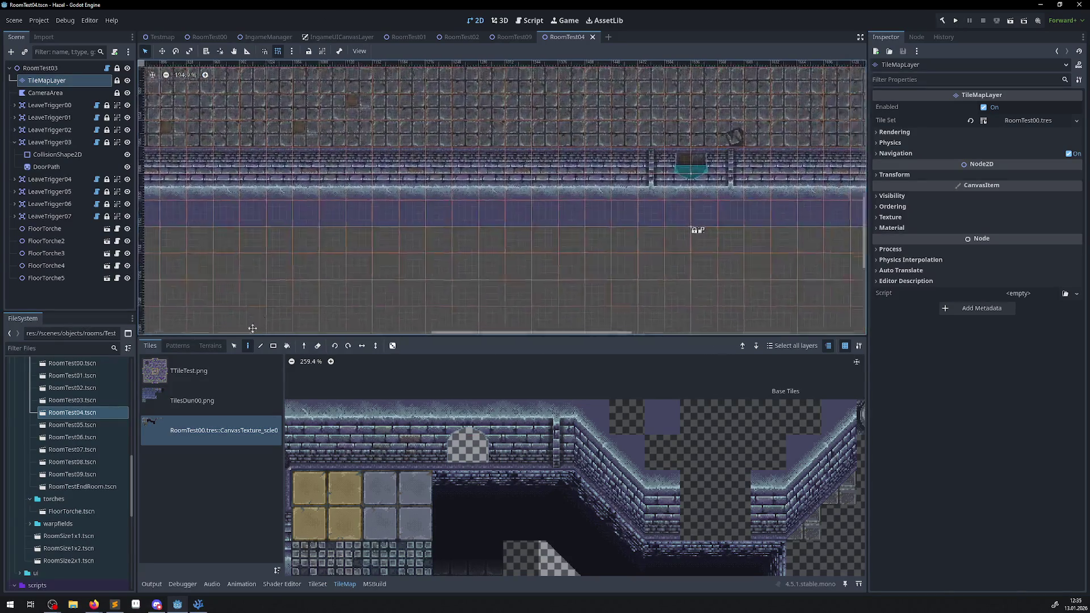
{"action": "scroll", "coordinate": [263, 318], "scroll_direction": "up", "scroll_amount": 2}
{"action": "scroll", "coordinate": [263, 318], "scroll_direction": "right", "scroll_amount": 3}
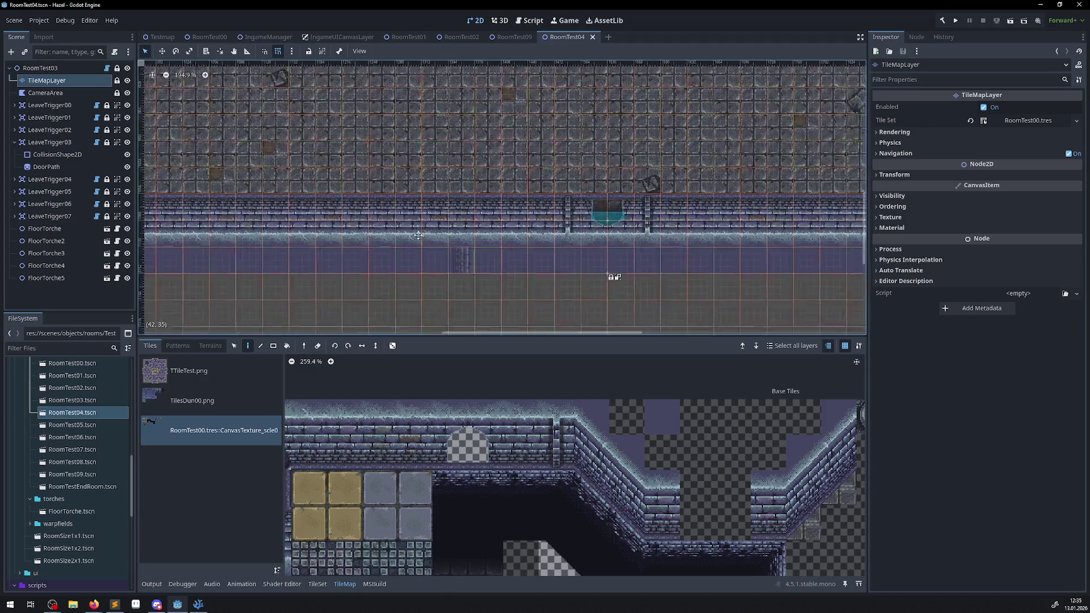
{"action": "scroll", "coordinate": [429, 242], "scroll_direction": "down", "scroll_amount": 2}
{"action": "scroll", "coordinate": [430, 243], "scroll_direction": "right", "scroll_amount": 3}
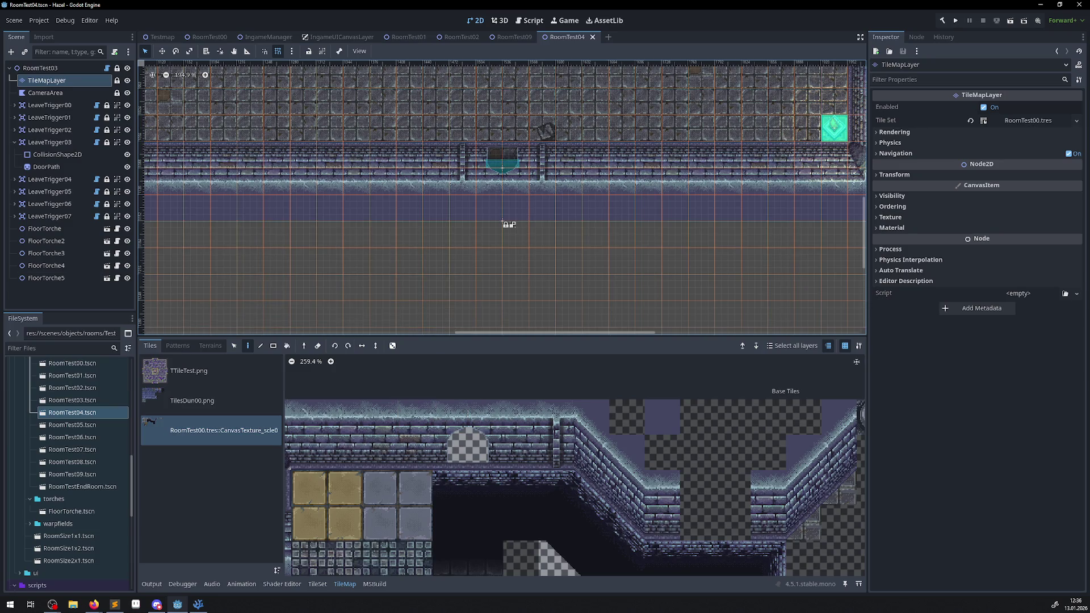
{"action": "left_click", "coordinate": [198, 604]}
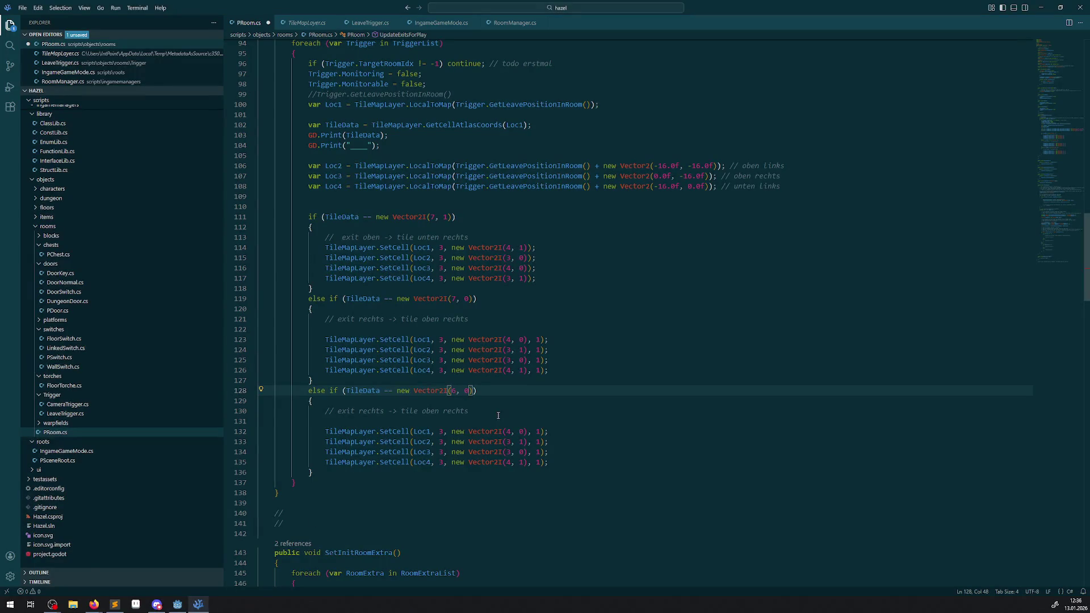
Set the alternative tile argument to 2 on all four SetCell calls of the new branch
{"action": "double_click", "coordinate": [540, 431]}
{"action": "type", "text": "2"}
{"action": "key", "text": "Down"}
{"action": "key", "text": "BackSpace"}
{"action": "type", "text": "2"}
{"action": "key", "text": "Down"}
{"action": "key", "text": "BackSpace"}
{"action": "type", "text": "2"}
{"action": "key", "text": "Down"}
{"action": "key", "text": "BackSpace"}
{"action": "type", "text": "2"}
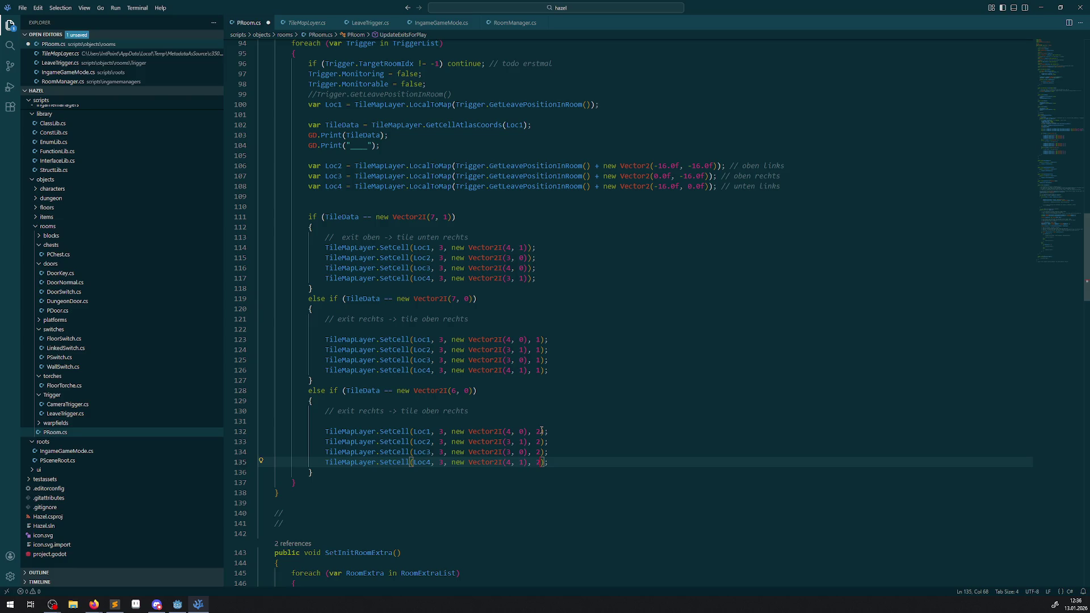
Change the SetCell atlas coordinates (x to 3 and 4, y to 1 and 0) and save
{"action": "key", "text": "Up"}
{"action": "key", "text": "Up"}
{"action": "key", "text": "Up"}
{"action": "key", "text": "Left"}
{"action": "key", "text": "Left"}
{"action": "key", "text": "Left"}
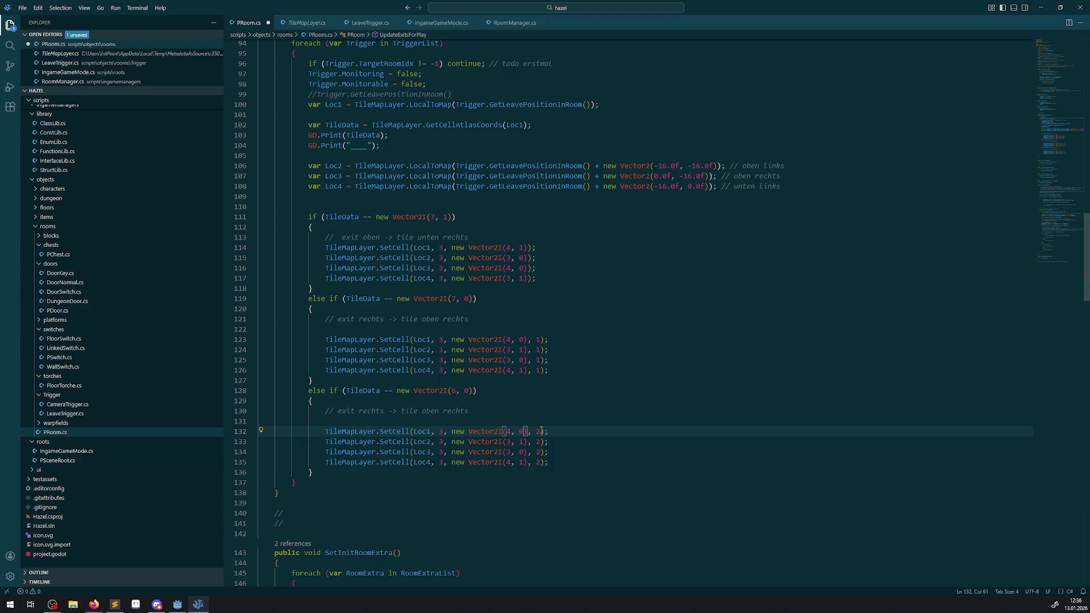
{"action": "key", "text": "BackSpace"}
{"action": "type", "text": "3"}
{"action": "key", "text": "Down"}
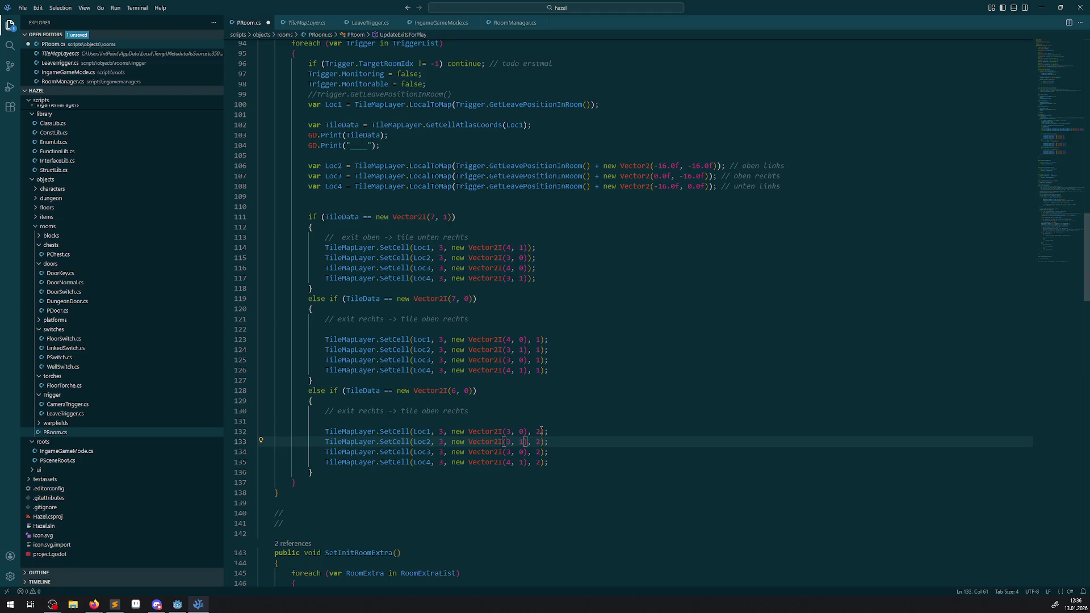
{"action": "key", "text": "BackSpace"}
{"action": "type", "text": "4"}
{"action": "key", "text": "Down"}
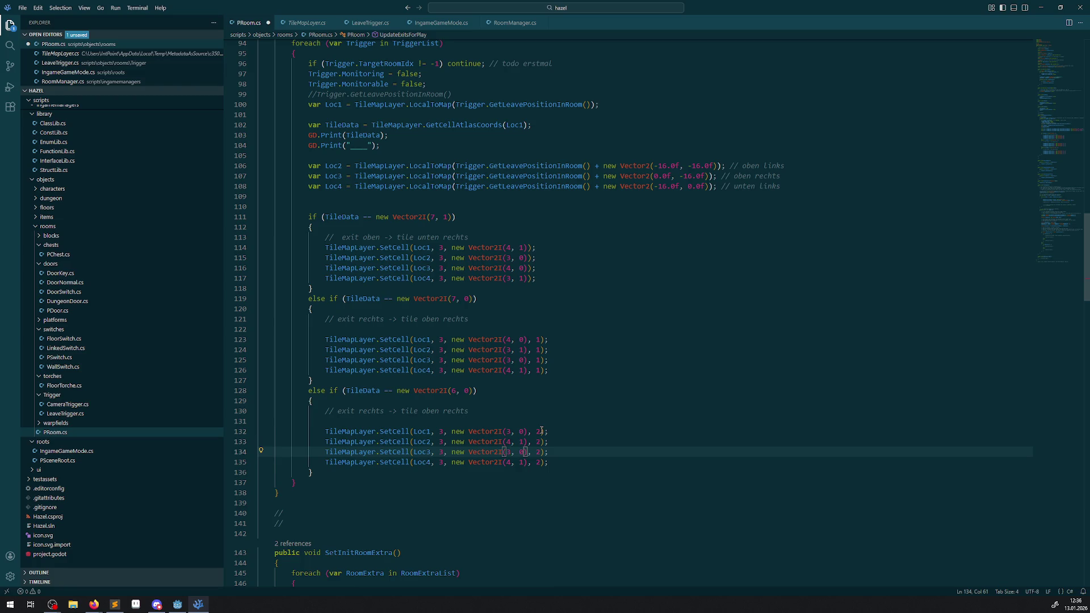
{"action": "key", "text": "BackSpace"}
{"action": "type", "text": "1"}
{"action": "key", "text": "Down"}
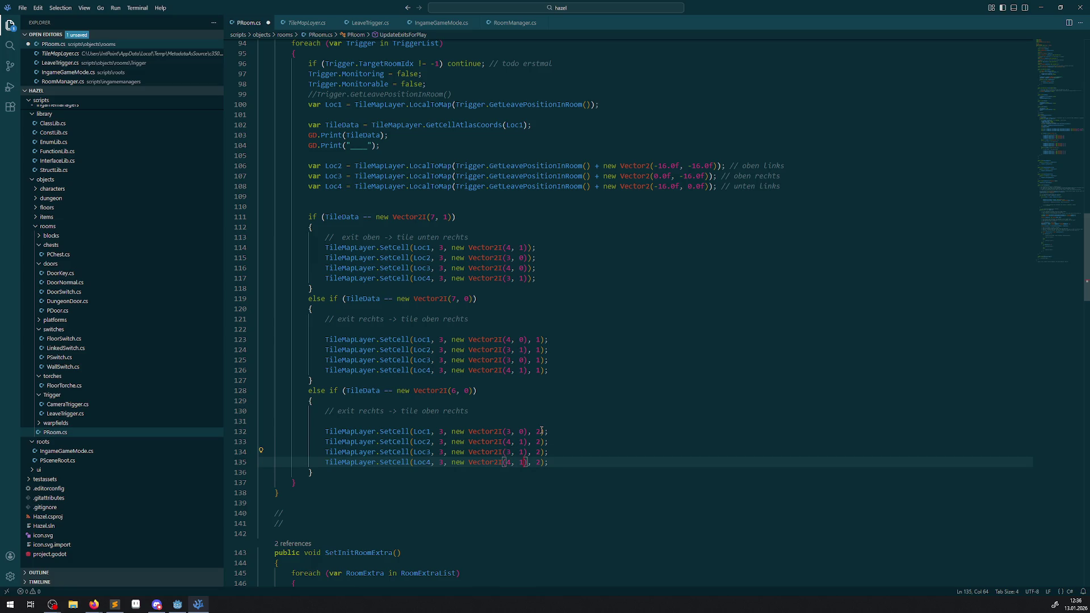
{"action": "key", "text": "BackSpace"}
{"action": "type", "text": "0"}
{"action": "left_click", "coordinate": [554, 424]}
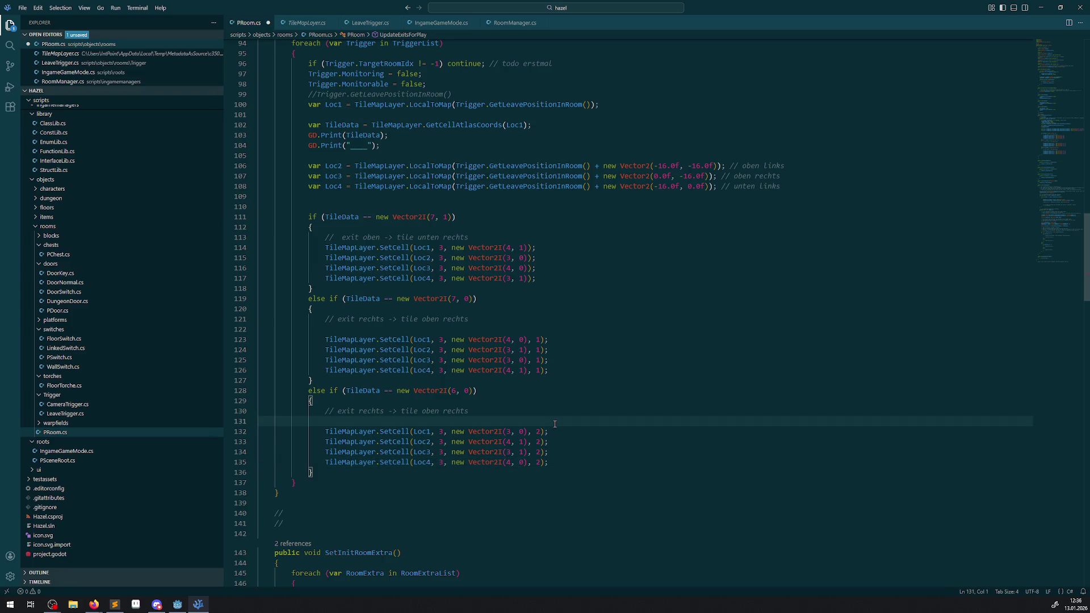
{"action": "key", "text": "ctrl+s"}
Rename the branch comment to 'exit unten -> tile oben links', save, and run the project
{"action": "left_click", "coordinate": [377, 412]}
{"action": "double_click", "coordinate": [376, 412]}
{"action": "type", "text": "unten"}
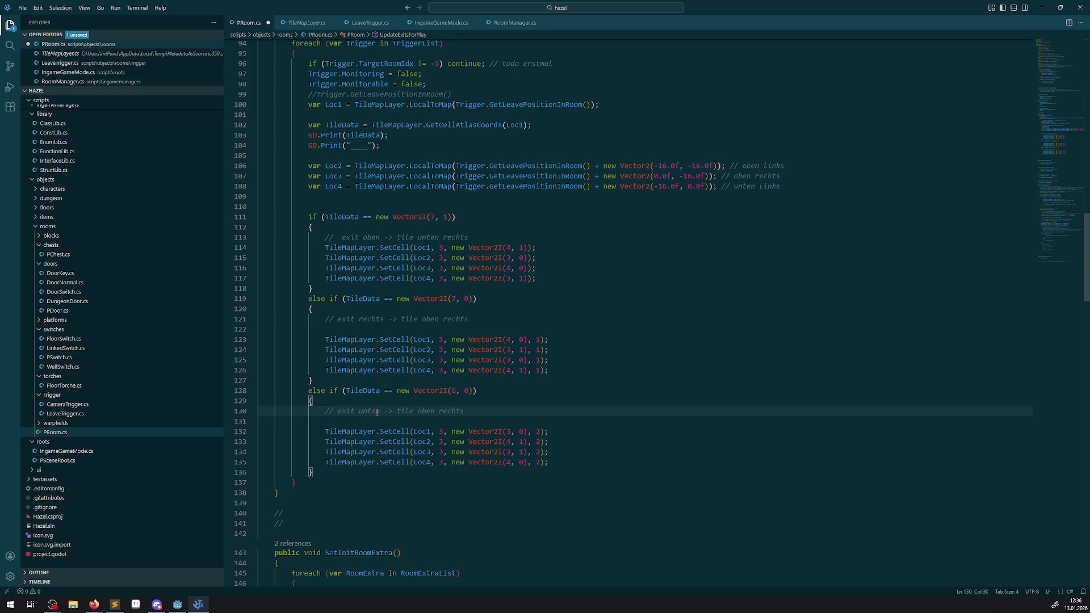
{"action": "double_click", "coordinate": [454, 413]}
{"action": "type", "text": "link"}
{"action": "key", "text": "ctrl+s"}
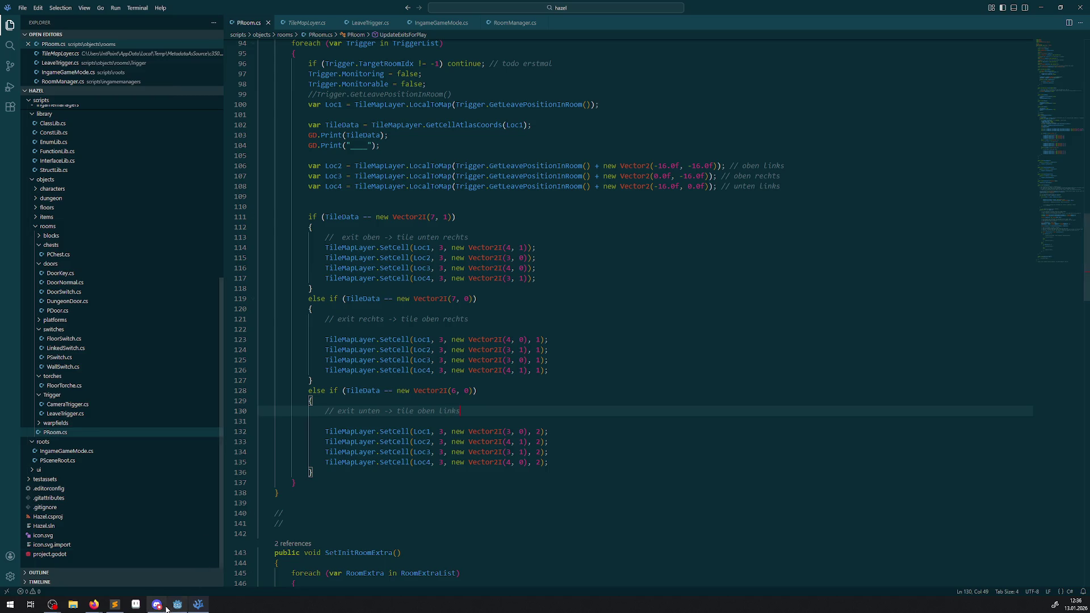
{"action": "left_click", "coordinate": [1033, 13]}
{"action": "left_click", "coordinate": [956, 21]}
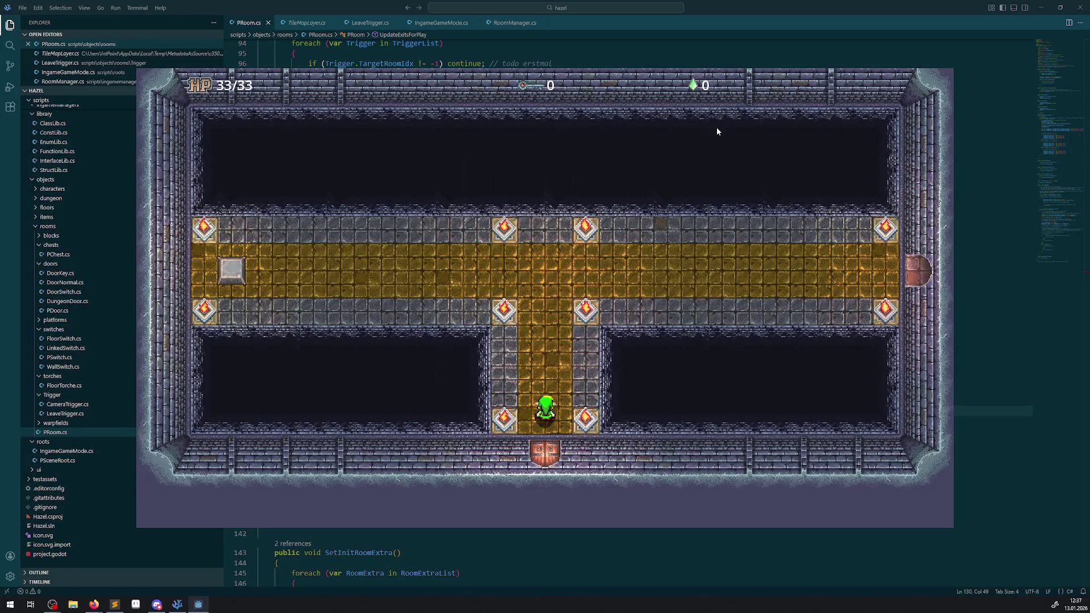
Walk the hero up the corridor, past the floor switch, and down through the bottom door
{"action": "key", "text": "Up"}
{"action": "key", "text": "Left"}
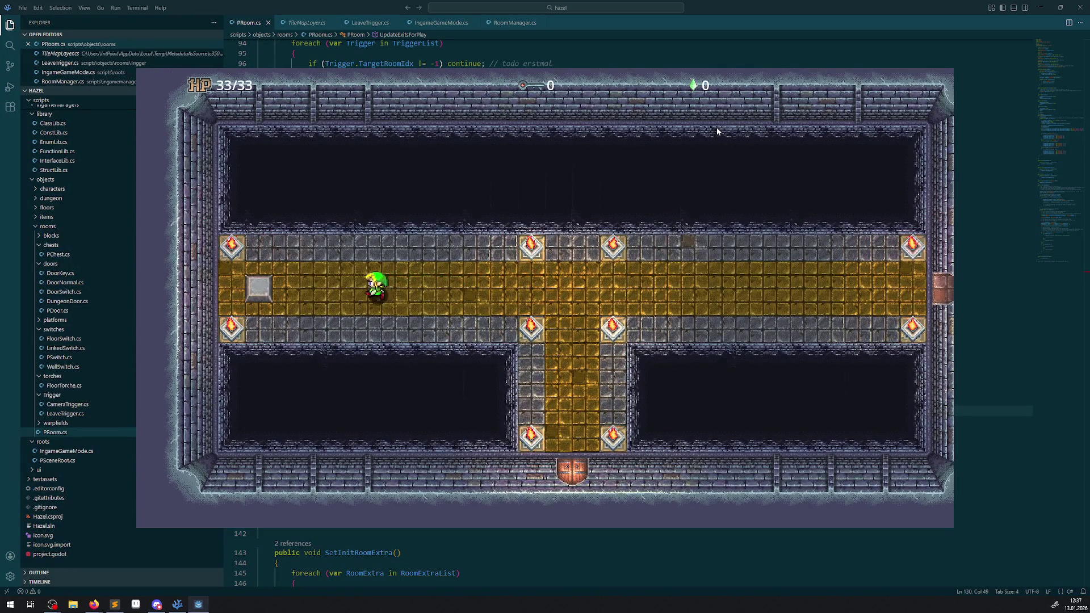
{"action": "key", "text": "Left"}
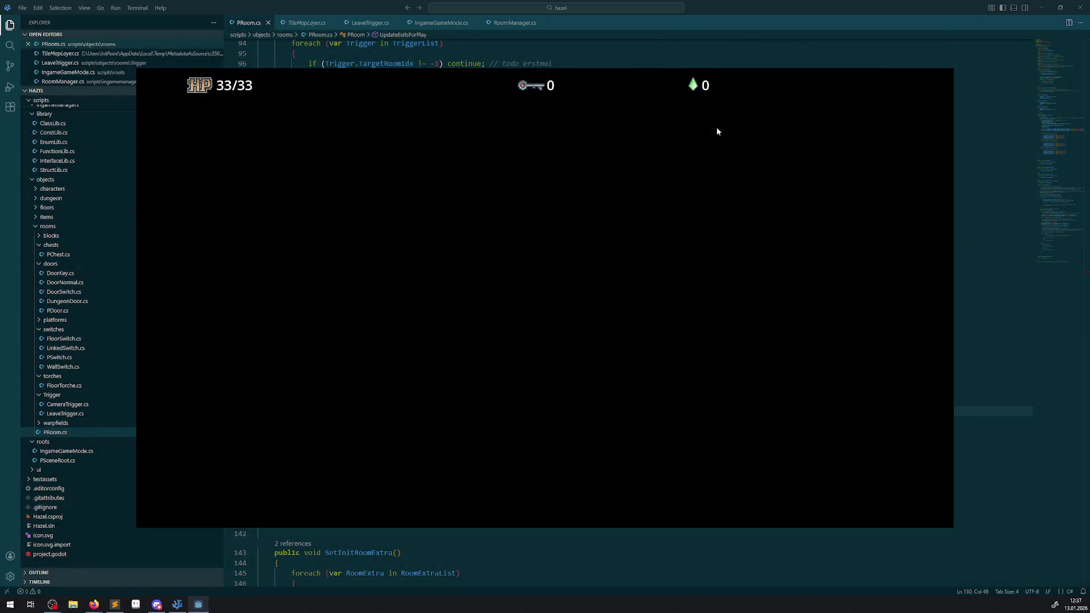
{"action": "key", "text": "Right"}
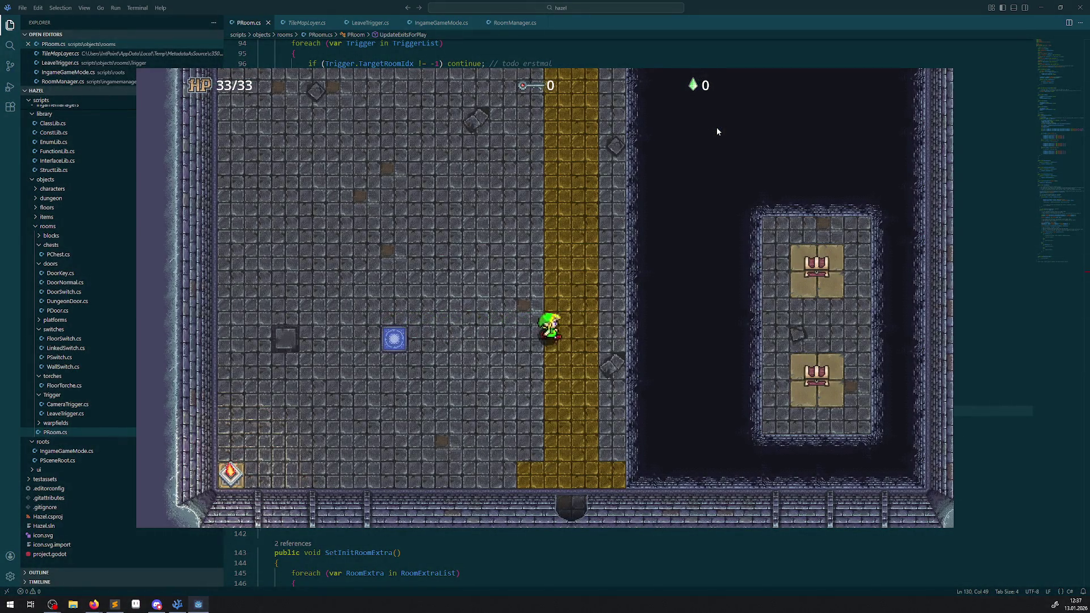
{"action": "key", "text": "Down"}
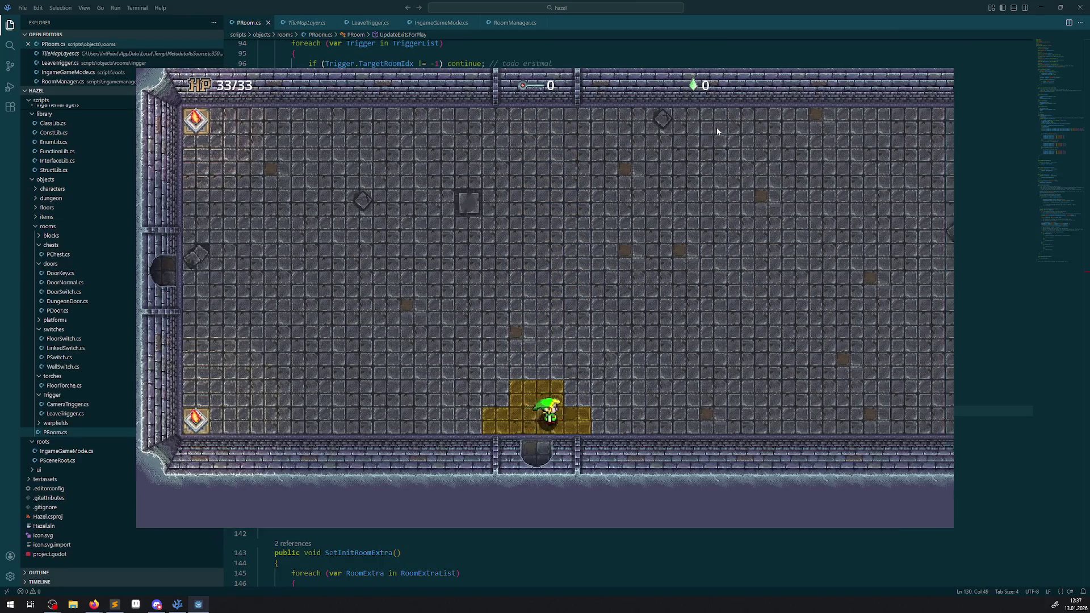
{"action": "key", "text": "Right"}
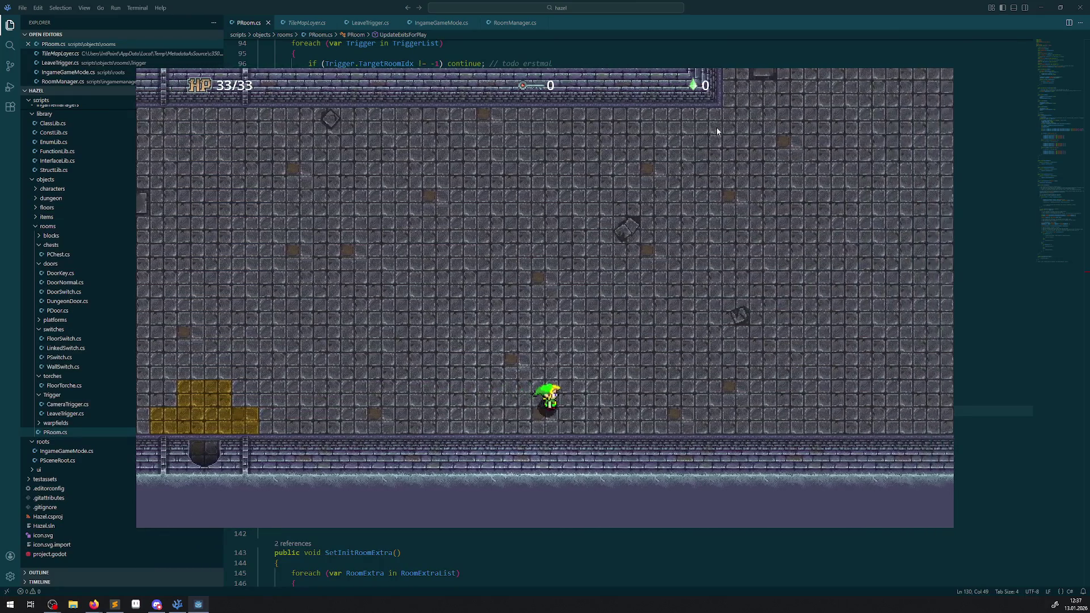
{"action": "key", "text": "Right"}
{"action": "key", "text": "Right"}
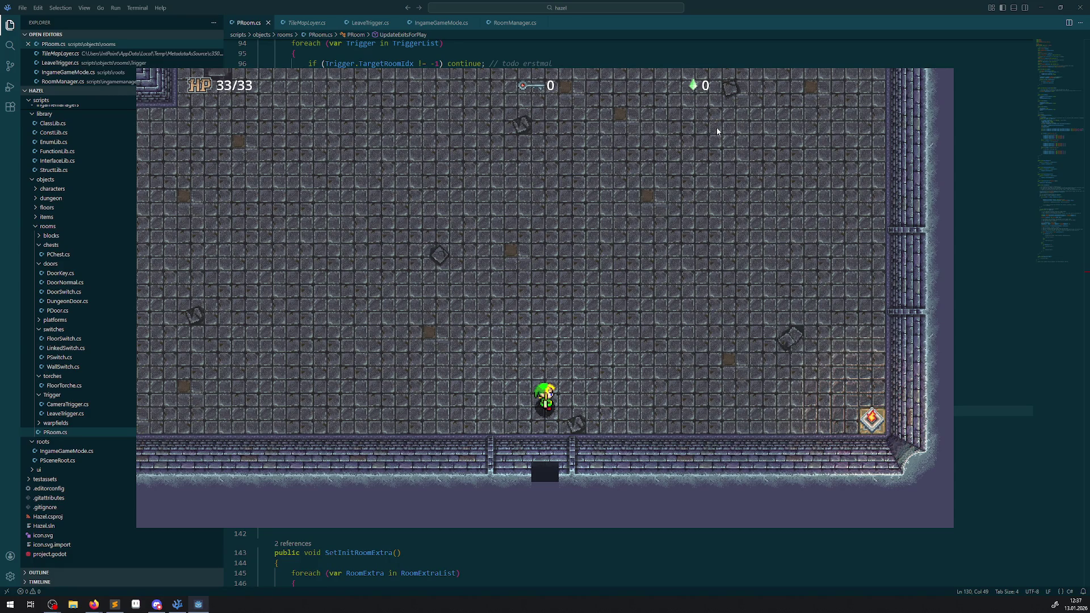
{"action": "left_click", "coordinate": [198, 606]}
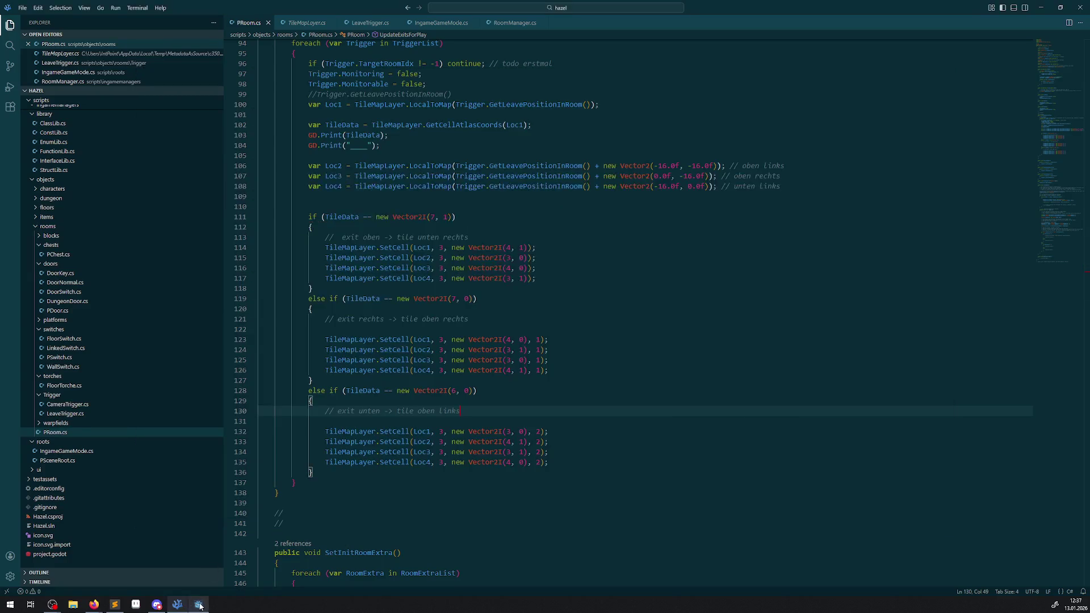
Bring the VS Code window showing PRoom.cs's SetCell exit code to the front
{"action": "mouse_move", "coordinate": [174, 607]}
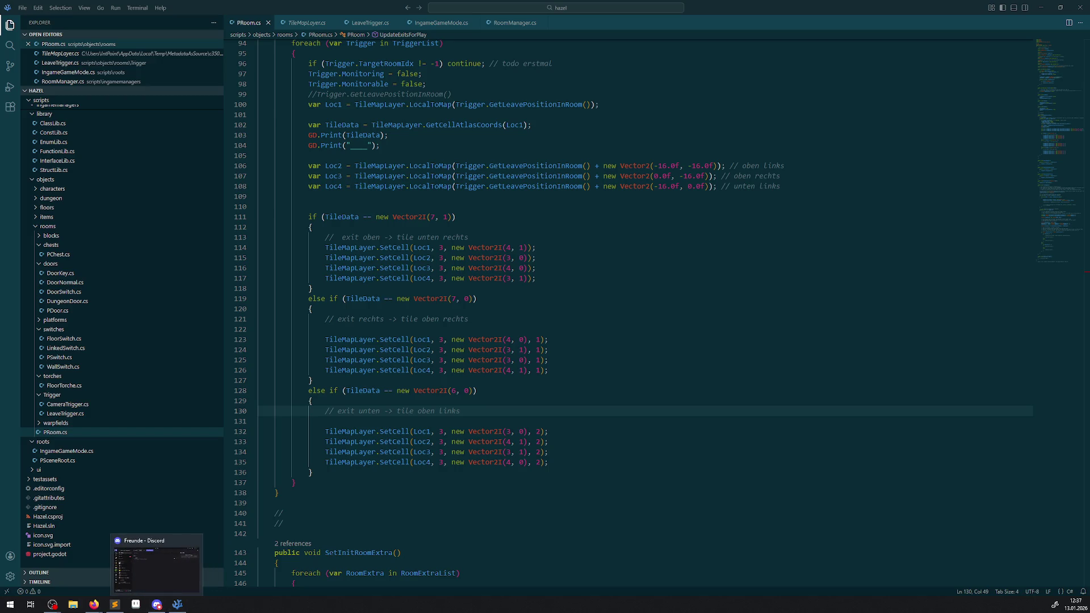
{"action": "left_click", "coordinate": [176, 605]}
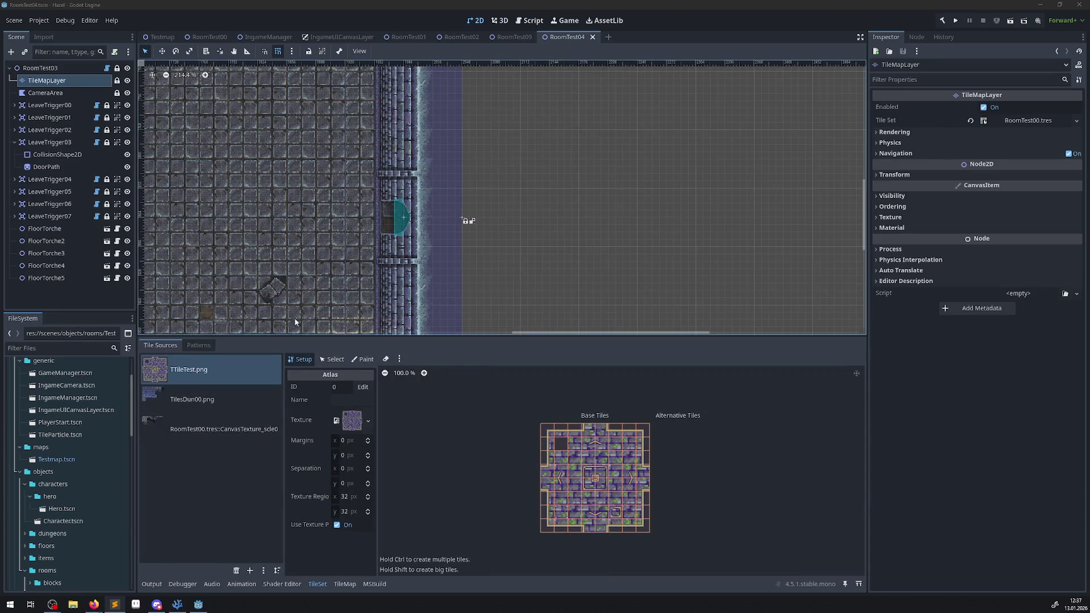
Select the CanvasTexture source (ID 3) and pan the atlas to show its alternative wall tiles
{"action": "scroll", "coordinate": [312, 280], "scroll_direction": "down", "scroll_amount": 1}
{"action": "left_click", "coordinate": [216, 430]}
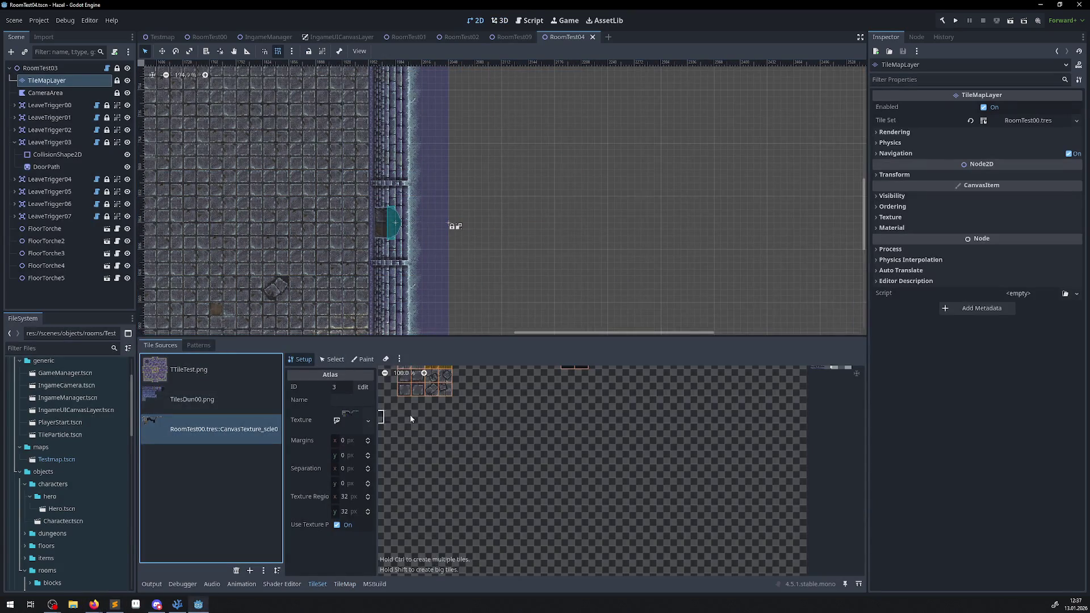
{"action": "scroll", "coordinate": [644, 478], "scroll_direction": "up", "scroll_amount": 10}
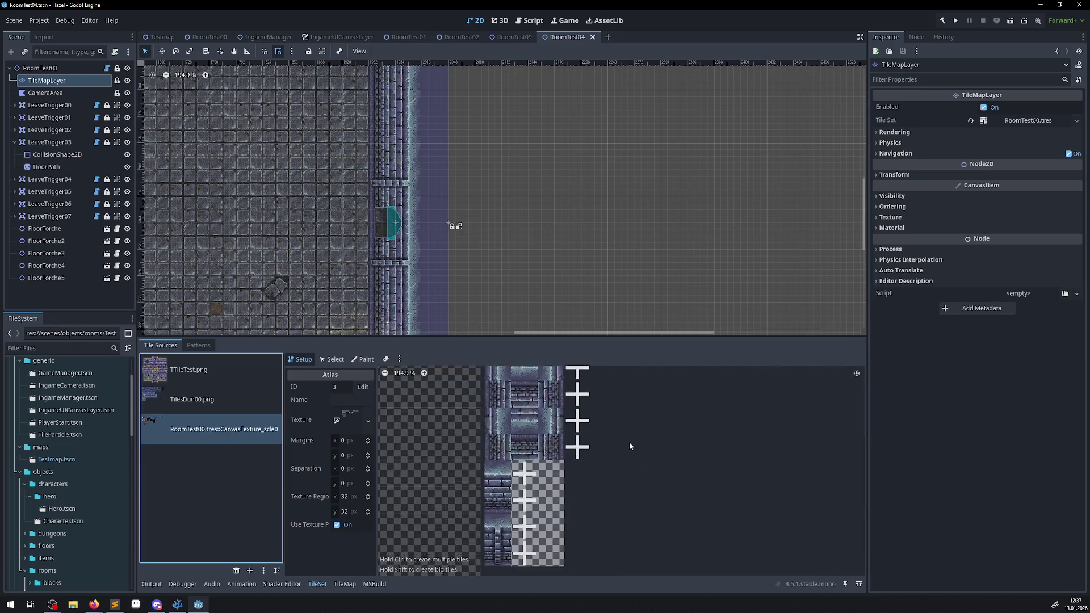
{"action": "mouse_move", "coordinate": [593, 442]}
{"action": "left_mouse_down"}
{"action": "mouse_move", "coordinate": [604, 515]}
{"action": "mouse_move", "coordinate": [600, 489]}
{"action": "left_mouse_up"}
{"action": "left_click", "coordinate": [178, 604]}
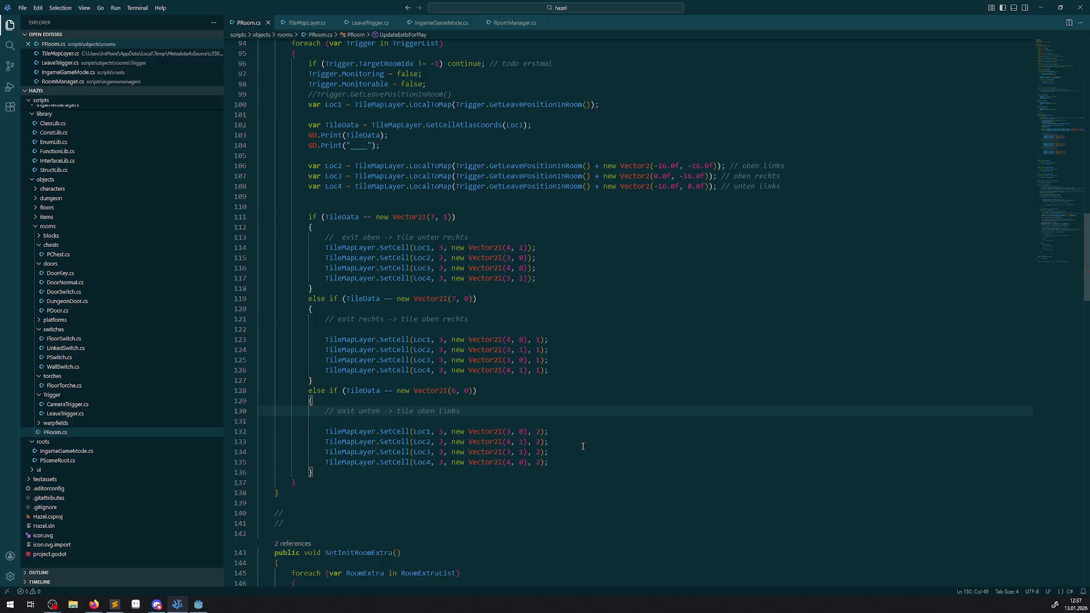
Go to line 129 of the exit code, then return to the Godot editor
{"action": "left_click", "coordinate": [563, 403]}
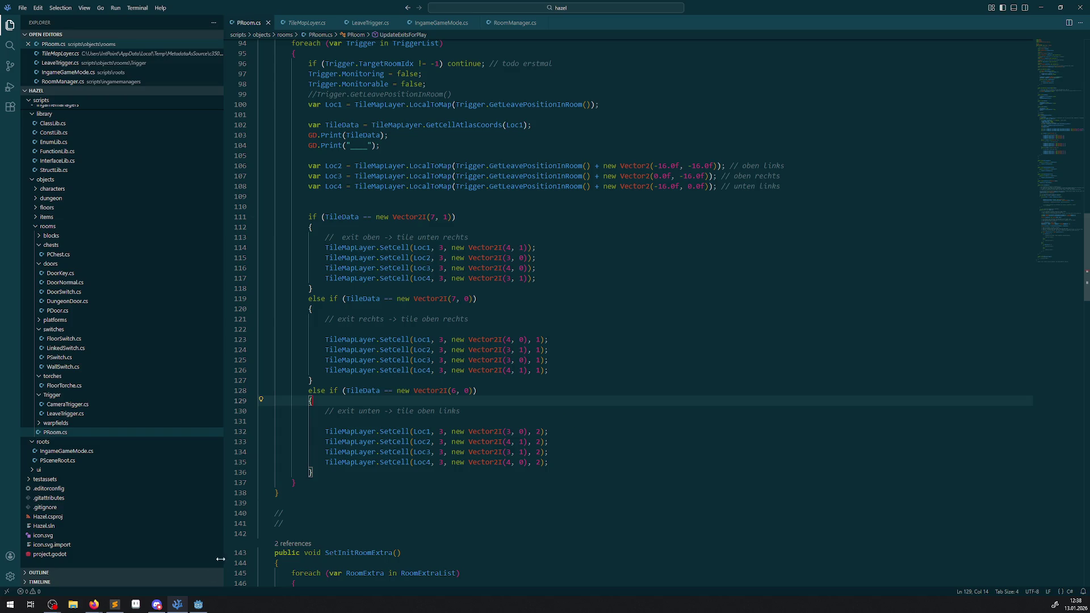
{"action": "left_click", "coordinate": [198, 604]}
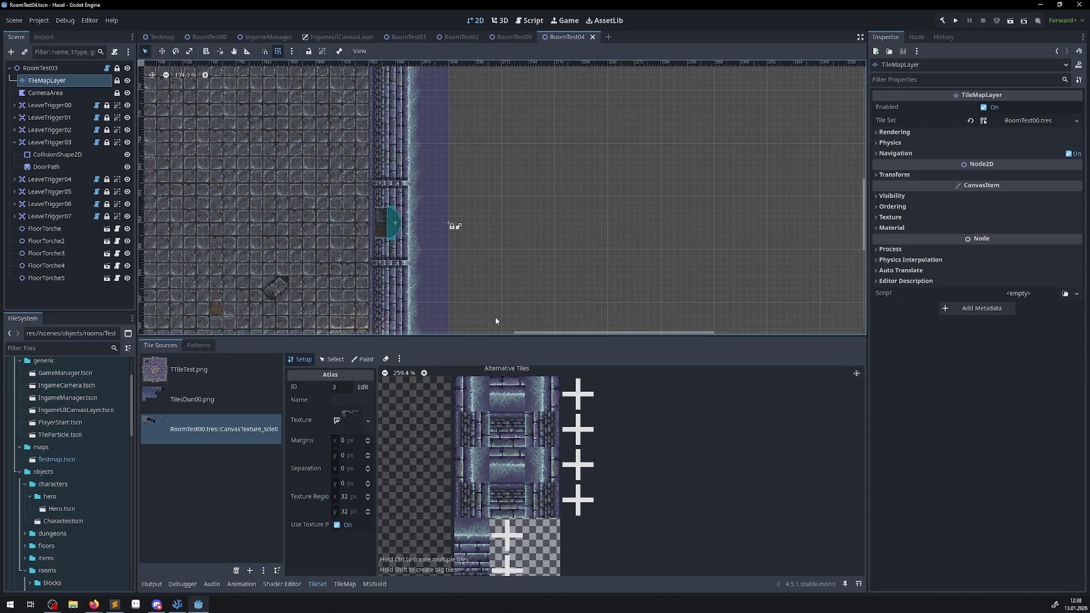
{"action": "left_click", "coordinate": [943, 21]}
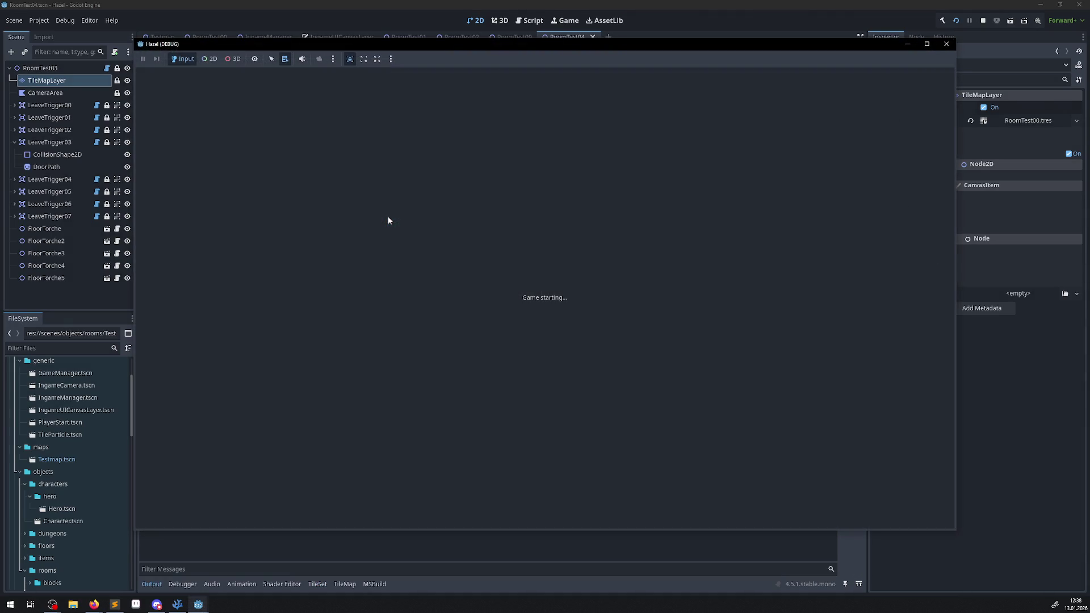
{"action": "key", "text": "Up"}
{"action": "key", "text": "Left"}
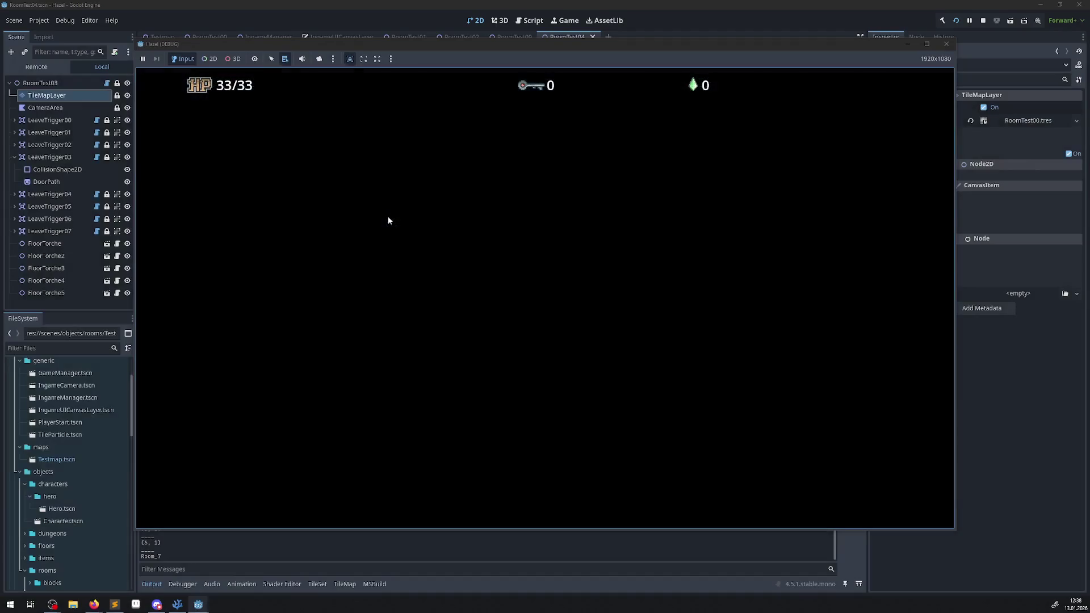
{"action": "key", "text": "Down"}
{"action": "key", "text": "Right"}
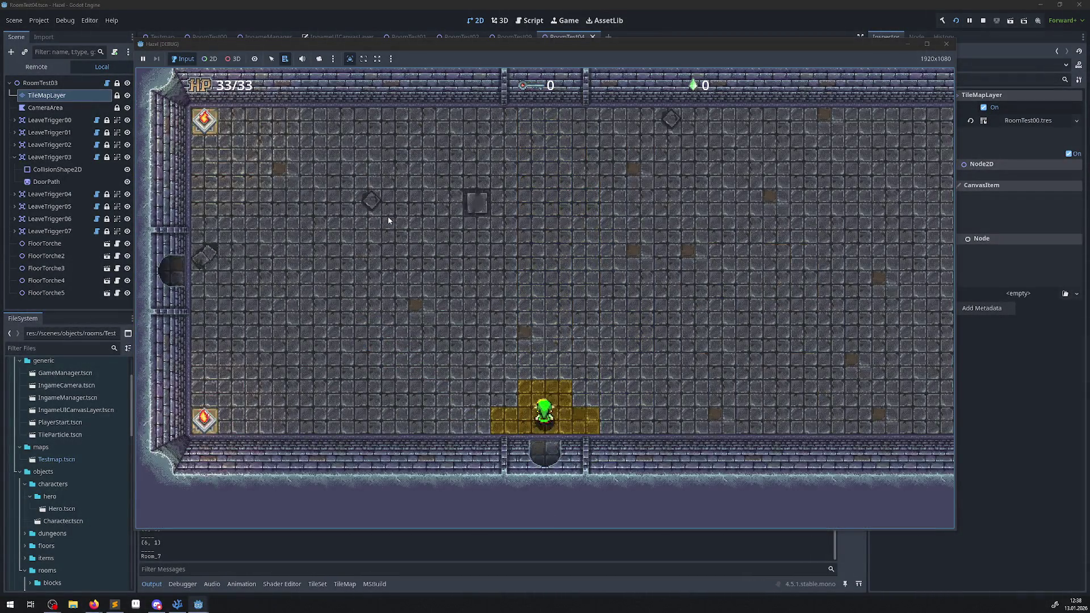
{"action": "key", "text": "Up"}
{"action": "key", "text": "Right"}
{"action": "key", "text": "Right"}
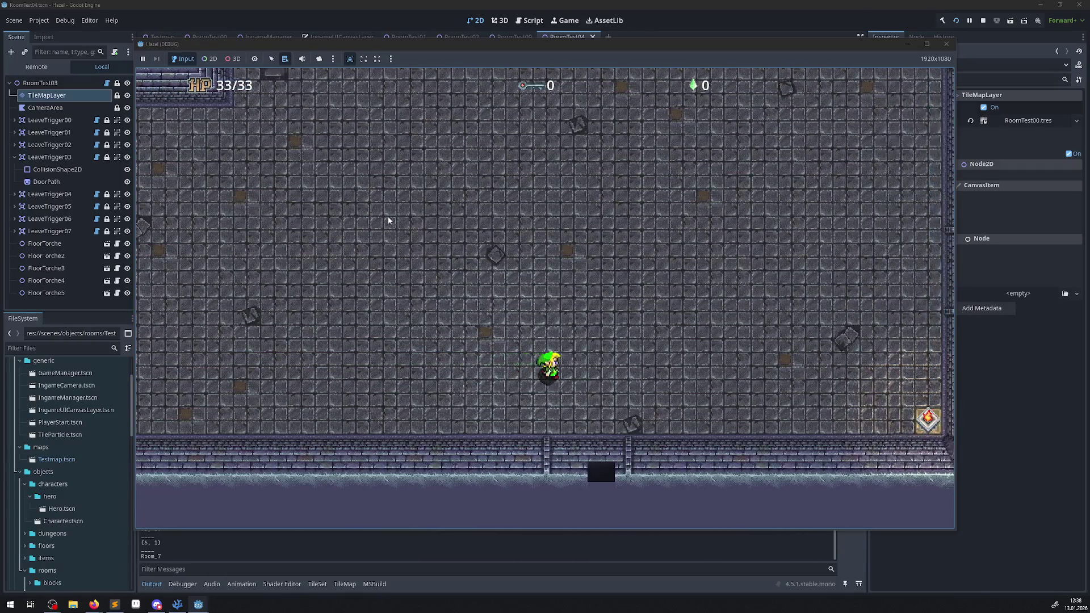
{"action": "key", "text": "Left"}
{"action": "key", "text": "Down"}
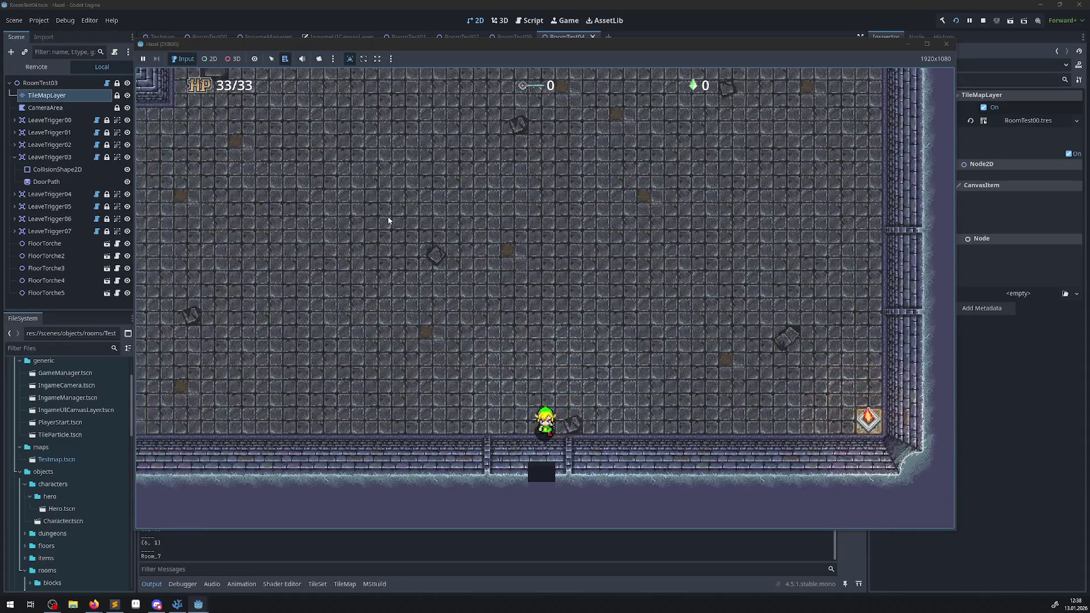
{"action": "key", "text": "Left"}
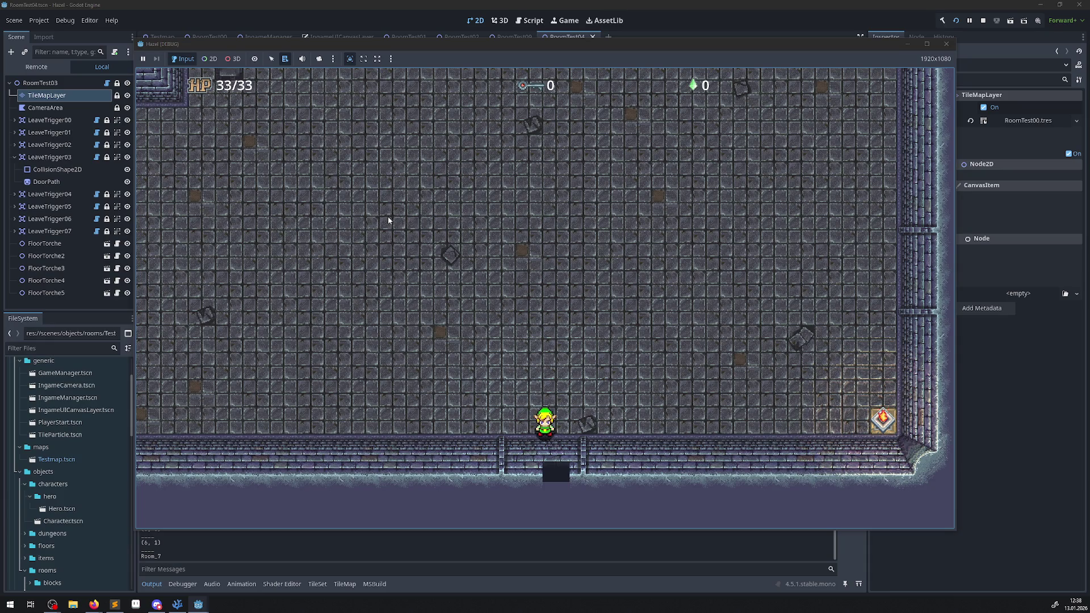
{"action": "left_click", "coordinate": [946, 44]}
Open the TileSet editor in Select mode and inspect the top-middle wall tile's alternatives 3 and 4
{"action": "left_click", "coordinate": [64, 93]}
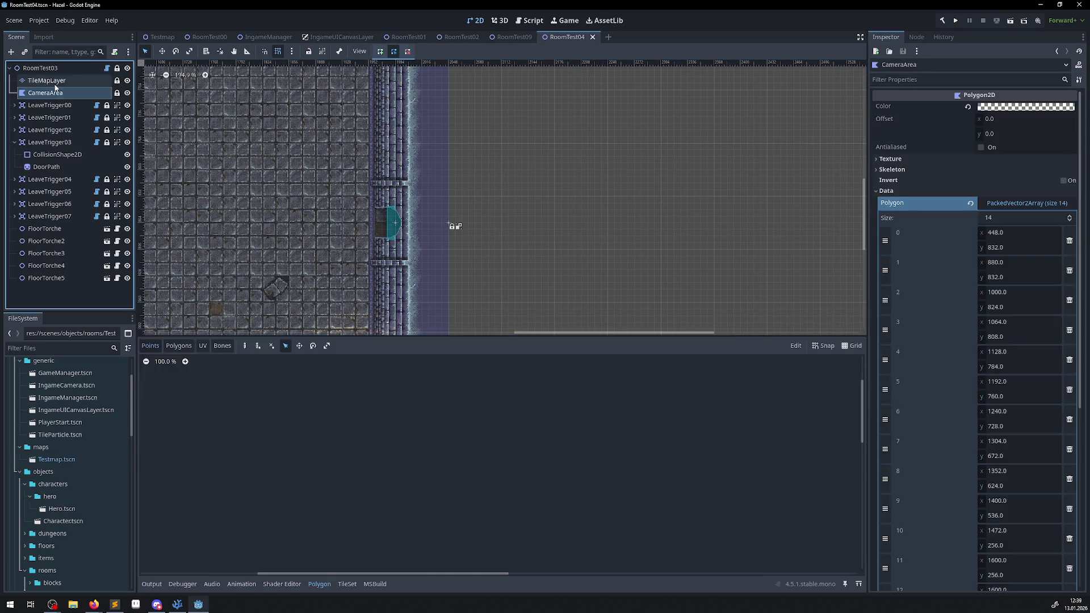
{"action": "left_click", "coordinate": [57, 81]}
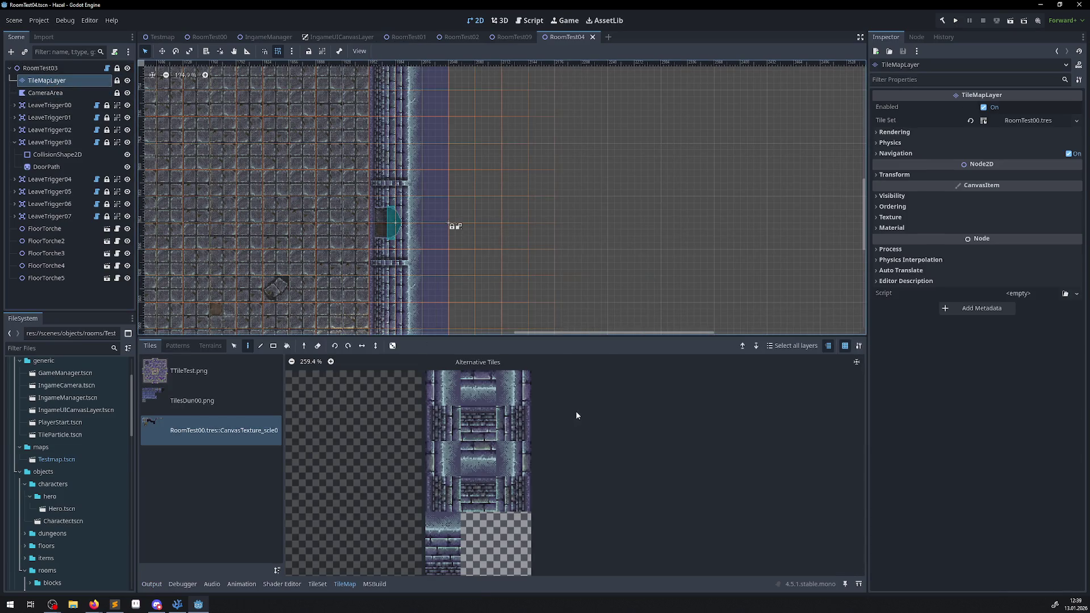
{"action": "left_click", "coordinate": [478, 389]}
{"action": "left_click", "coordinate": [321, 584]}
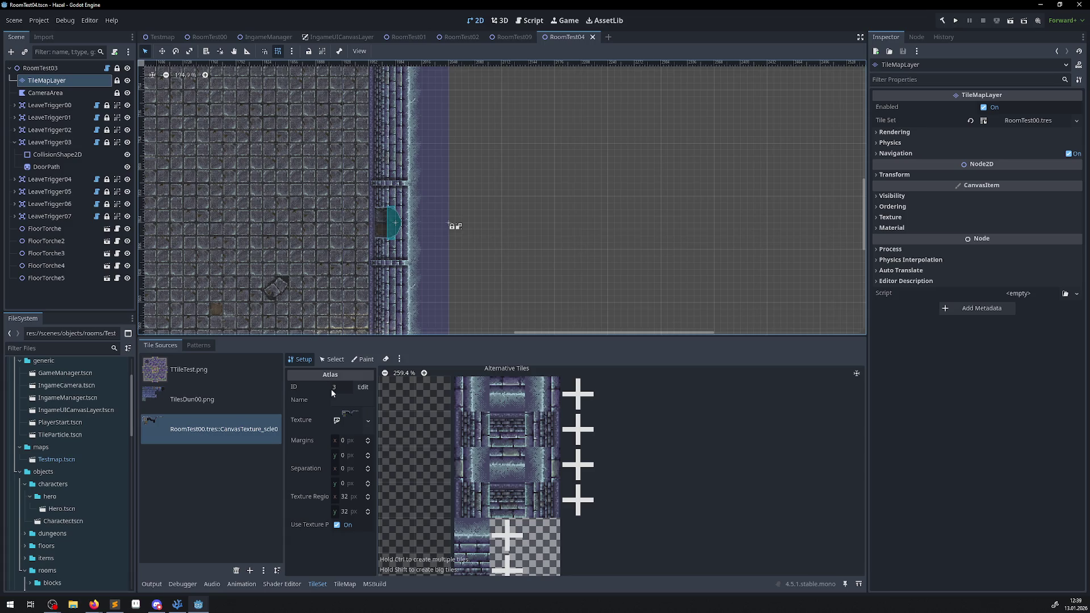
{"action": "left_click", "coordinate": [335, 359]}
{"action": "left_click", "coordinate": [507, 386]}
{"action": "left_click", "coordinate": [512, 433]}
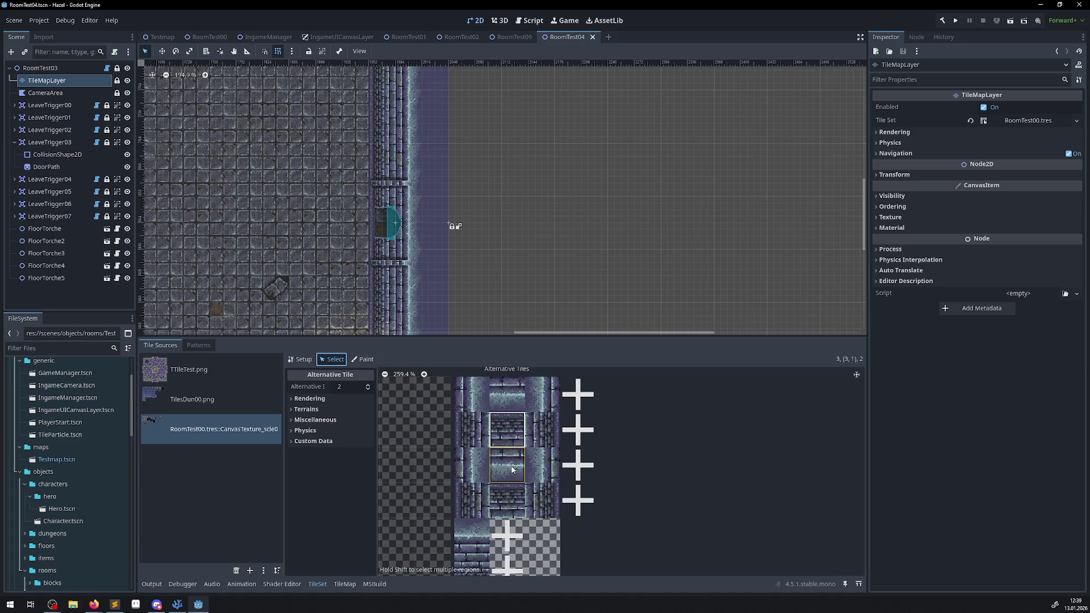
{"action": "left_click", "coordinate": [504, 400]}
{"action": "left_click", "coordinate": [541, 399]}
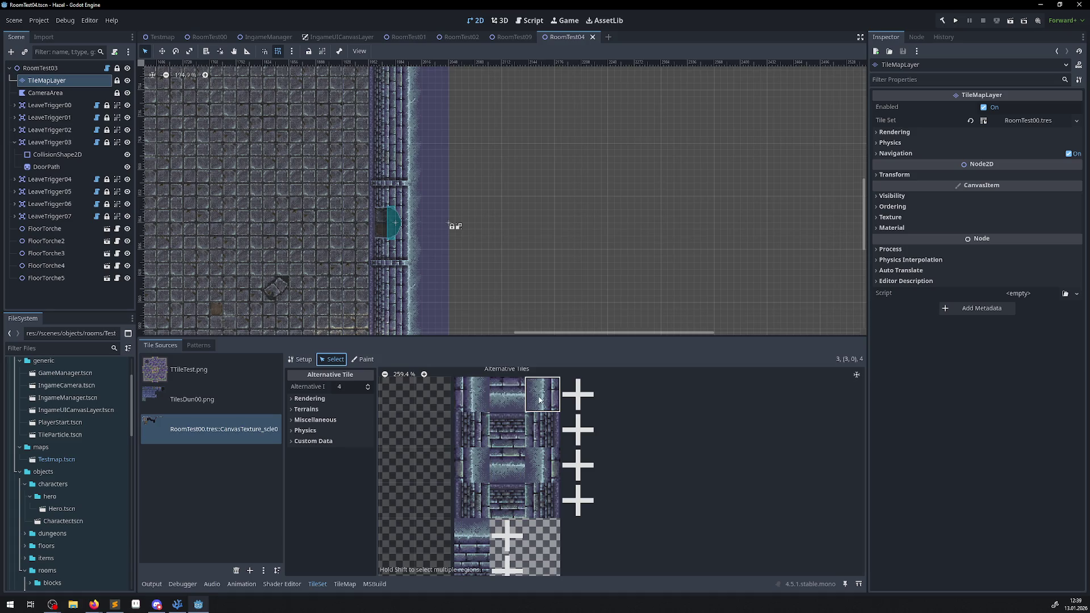
{"action": "left_click", "coordinate": [507, 401]}
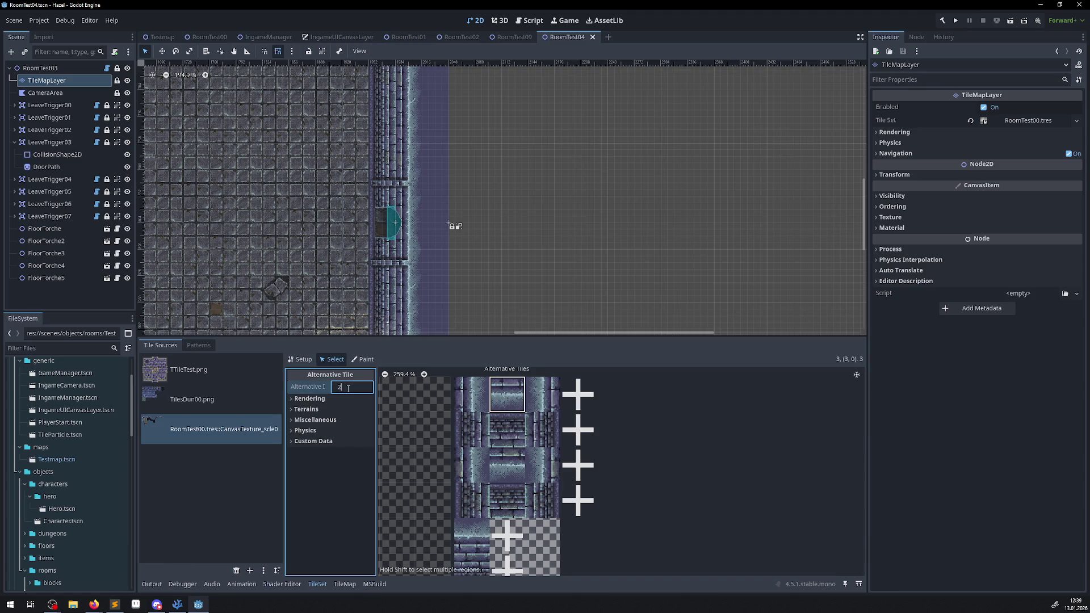
Set the selected alternative's ID to 3 and check the neighbouring alternative tiles
{"action": "scroll", "coordinate": [337, 389], "scroll_direction": "up", "scroll_amount": 2}
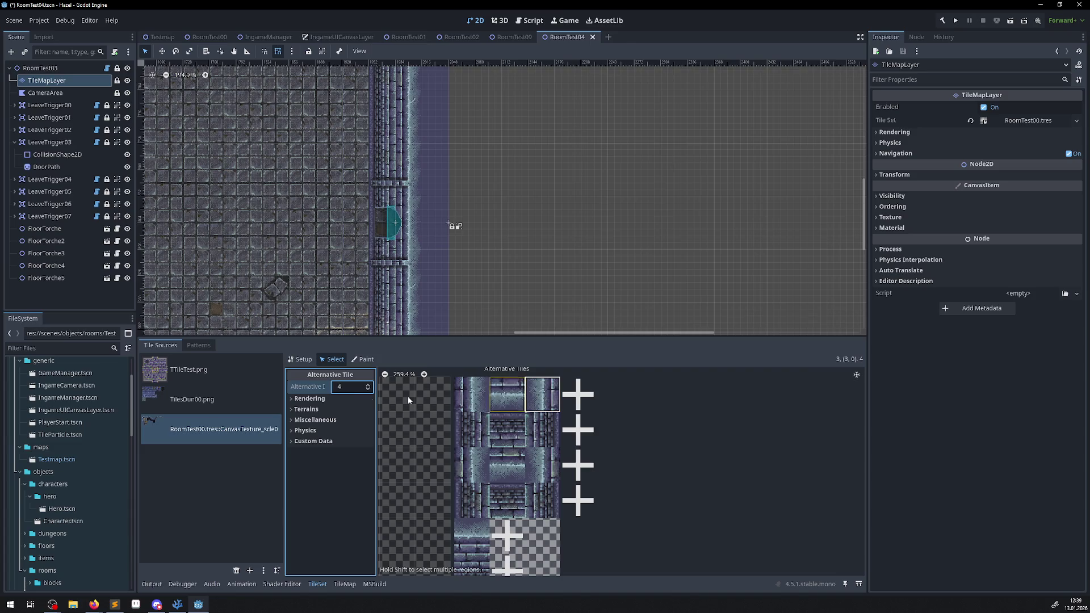
{"action": "left_click", "coordinate": [344, 390]}
{"action": "key", "text": "Return"}
{"action": "left_click", "coordinate": [540, 436]}
{"action": "left_click", "coordinate": [540, 463]}
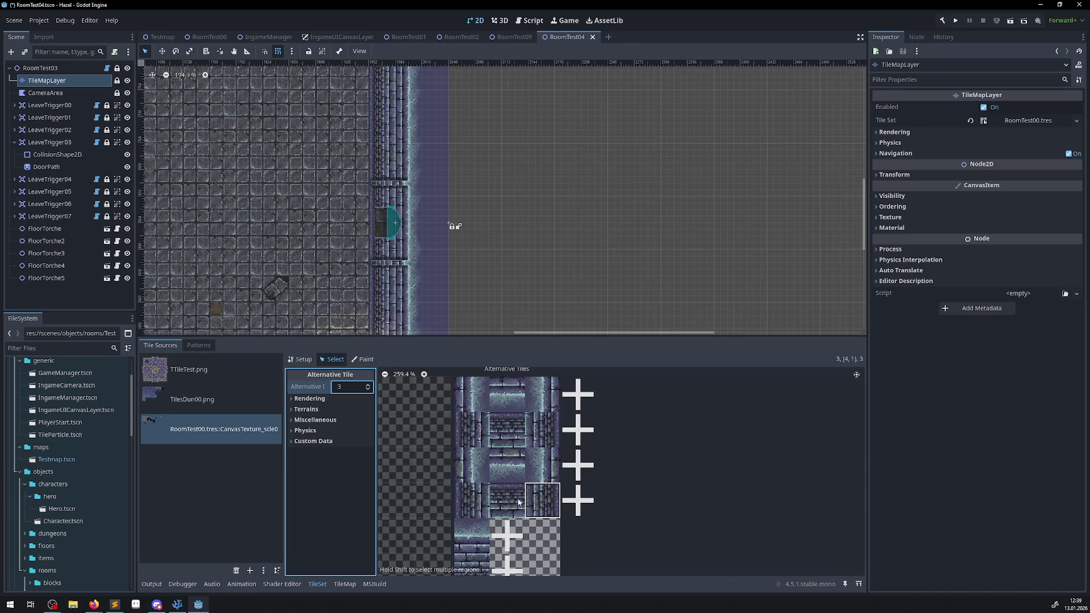
{"action": "left_click", "coordinate": [506, 430]}
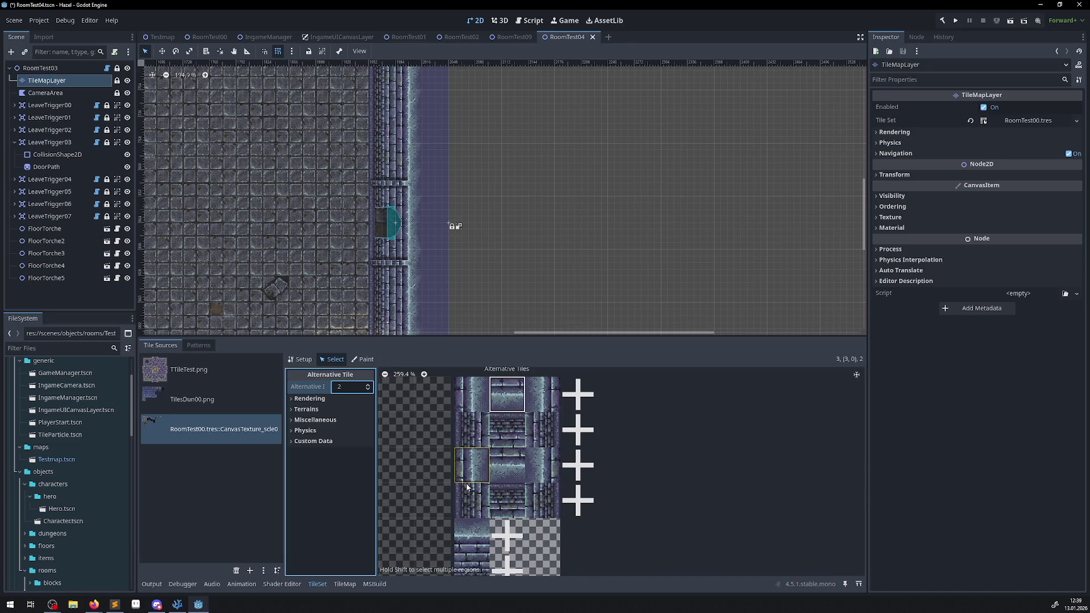
{"action": "left_click", "coordinate": [472, 422]}
Inspect the wall tiles at atlas (8,0), (9,0) and (9,1)
{"action": "scroll", "coordinate": [483, 435], "scroll_direction": "down", "scroll_amount": 2}
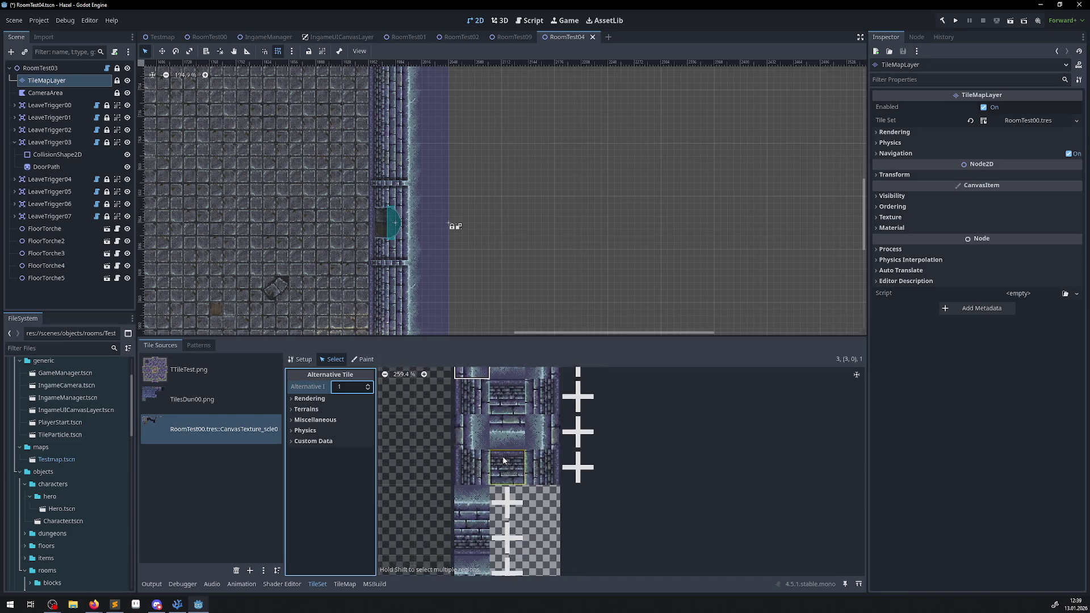
{"action": "left_click", "coordinate": [480, 491]}
{"action": "scroll", "coordinate": [488, 531], "scroll_direction": "down", "scroll_amount": 4}
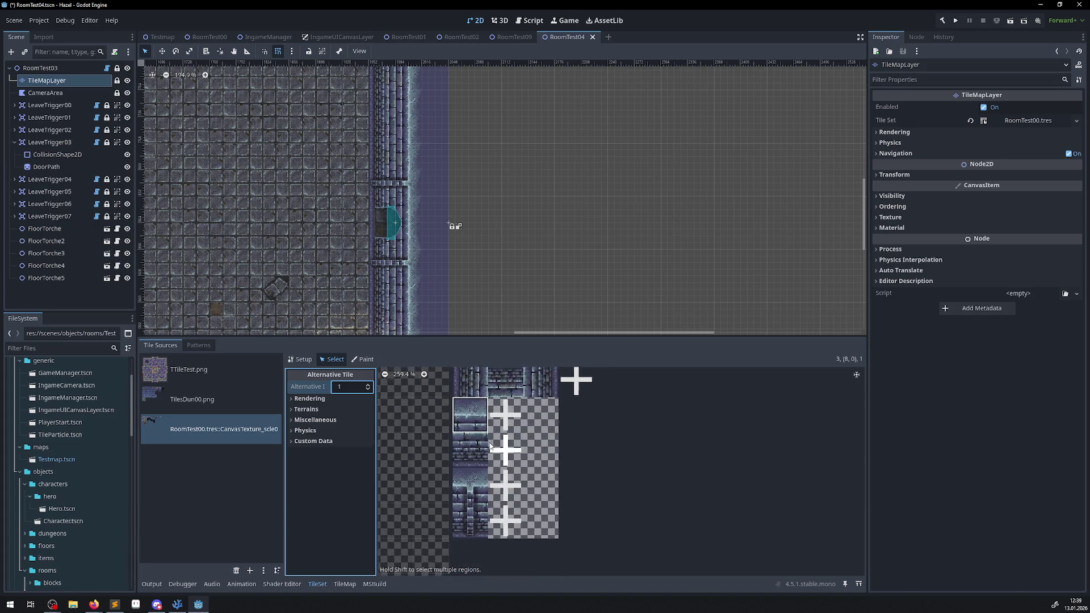
{"action": "left_click", "coordinate": [468, 477]}
{"action": "left_click", "coordinate": [477, 513]}
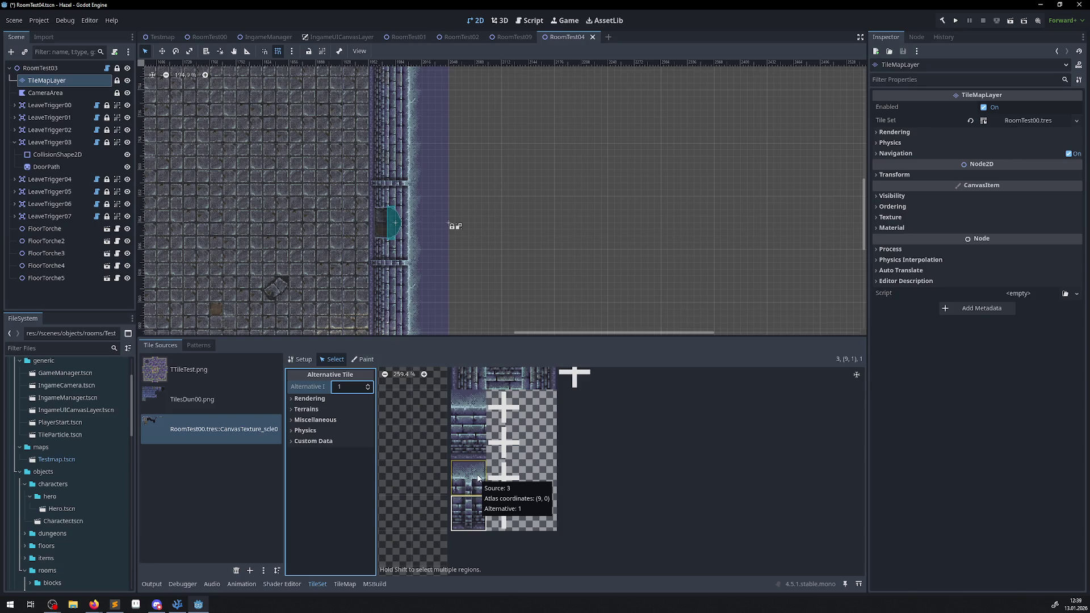
{"action": "scroll", "coordinate": [504, 448], "scroll_direction": "up", "scroll_amount": 2}
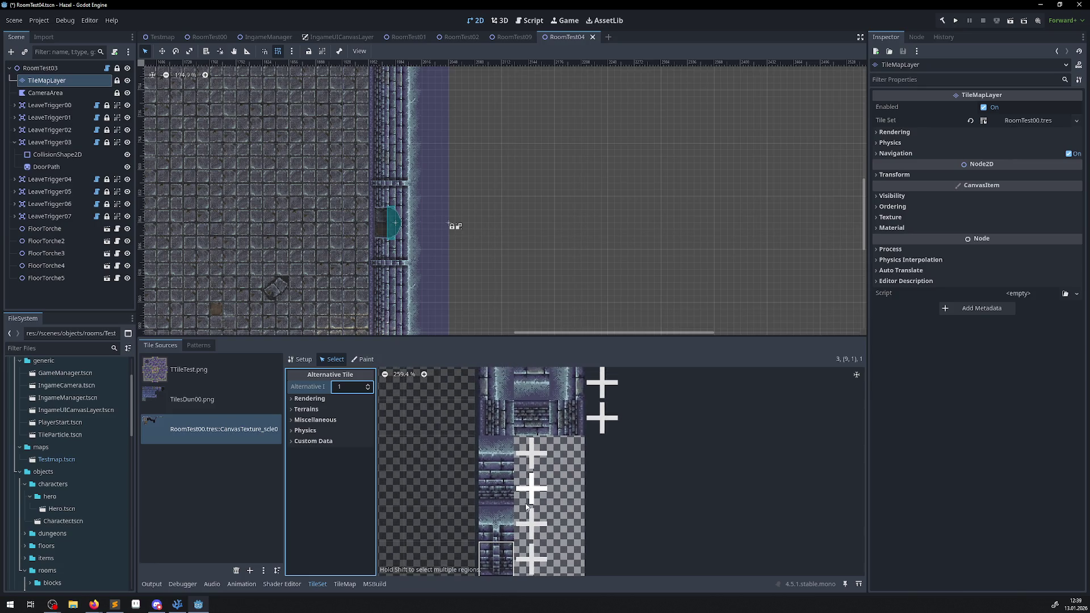
{"action": "left_click", "coordinate": [488, 457]}
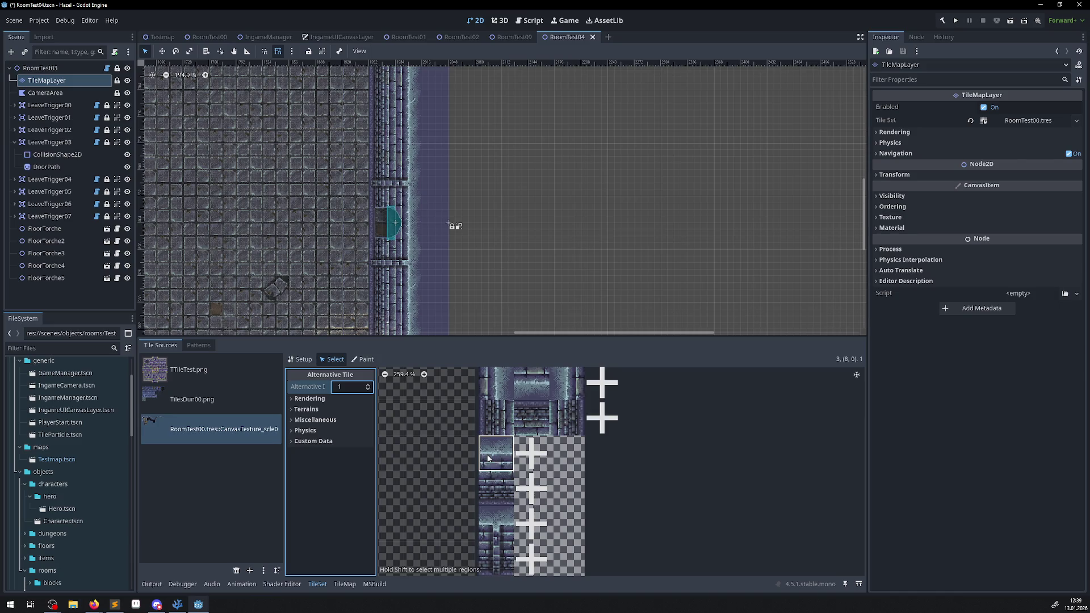
Review the tile's Terrains and Rendering settings, save the scene, and build the project
{"action": "left_click", "coordinate": [292, 410]}
{"action": "left_click", "coordinate": [291, 408]}
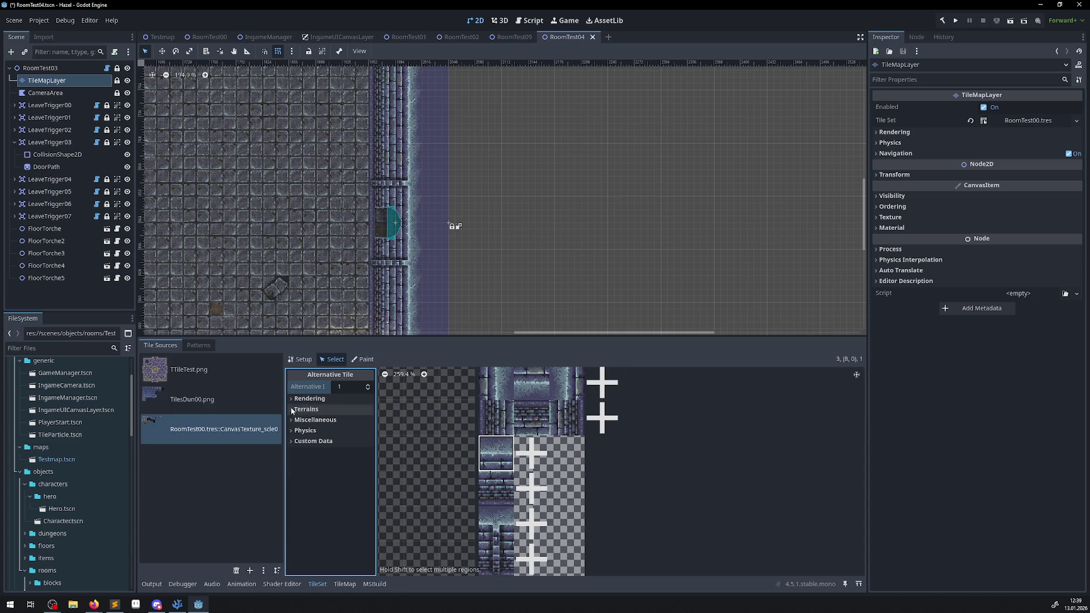
{"action": "left_click", "coordinate": [292, 399]}
{"action": "left_click", "coordinate": [292, 399]}
{"action": "scroll", "coordinate": [464, 503], "scroll_direction": "up", "scroll_amount": 2}
{"action": "key", "text": "ctrl+s"}
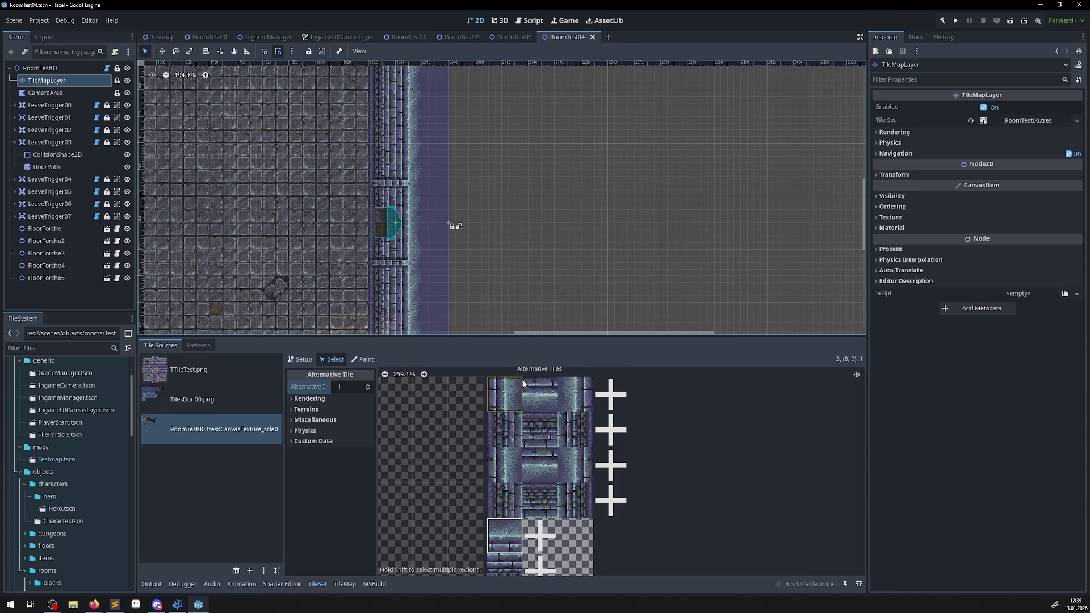
{"action": "left_click", "coordinate": [946, 22]}
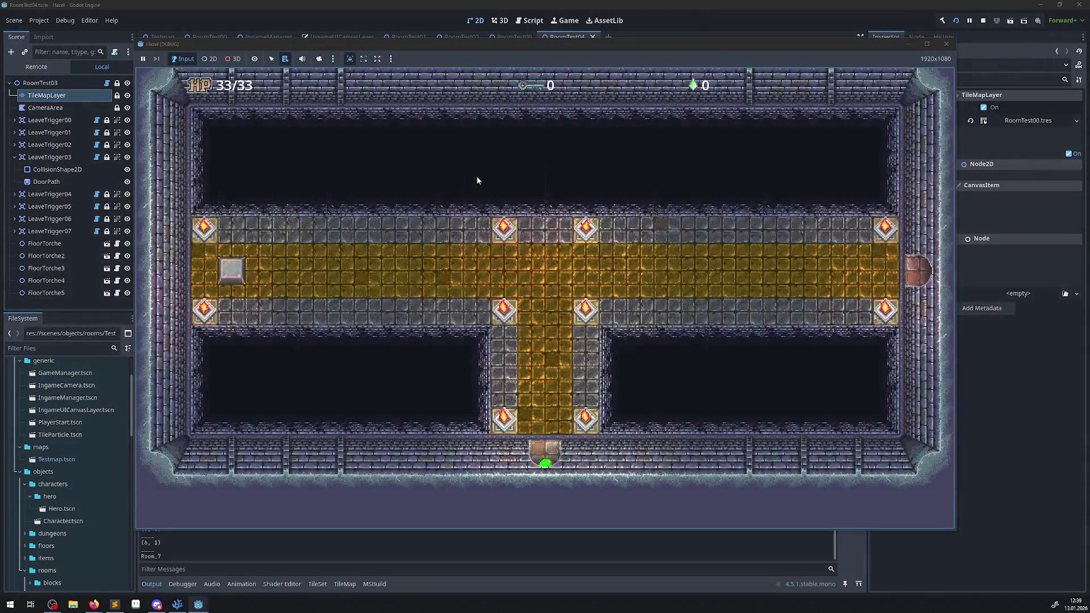
Walk the hero out the bottom door and across the next room to its right wall
{"action": "key", "text": "Left"}
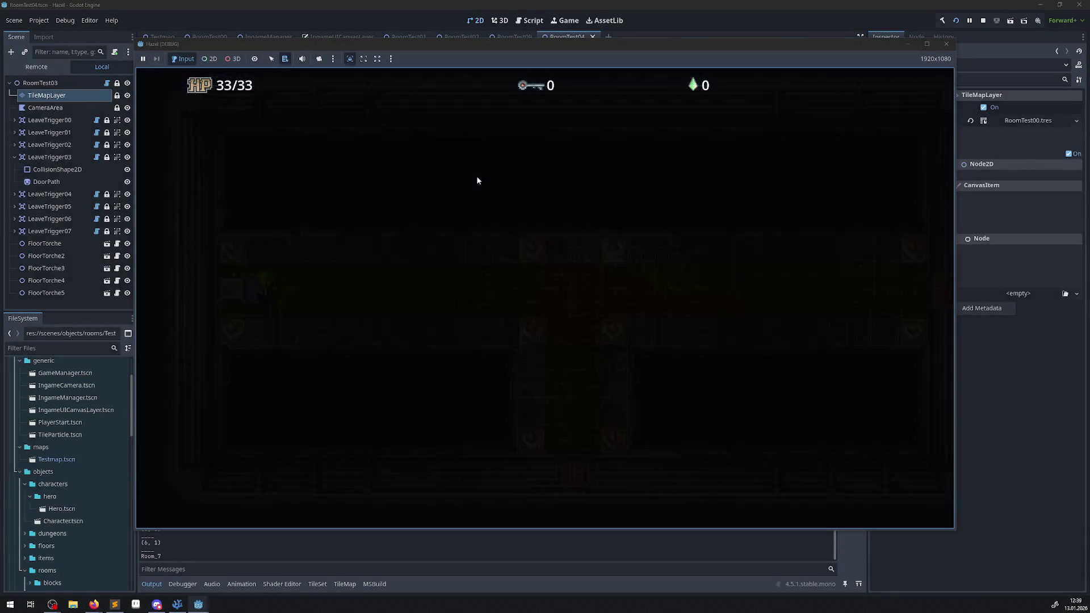
{"action": "key", "text": "Right"}
{"action": "key", "text": "Down"}
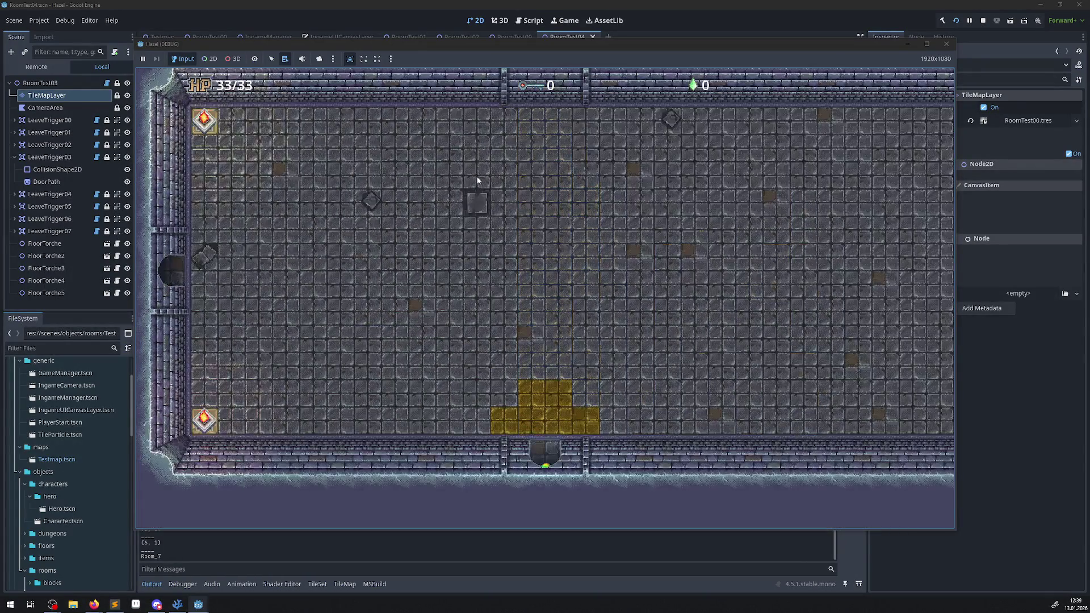
{"action": "key", "text": "Right"}
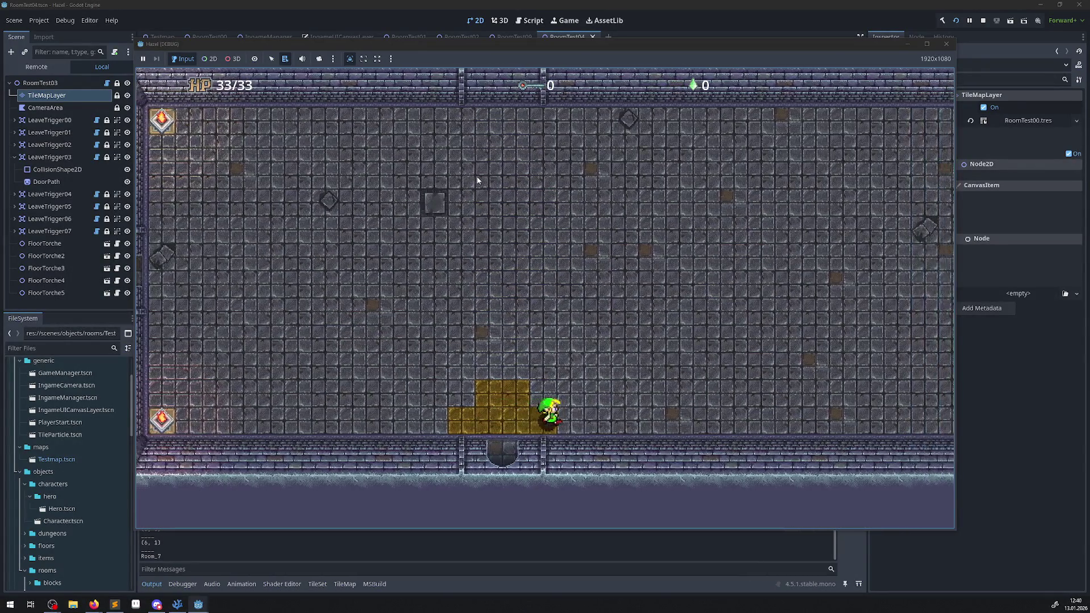
{"action": "key", "text": "Right"}
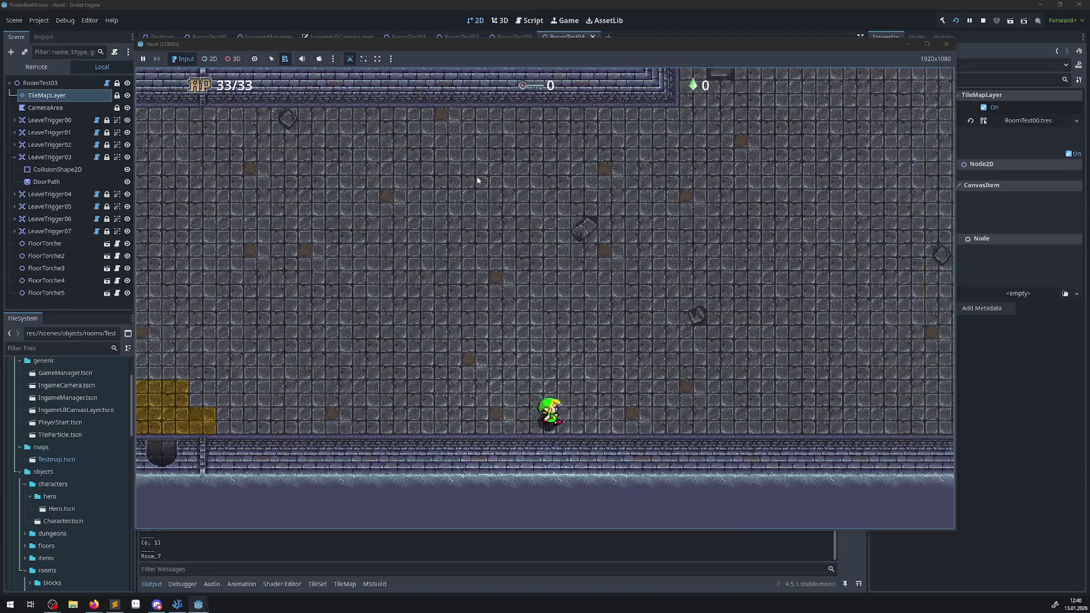
{"action": "key", "text": "Right"}
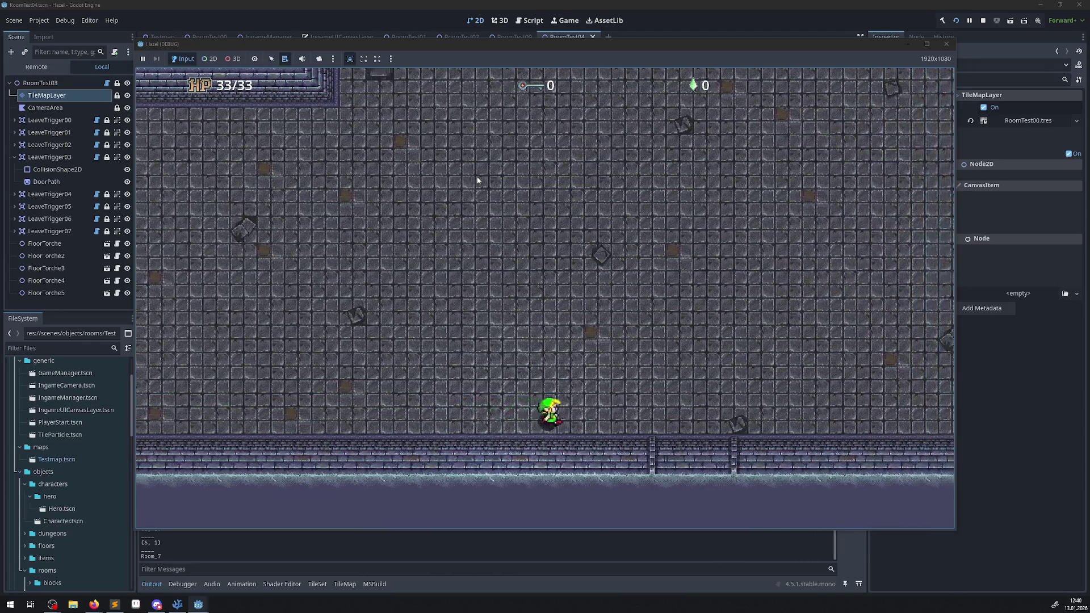
{"action": "key", "text": "Left"}
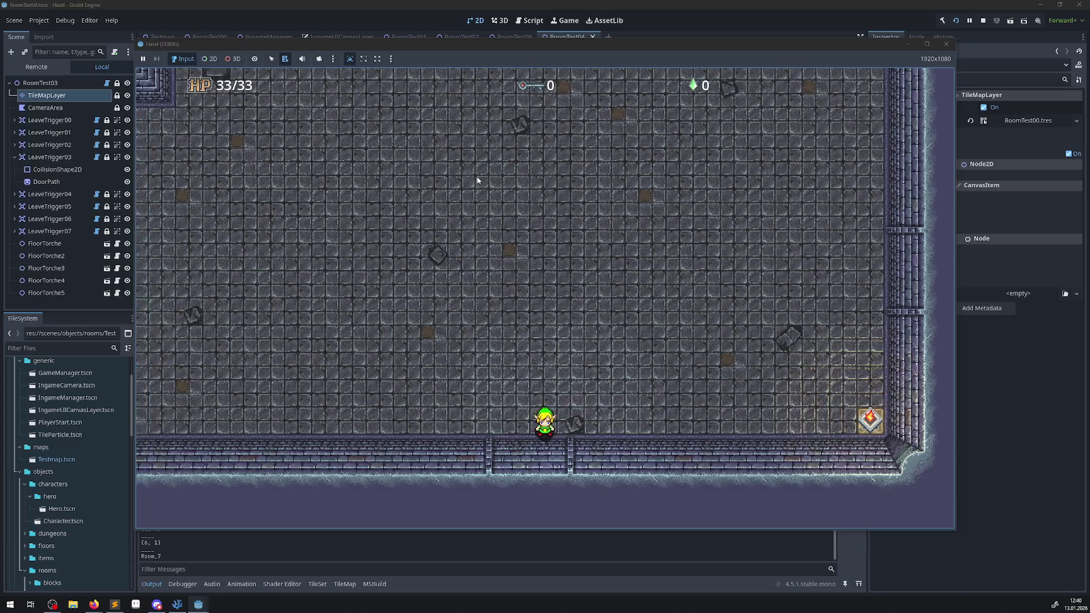
{"action": "key", "text": "Up"}
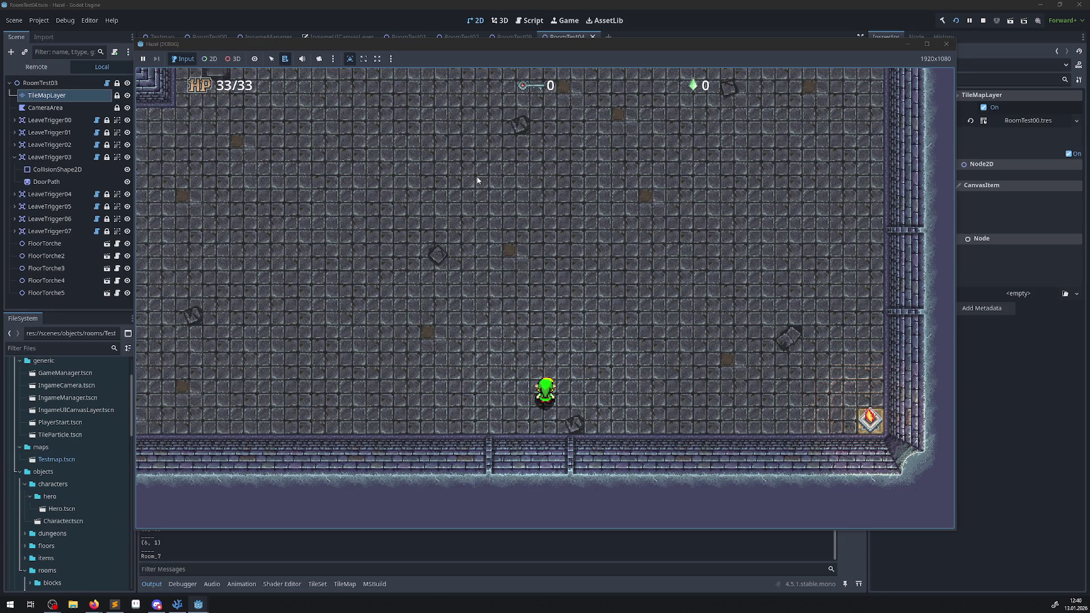
Walk the hero diagonally around the room toward its corners and walls
{"action": "key", "text": "Up"}
{"action": "key", "text": "Right"}
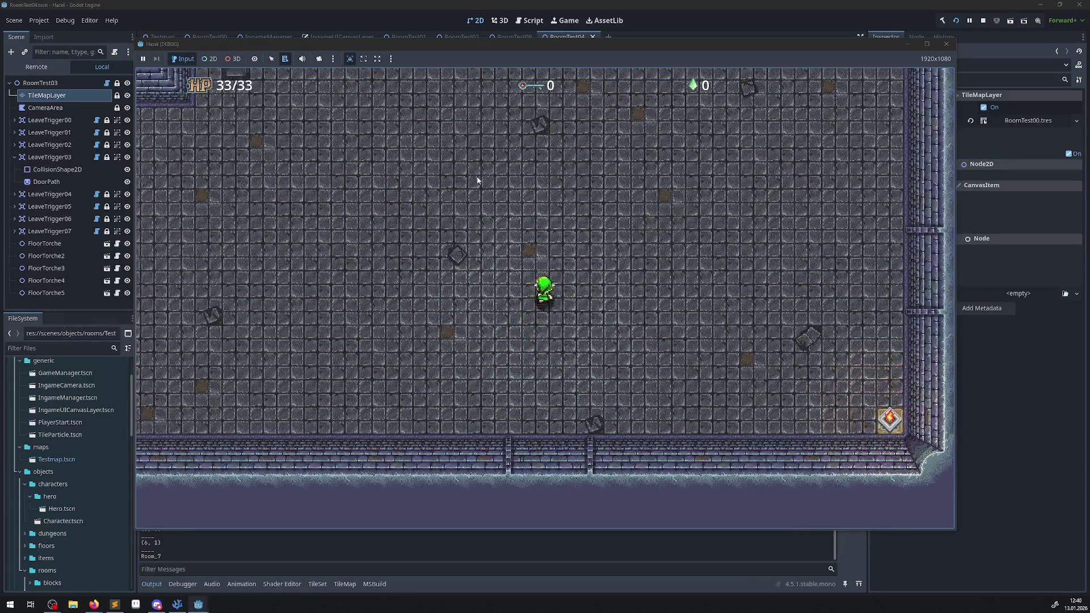
{"action": "key", "text": "Left"}
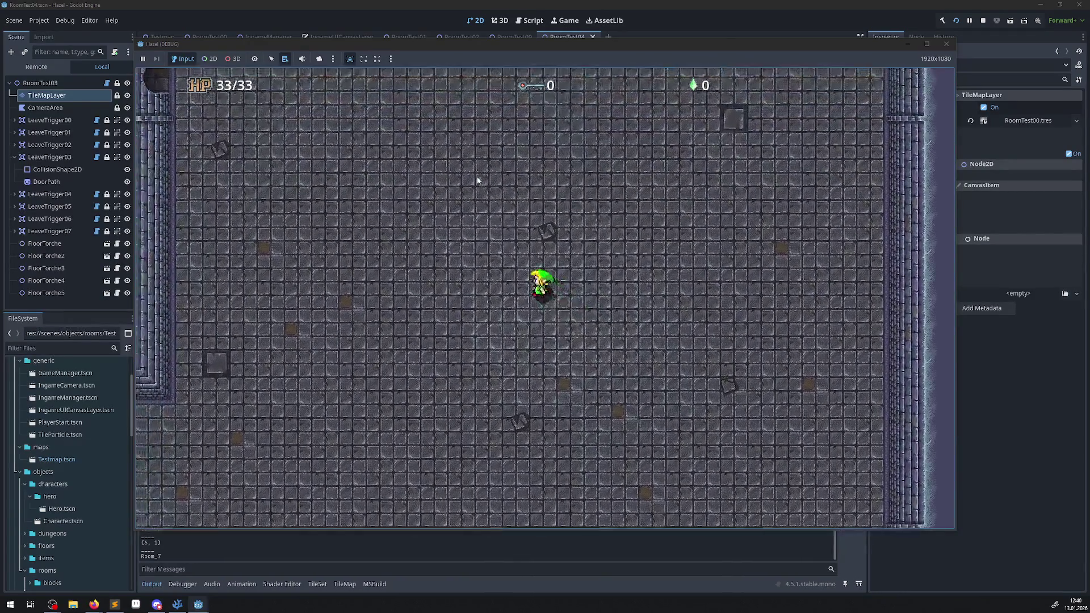
{"action": "key", "text": "Up"}
{"action": "key", "text": "Right"}
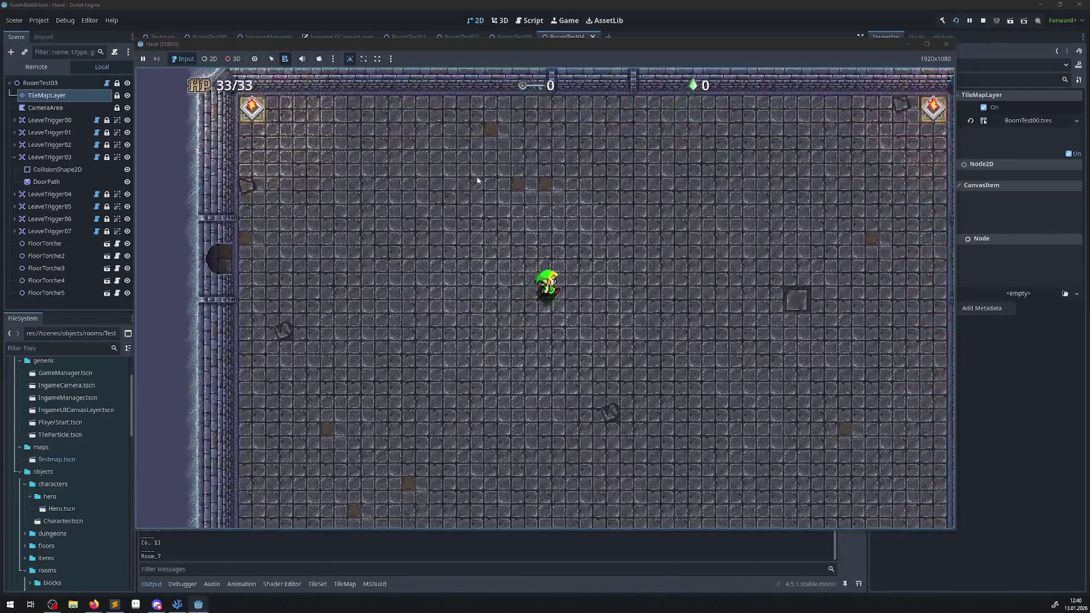
{"action": "key", "text": "Up"}
{"action": "key", "text": "Left"}
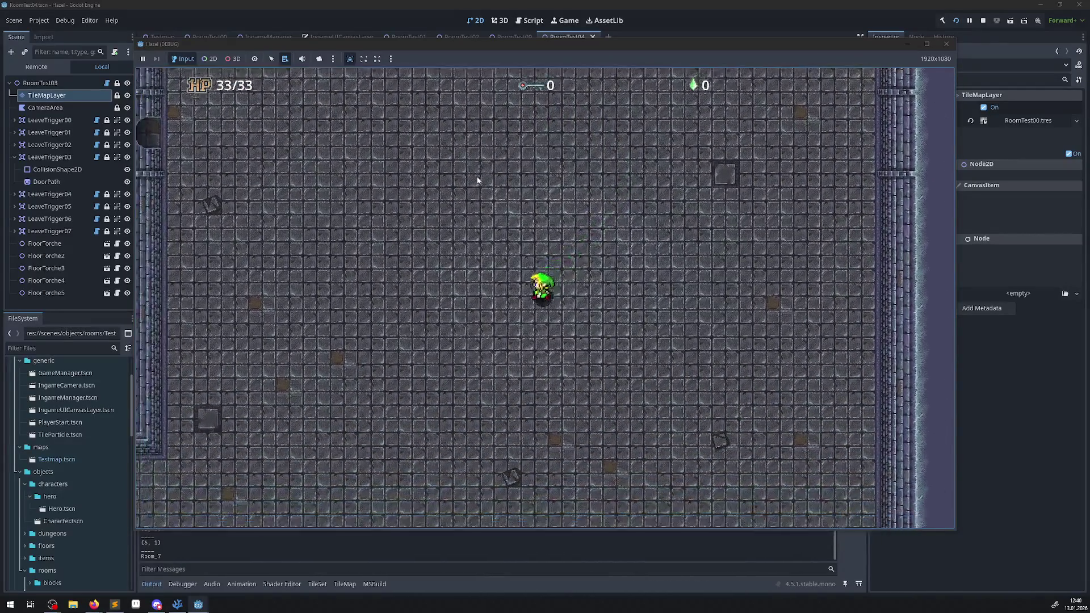
{"action": "key", "text": "Down"}
{"action": "key", "text": "Left"}
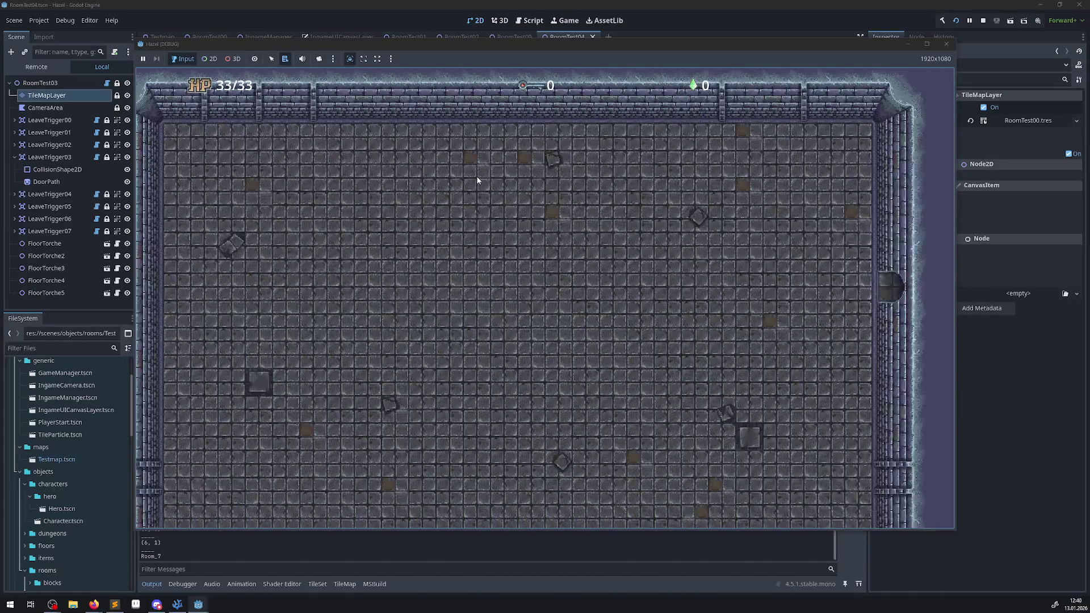
Walk the hero through the right, top and bottom exits, then stop the game with F8
{"action": "key", "text": "Down"}
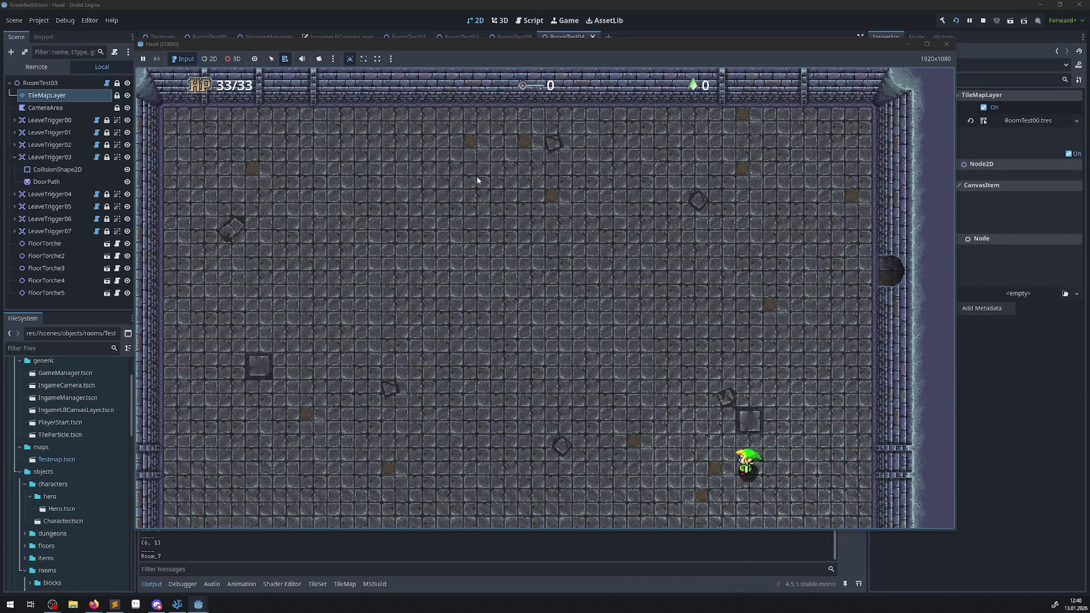
{"action": "key", "text": "Up"}
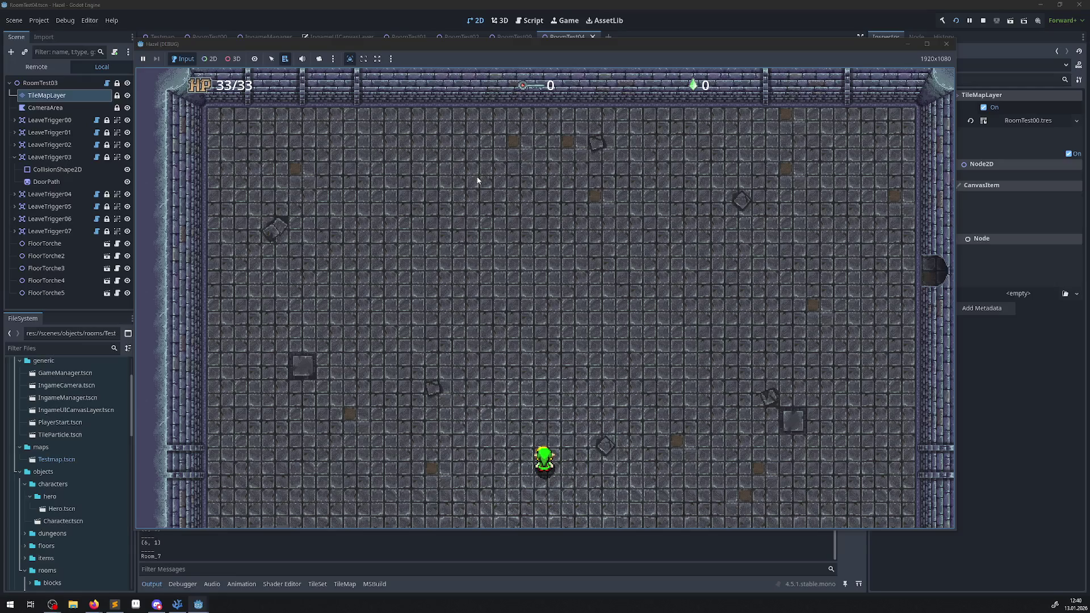
{"action": "key", "text": "Right"}
{"action": "key", "text": "Down"}
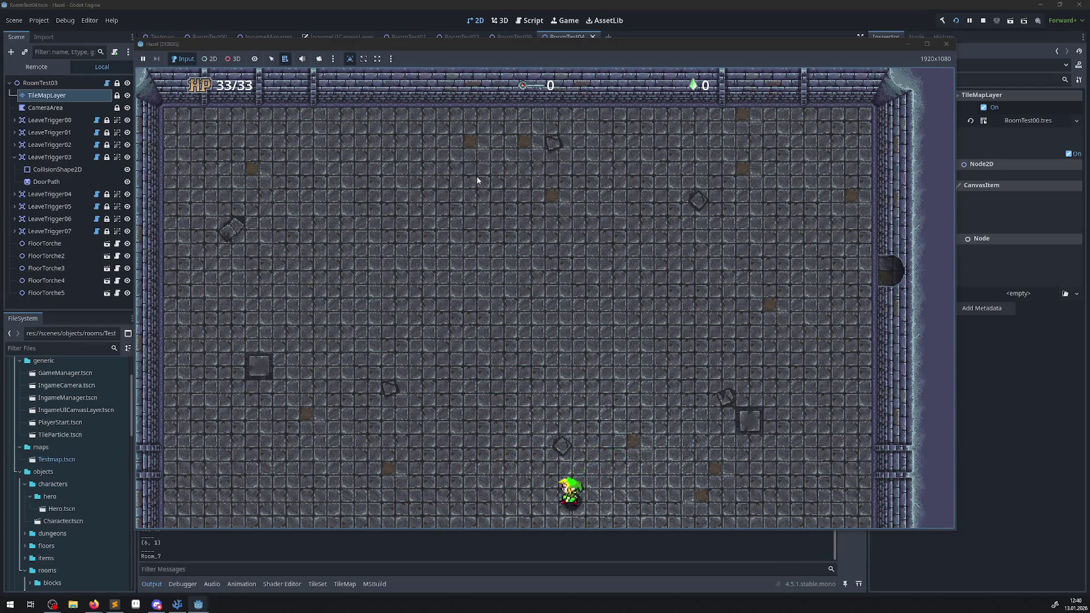
{"action": "key", "text": "Left"}
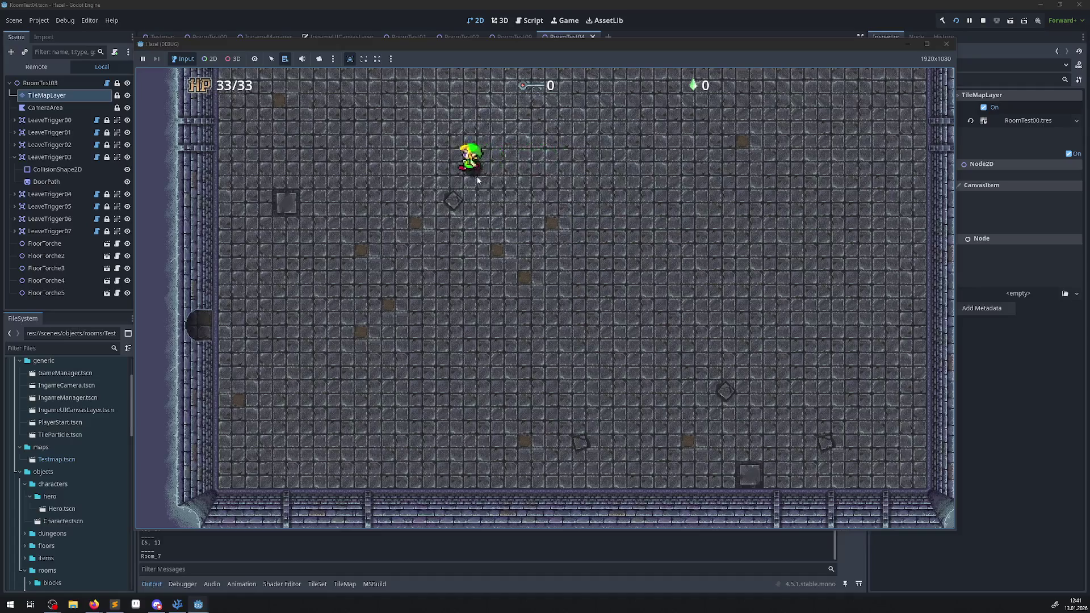
{"action": "key", "text": "Up"}
{"action": "key", "text": "Right"}
{"action": "key", "text": "Right"}
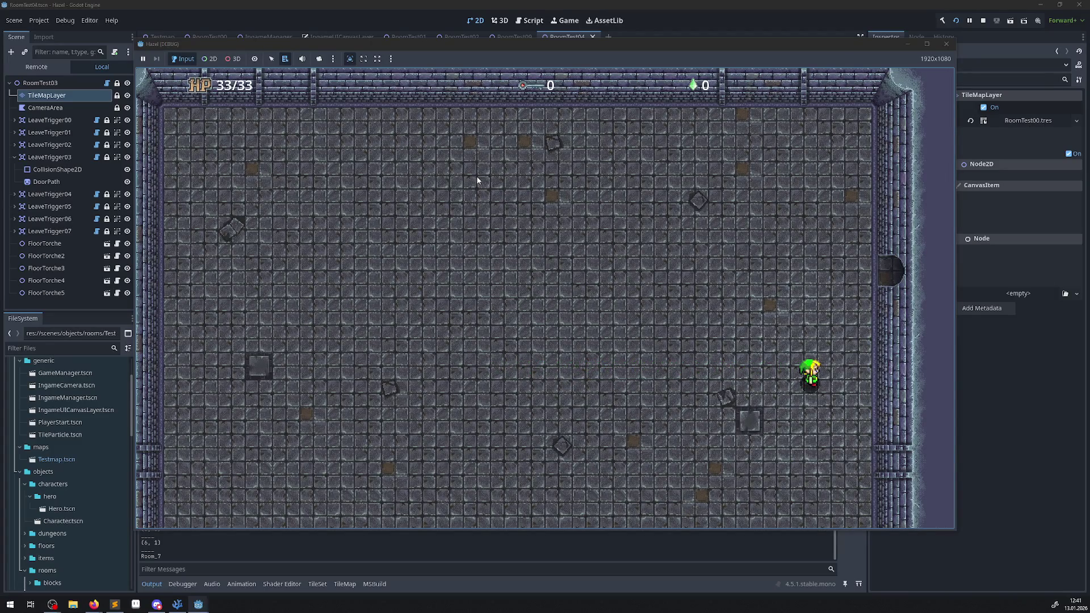
{"action": "key", "text": "Down"}
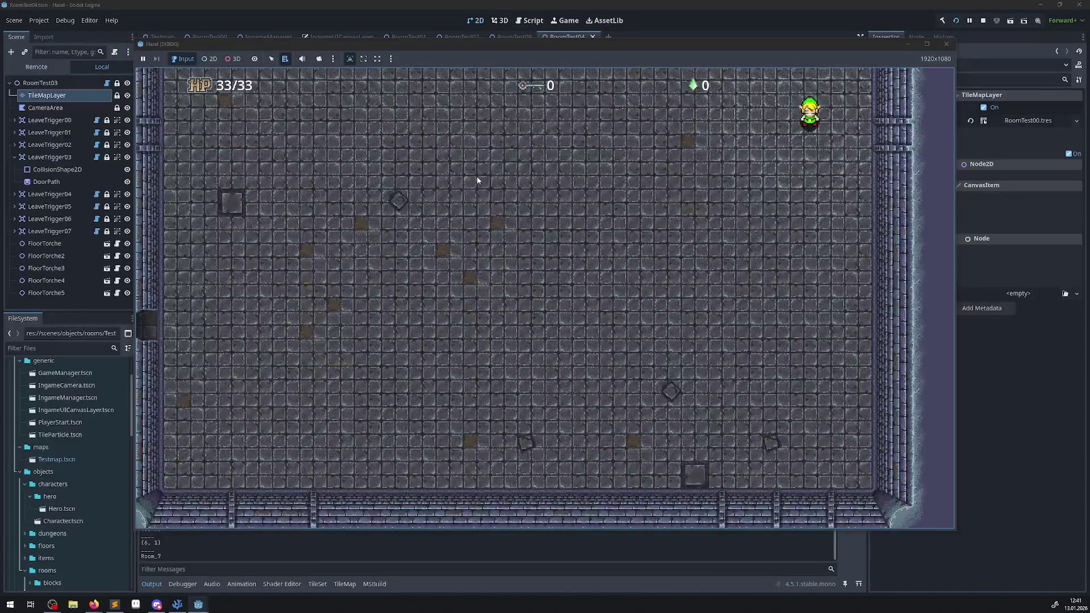
{"action": "key", "text": "Down"}
{"action": "key", "text": "F8"}
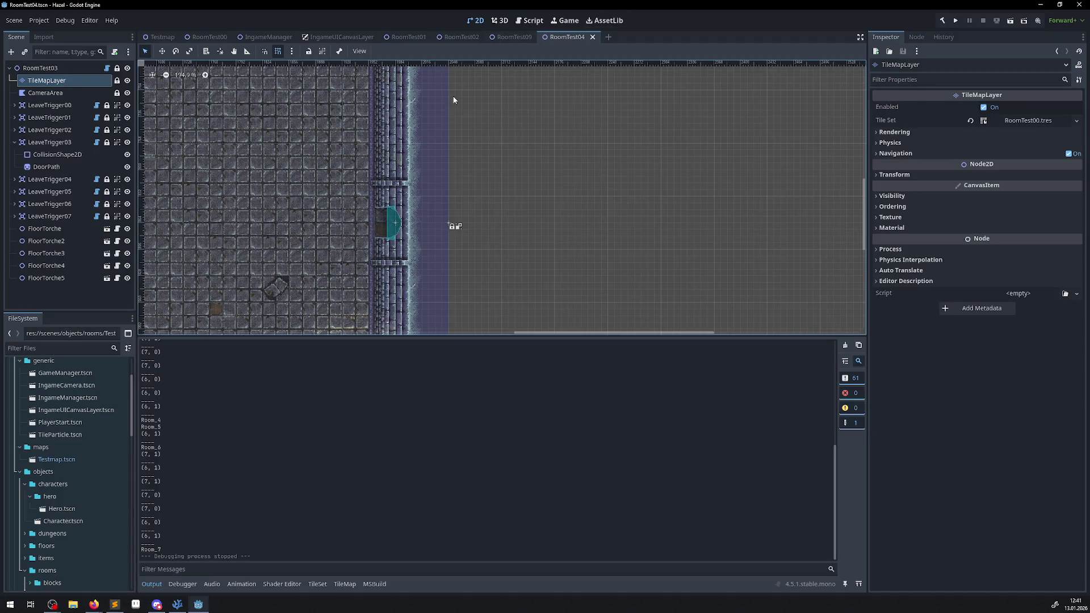
Zoom onto the left wall and find the left-exit wall tile at atlas coordinates (6, 1)
{"action": "scroll", "coordinate": [394, 246], "scroll_direction": "down", "scroll_amount": 4}
{"action": "scroll", "coordinate": [374, 217], "scroll_direction": "down", "scroll_amount": 5}
{"action": "scroll", "coordinate": [452, 195], "scroll_direction": "up", "scroll_amount": 10}
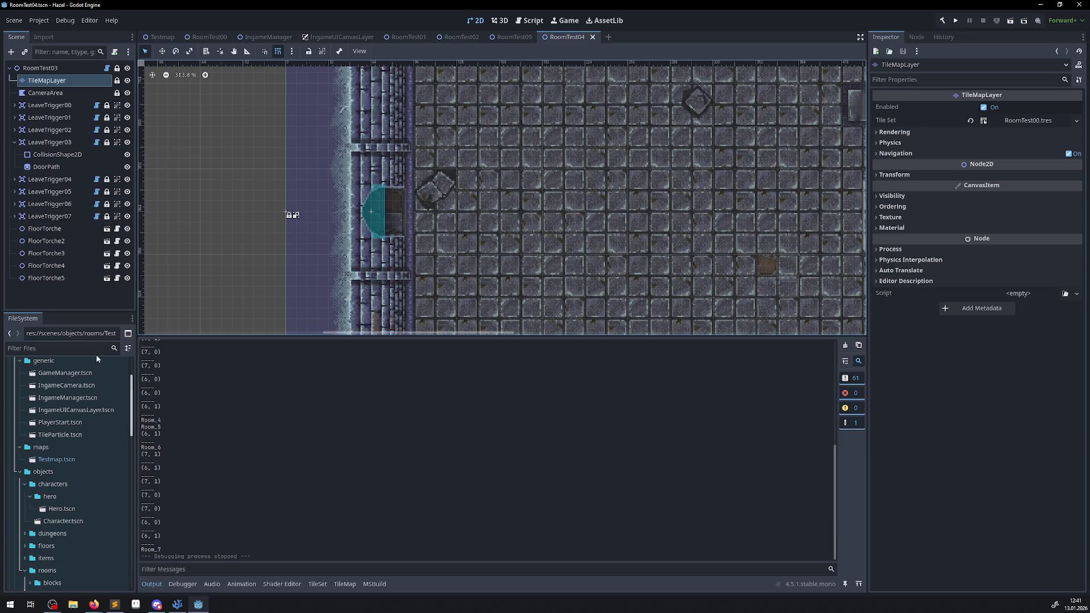
{"action": "left_click", "coordinate": [46, 80]}
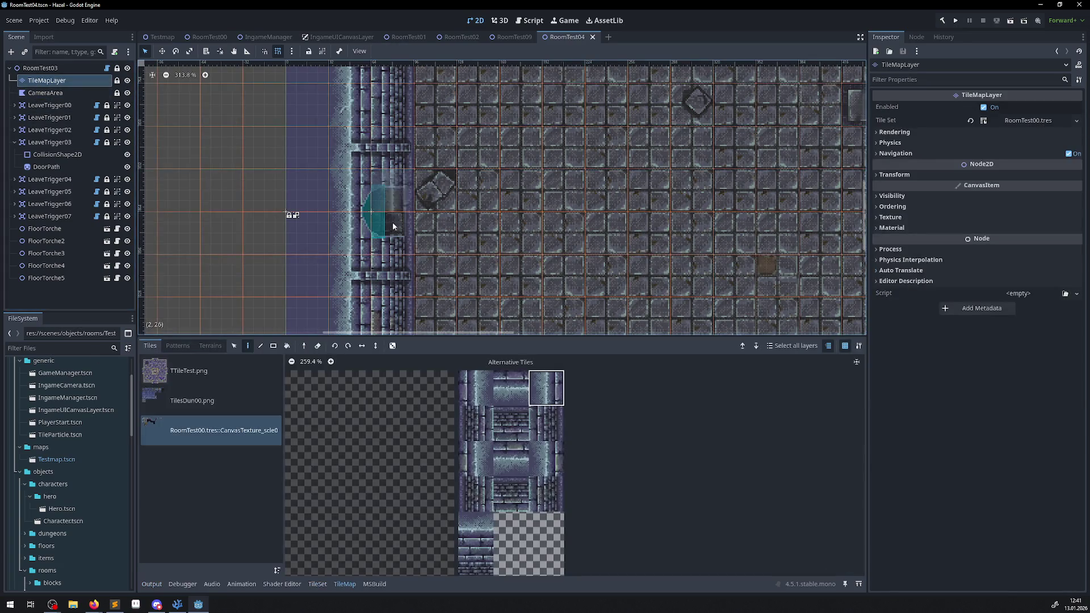
{"action": "scroll", "coordinate": [390, 435], "scroll_direction": "down", "scroll_amount": 4}
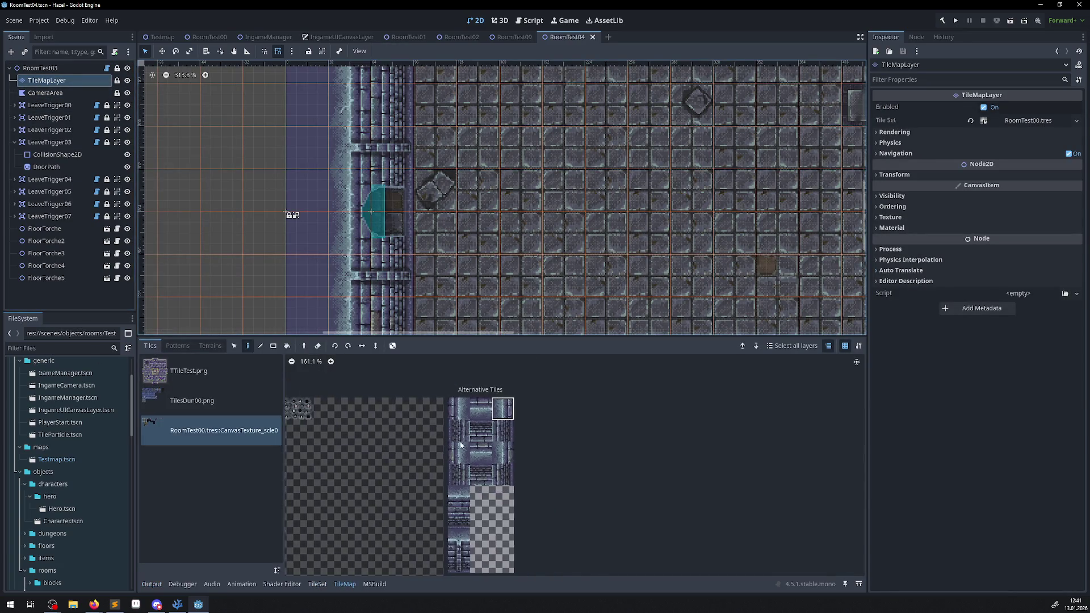
{"action": "scroll", "coordinate": [427, 443], "scroll_direction": "up", "scroll_amount": 5}
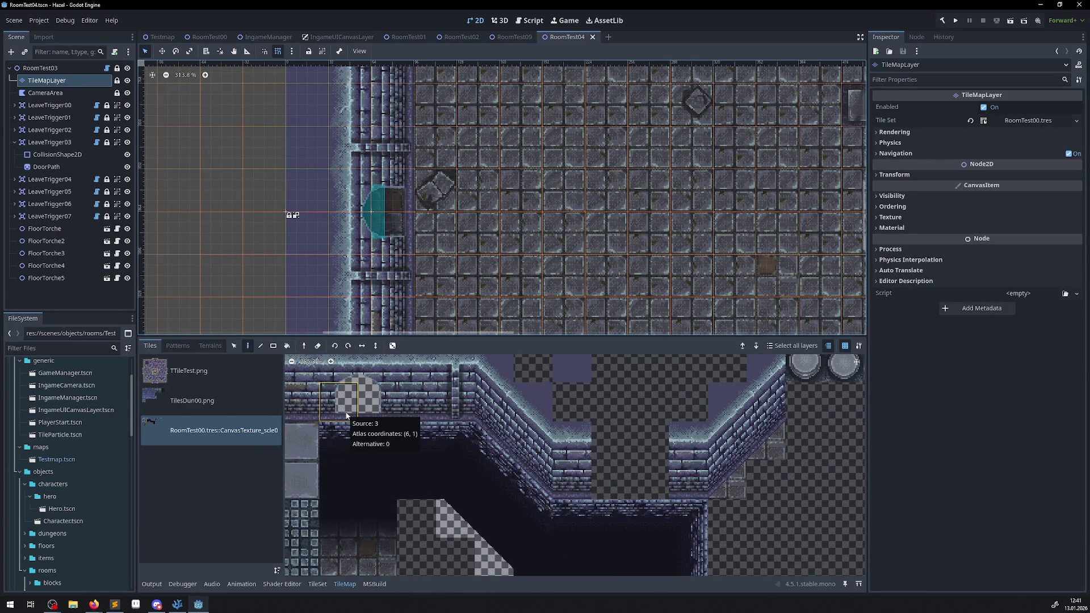
{"action": "left_click", "coordinate": [177, 604]}
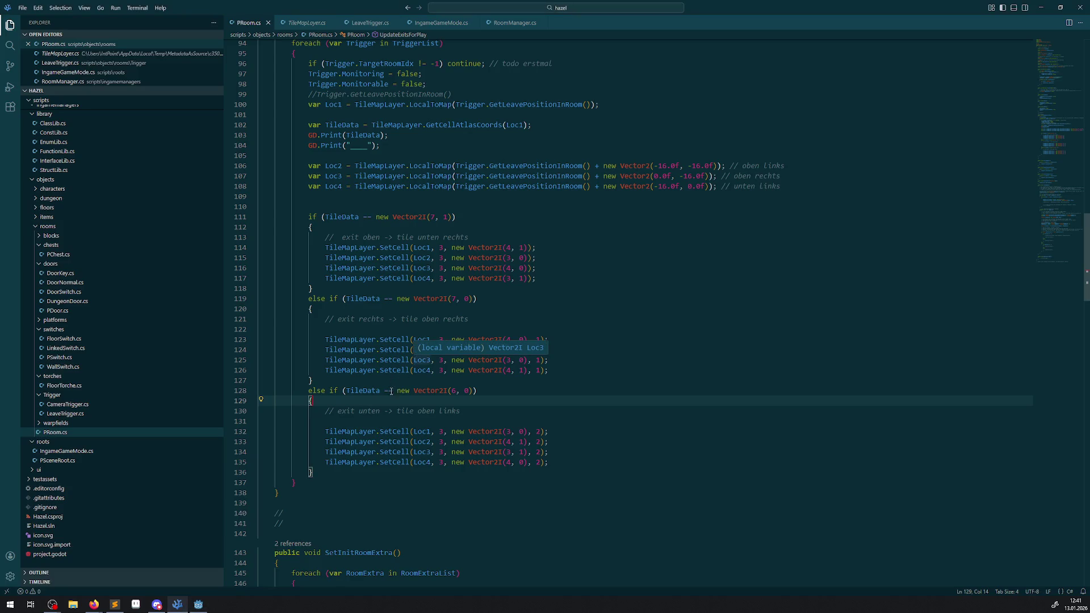
Duplicate the Vector2I(6, 0) else-if block as a (6, 1) branch commented 'links', and save
{"action": "left_click_drag", "start_coordinate": [329, 471], "coordinate": [292, 385]}
{"action": "key", "text": "ctrl+c"}
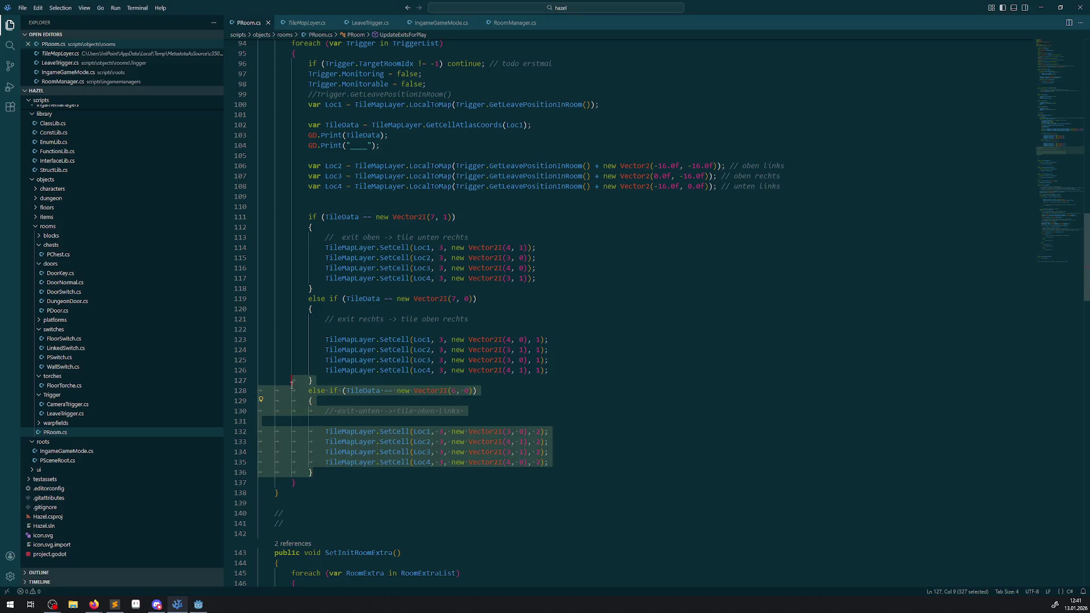
{"action": "left_click", "coordinate": [319, 473]}
{"action": "key", "text": "ctrl+v"}
{"action": "double_click", "coordinate": [464, 483]}
{"action": "type", "text": "1"}
{"action": "scroll", "coordinate": [387, 420], "scroll_direction": "down", "scroll_amount": 2}
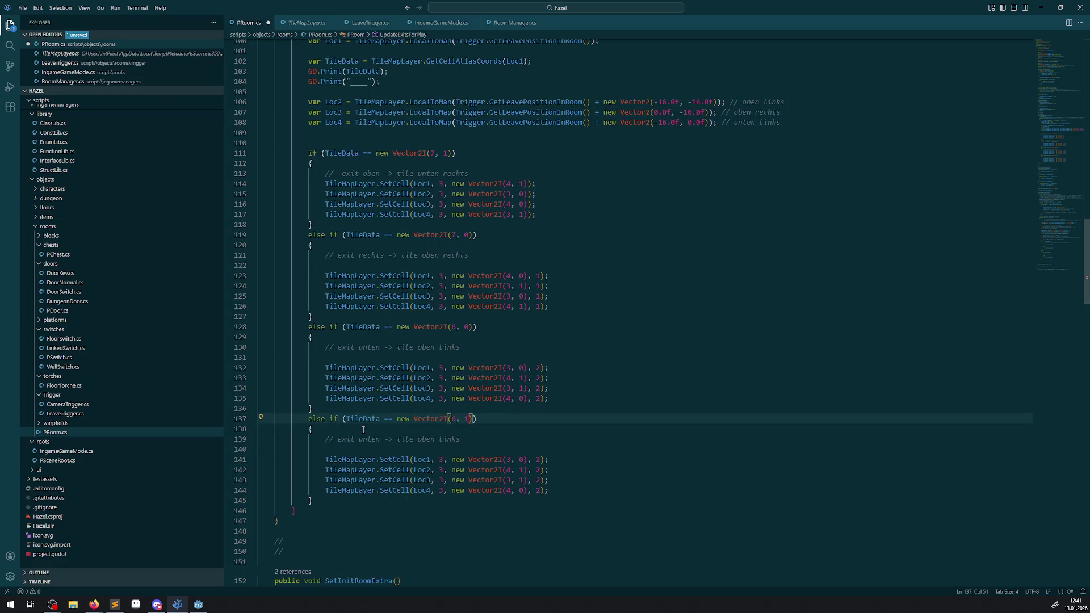
{"action": "scroll", "coordinate": [382, 445], "scroll_direction": "up", "scroll_amount": 1}
{"action": "double_click", "coordinate": [373, 481]}
{"action": "type", "text": "links"}
{"action": "type", "text": "s"}
{"action": "key", "text": "ctrl+s"}
Change the alternative argument of the new block's four SetCell calls to 3
{"action": "left_click", "coordinate": [540, 503]}
{"action": "key", "text": "BackSpace"}
{"action": "type", "text": "3"}
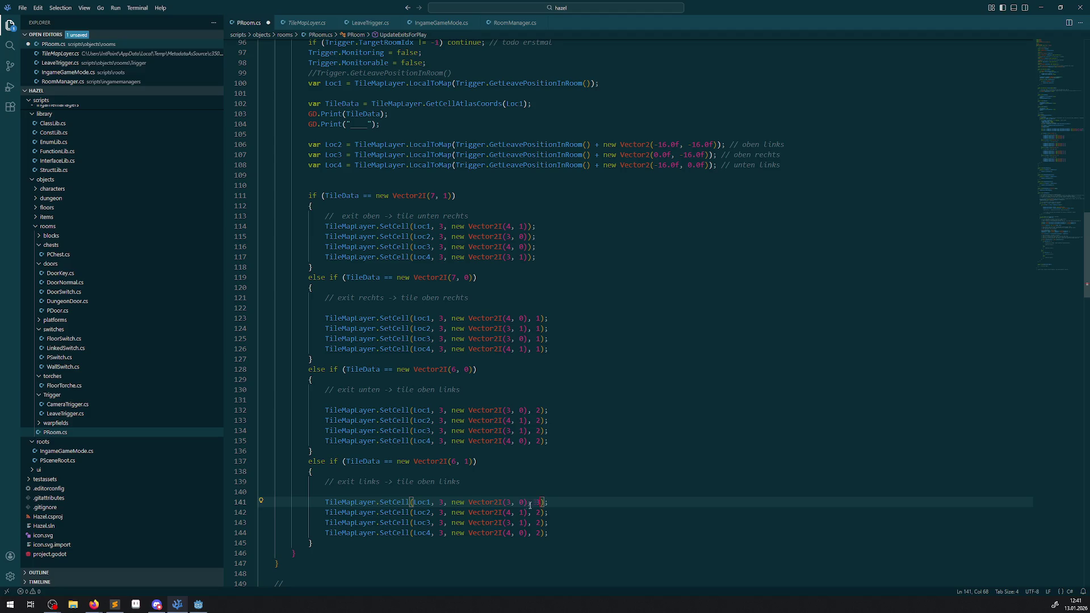
{"action": "left_click", "coordinate": [541, 513]}
{"action": "key", "text": "BackSpace"}
{"action": "type", "text": "3"}
{"action": "left_click", "coordinate": [539, 523]}
{"action": "key", "text": "BackSpace"}
{"action": "type", "text": "3"}
{"action": "left_click", "coordinate": [540, 533]}
{"action": "key", "text": "BackSpace"}
{"action": "type", "text": "3"}
{"action": "left_click", "coordinate": [541, 475]}
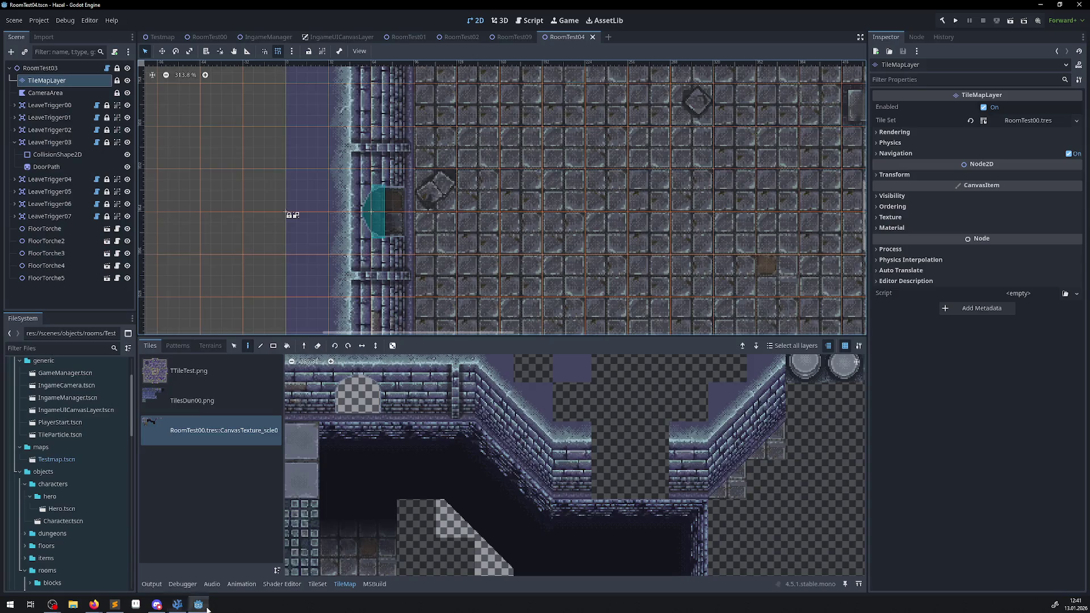
{"action": "left_click", "coordinate": [199, 604]}
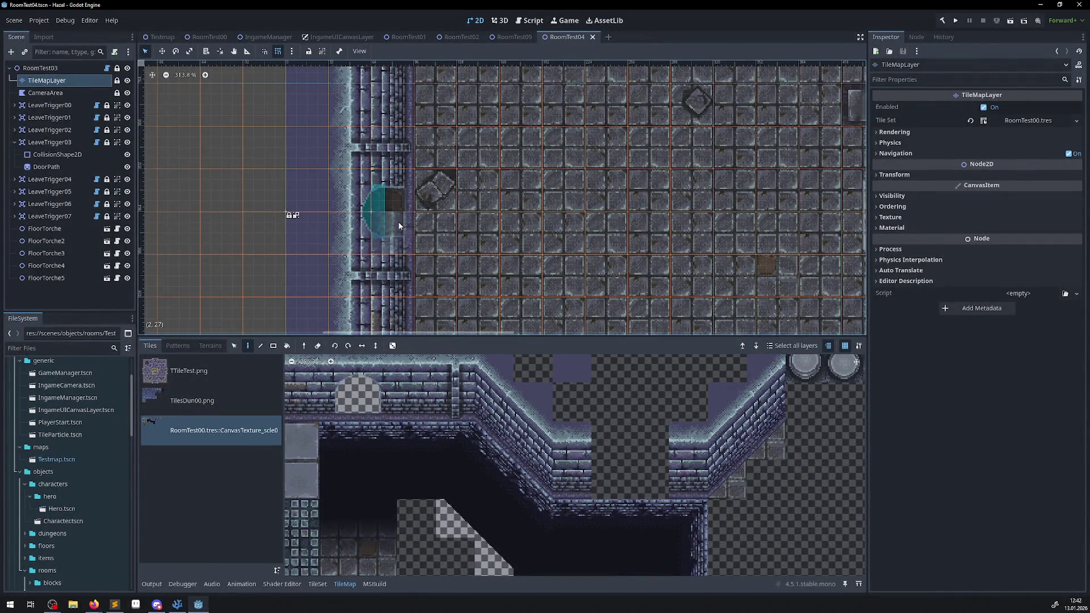
Change the left-exit branch comment from 'oben links' to 'unten links'
{"action": "left_click", "coordinate": [177, 605]}
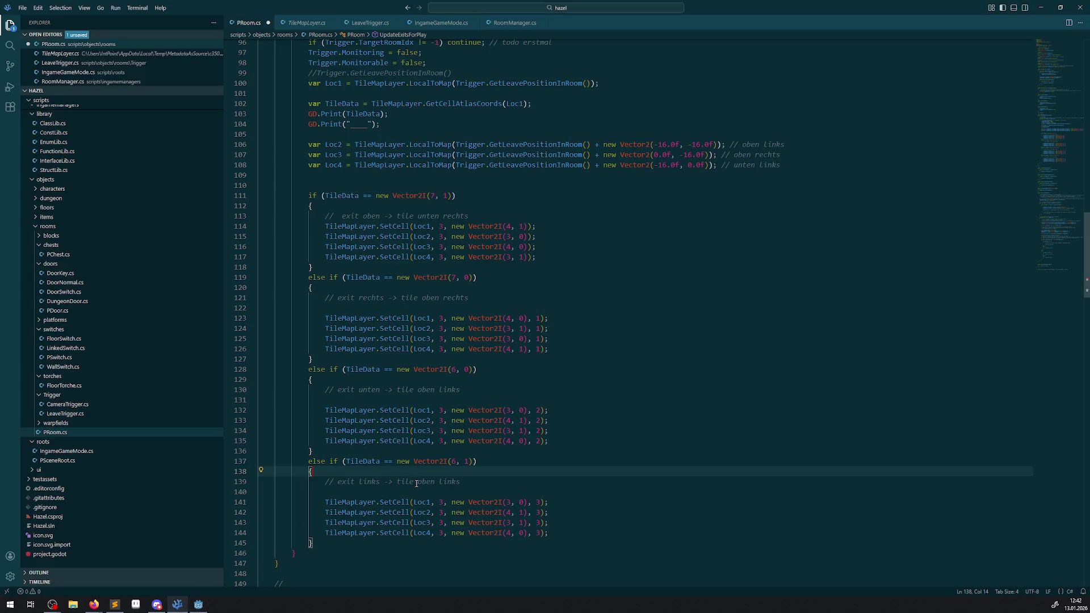
{"action": "double_click", "coordinate": [426, 482]}
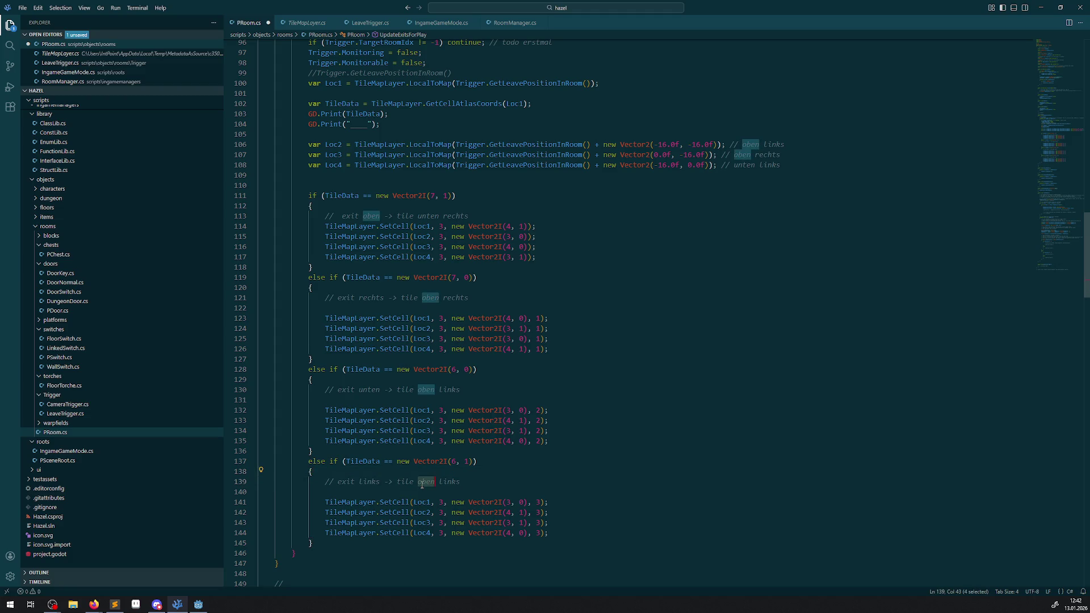
{"action": "type", "text": "unte"}
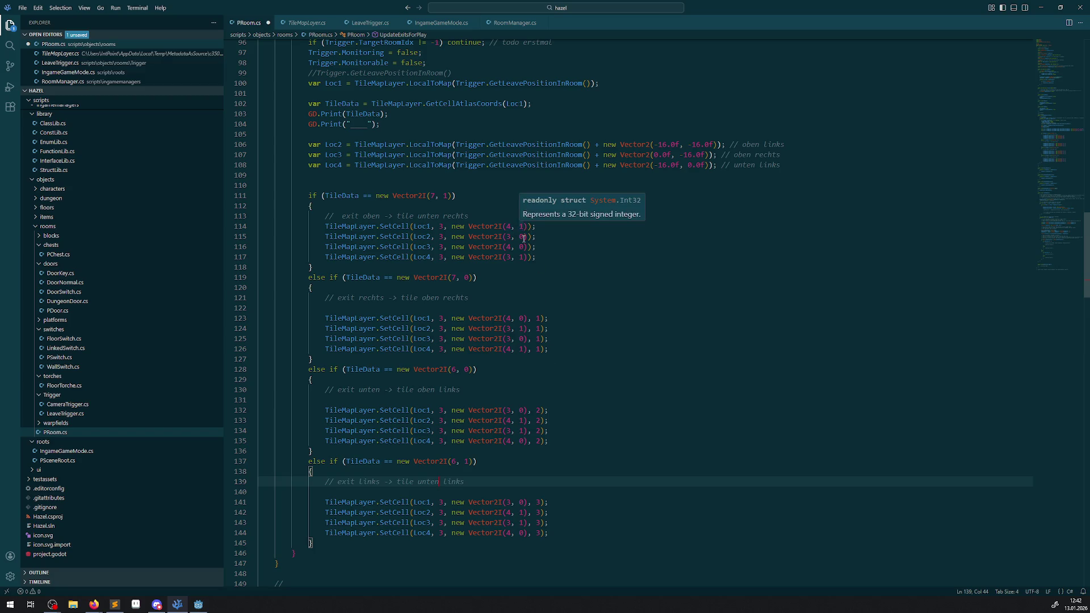
Set the four wall tiles' atlas coordinates to (3,1), (4,0), (4,1), (3,0) and save PRoom.cs
{"action": "left_click", "coordinate": [524, 503]}
{"action": "type", "text": "1"}
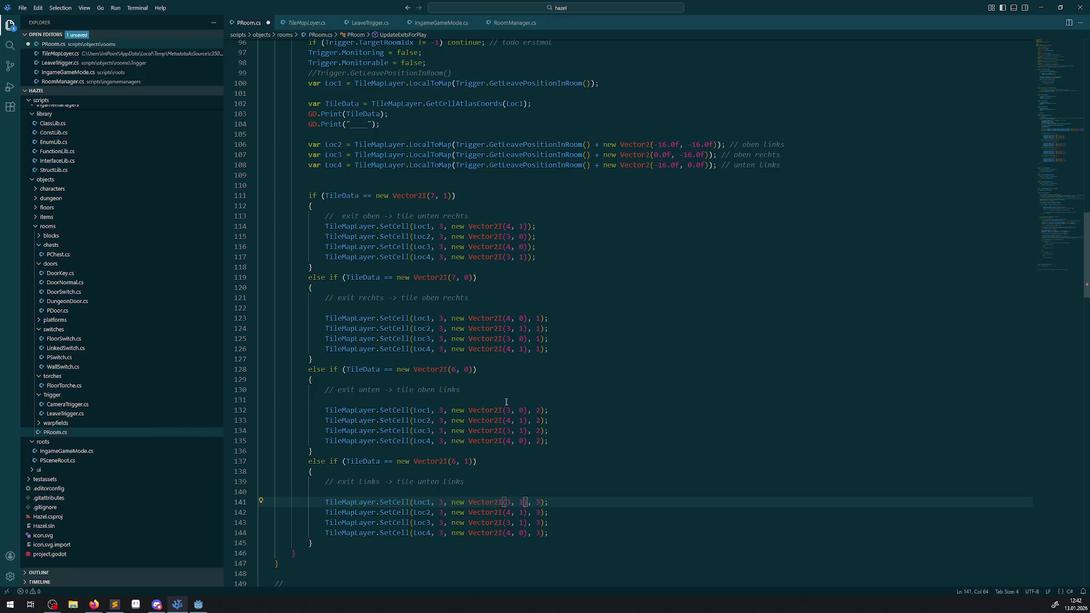
{"action": "key", "text": "Down"}
{"action": "key", "text": "BackSpace"}
{"action": "type", "text": "0"}
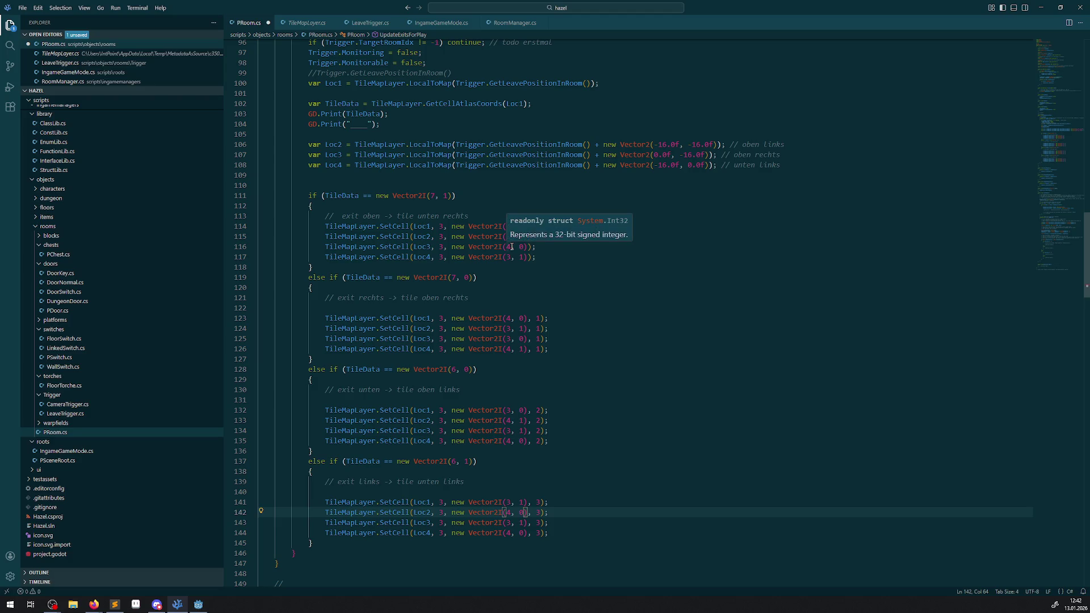
{"action": "key", "text": "Down"}
{"action": "key", "text": "Left"}
{"action": "key", "text": "Left"}
{"action": "key", "text": "Left"}
{"action": "key", "text": "BackSpace"}
{"action": "type", "text": "4"}
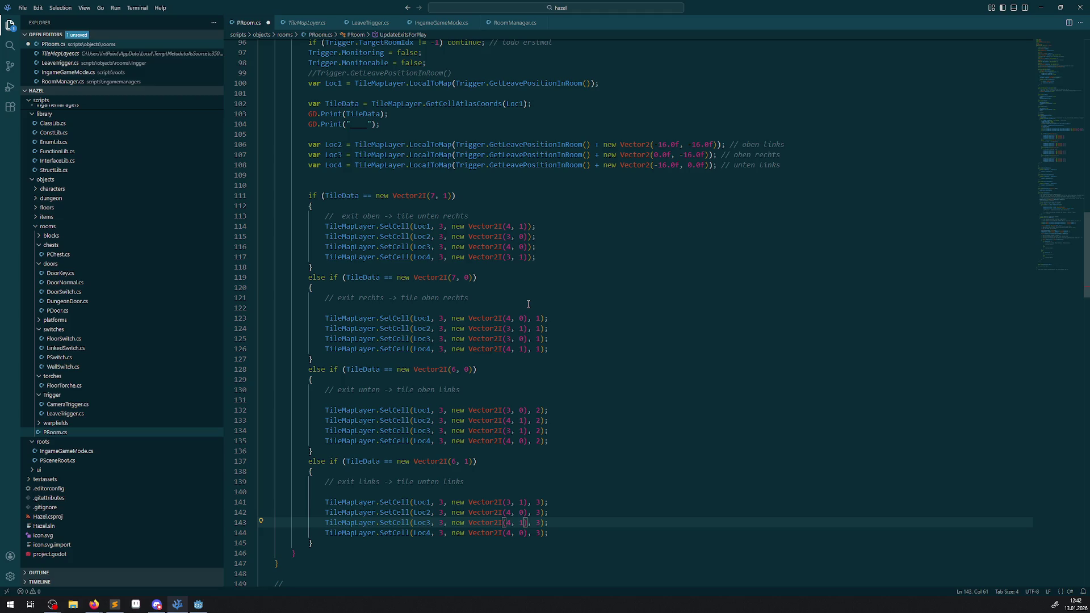
{"action": "left_click", "coordinate": [550, 558]}
{"action": "double_click", "coordinate": [510, 534]}
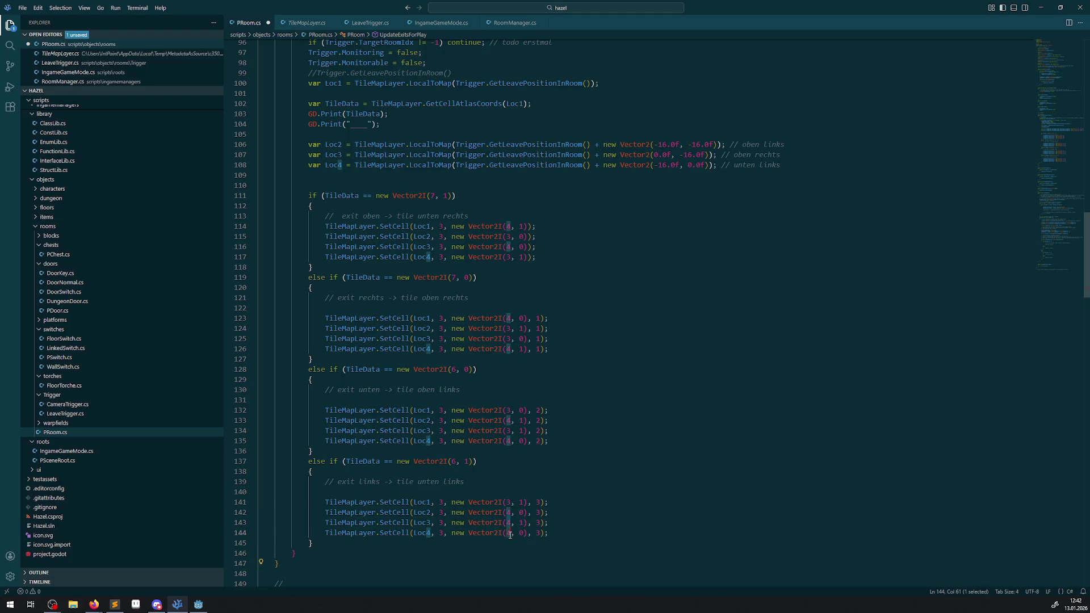
{"action": "type", "text": "3"}
{"action": "left_click", "coordinate": [614, 442]}
{"action": "key", "text": "ctrl+s"}
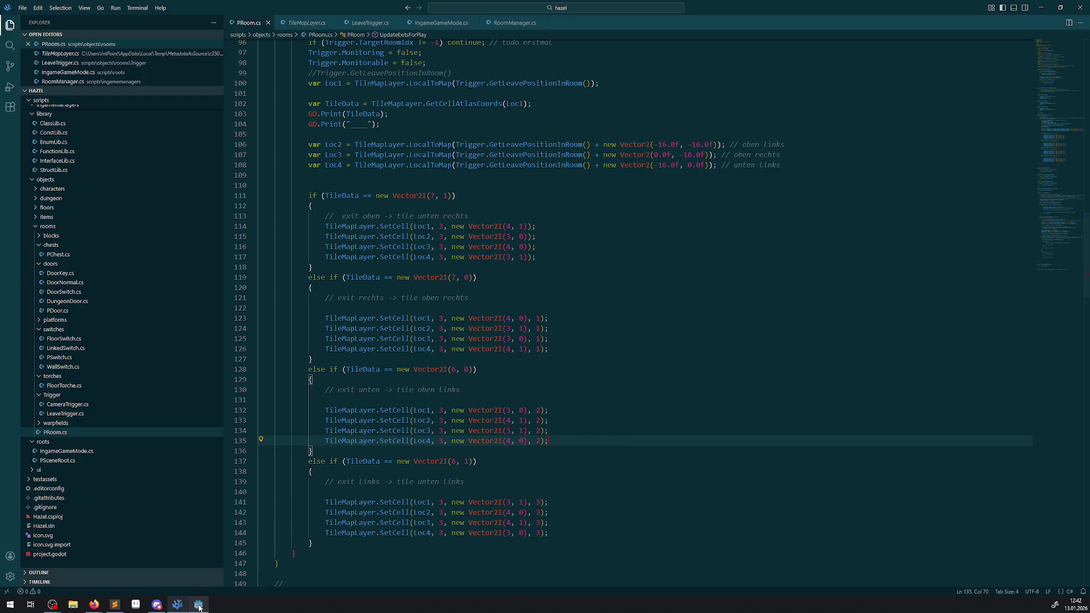
{"action": "left_click", "coordinate": [199, 605]}
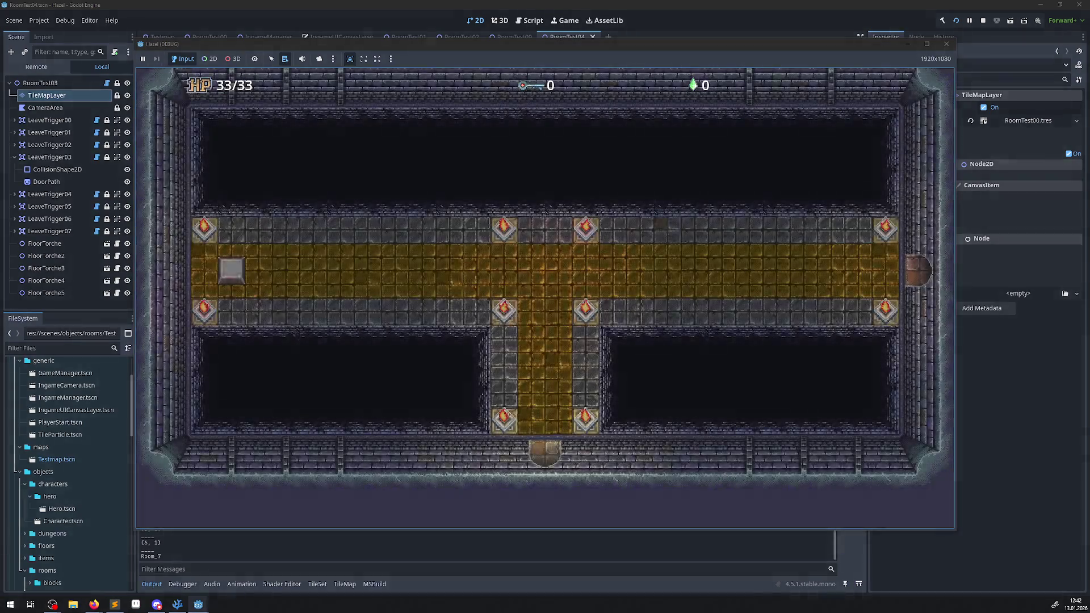
Walk the hero through the bottom door and along the new room's top wall
{"action": "key", "text": "Up"}
{"action": "key", "text": "Left"}
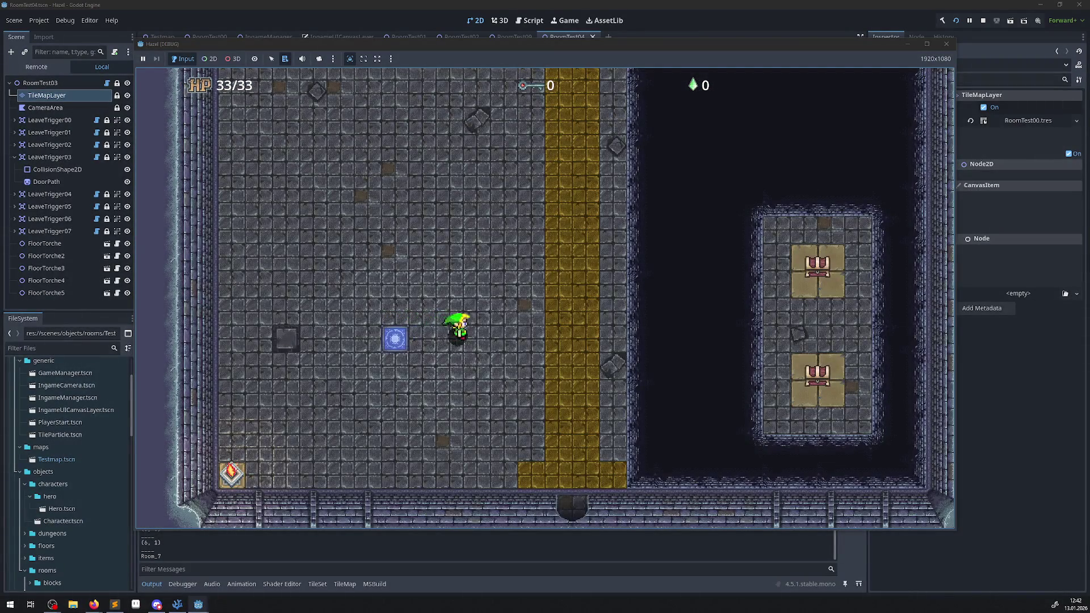
{"action": "key", "text": "Down"}
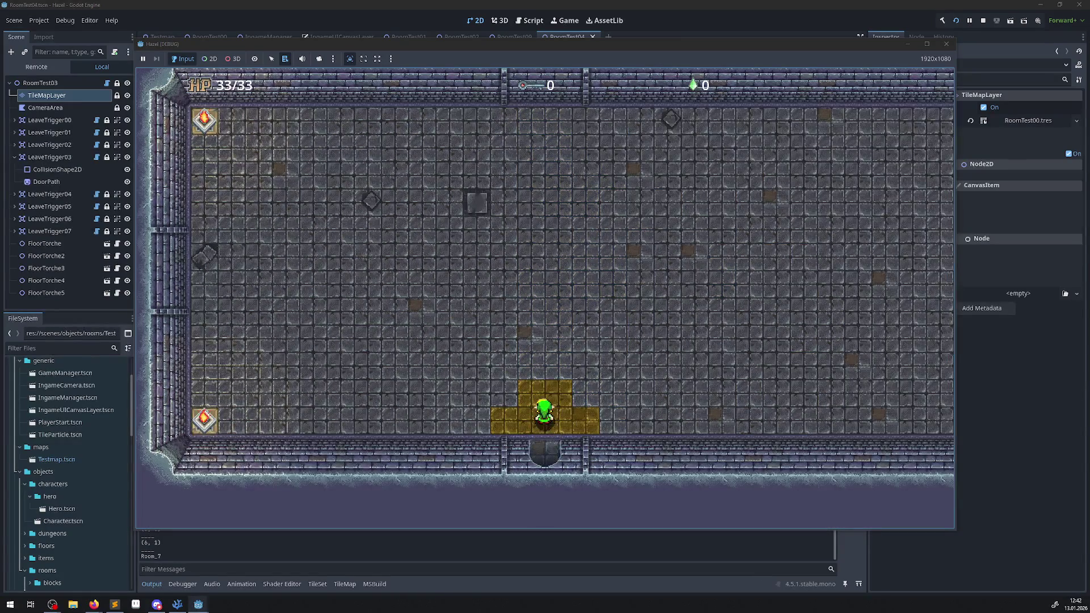
{"action": "key", "text": "Up"}
{"action": "key", "text": "Right"}
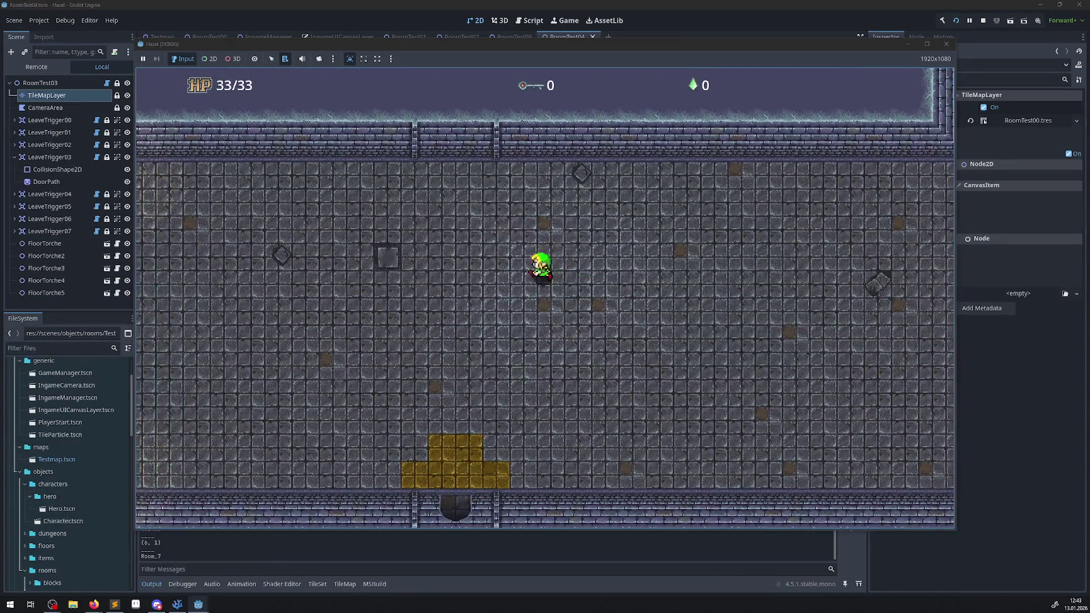
{"action": "key", "text": "Up"}
{"action": "key", "text": "Left"}
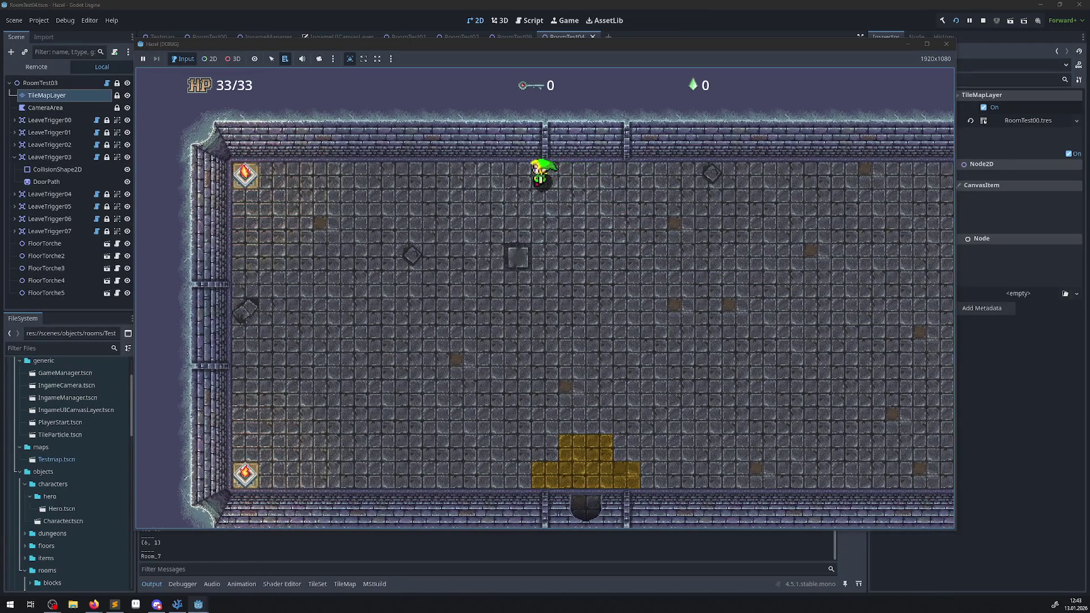
{"action": "key", "text": "Left"}
Walk the hero past the left wall, through the next bottom door onto the yellow ledge
{"action": "key", "text": "Down"}
{"action": "key", "text": "Left"}
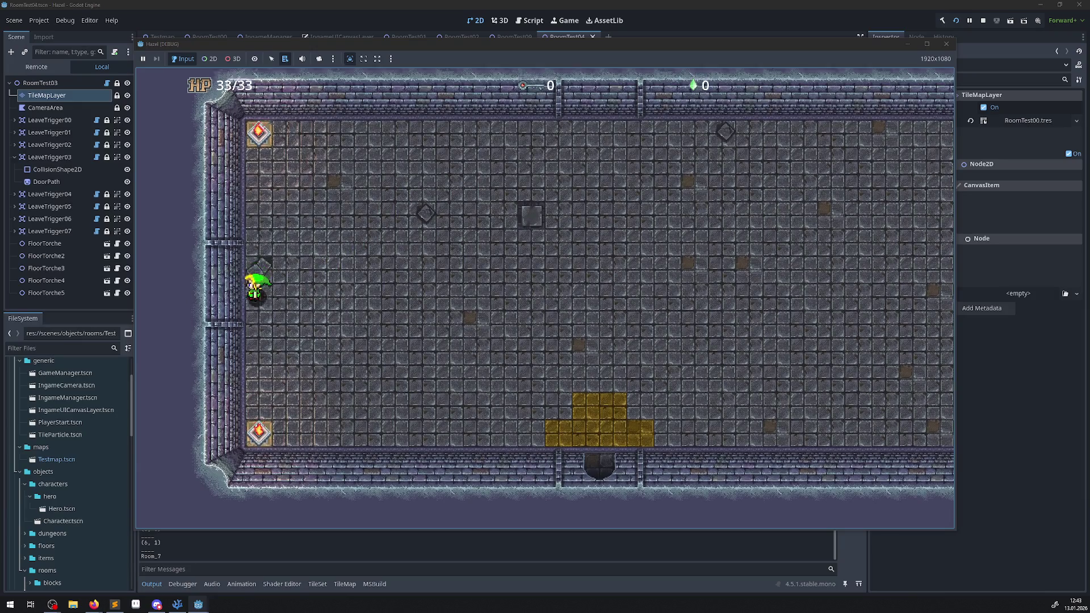
{"action": "key", "text": "Down"}
{"action": "key", "text": "Right"}
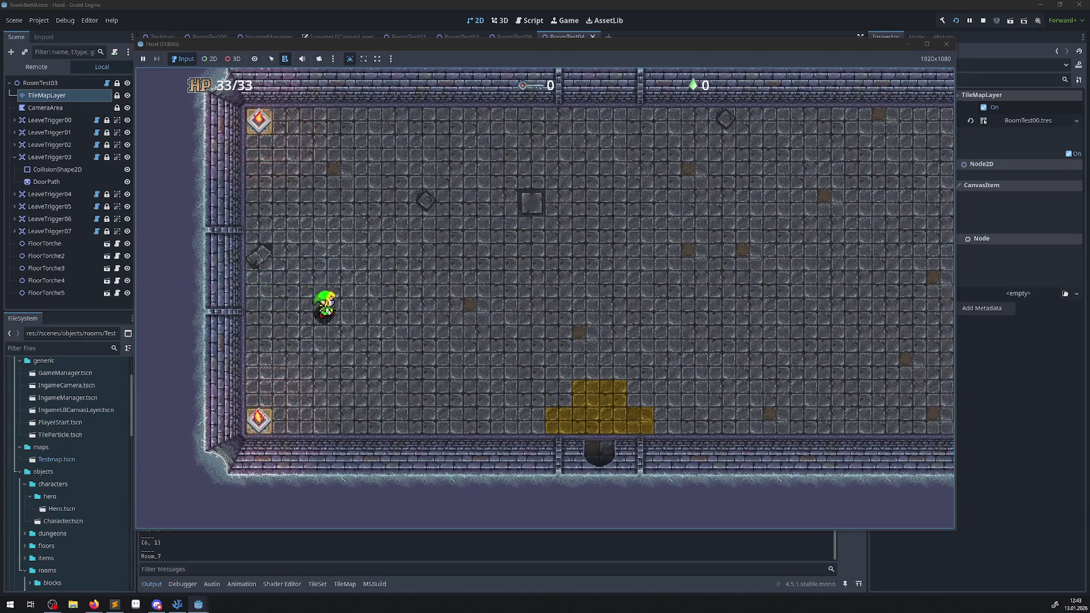
{"action": "key", "text": "Right"}
{"action": "key", "text": "Down"}
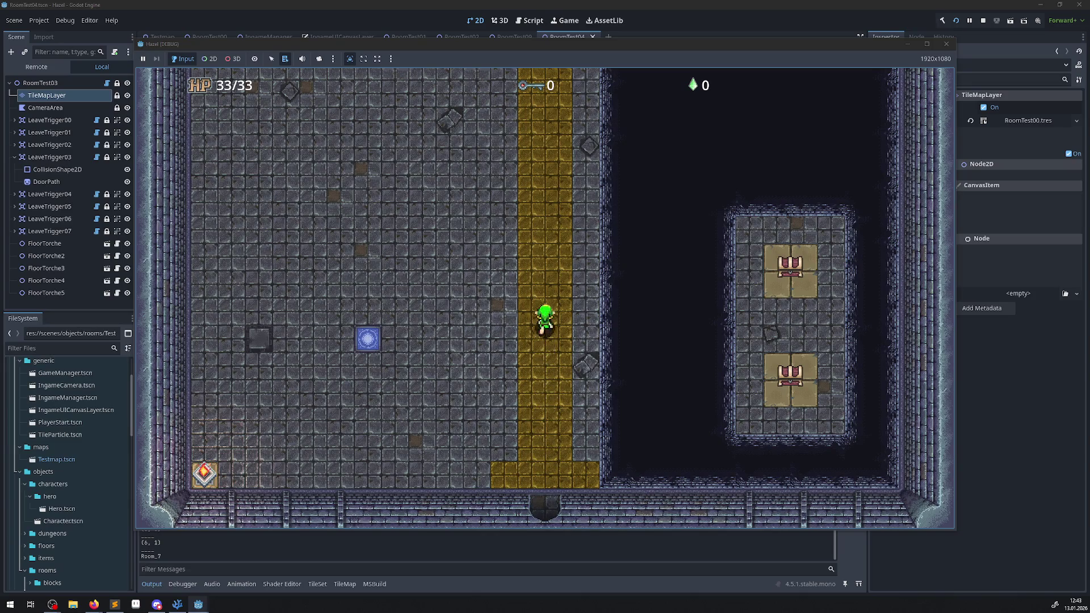
{"action": "key", "text": "Up"}
{"action": "key", "text": "Up"}
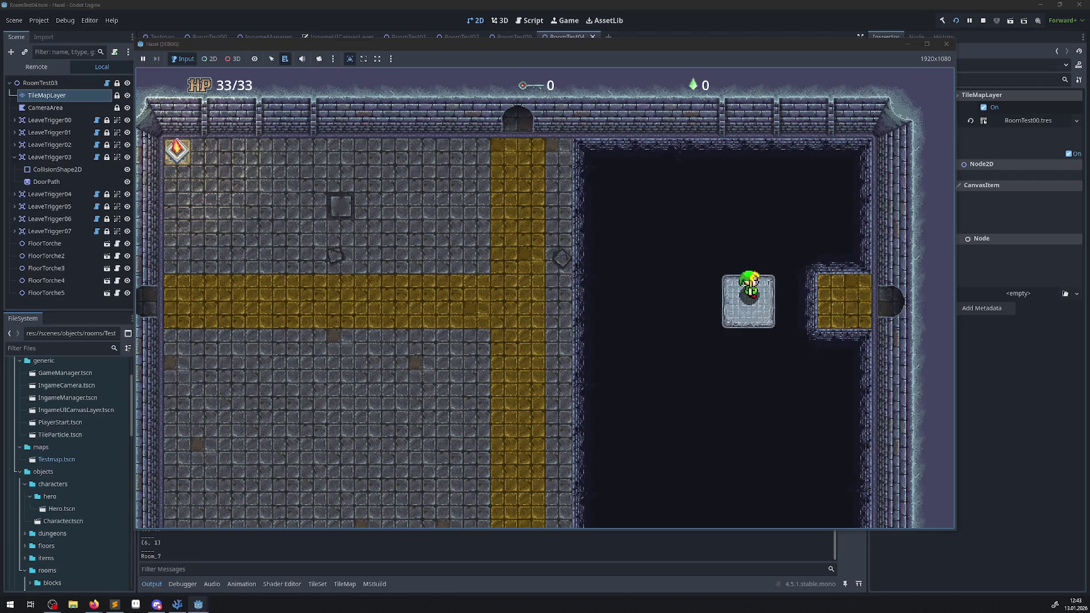
{"action": "key", "text": "Right"}
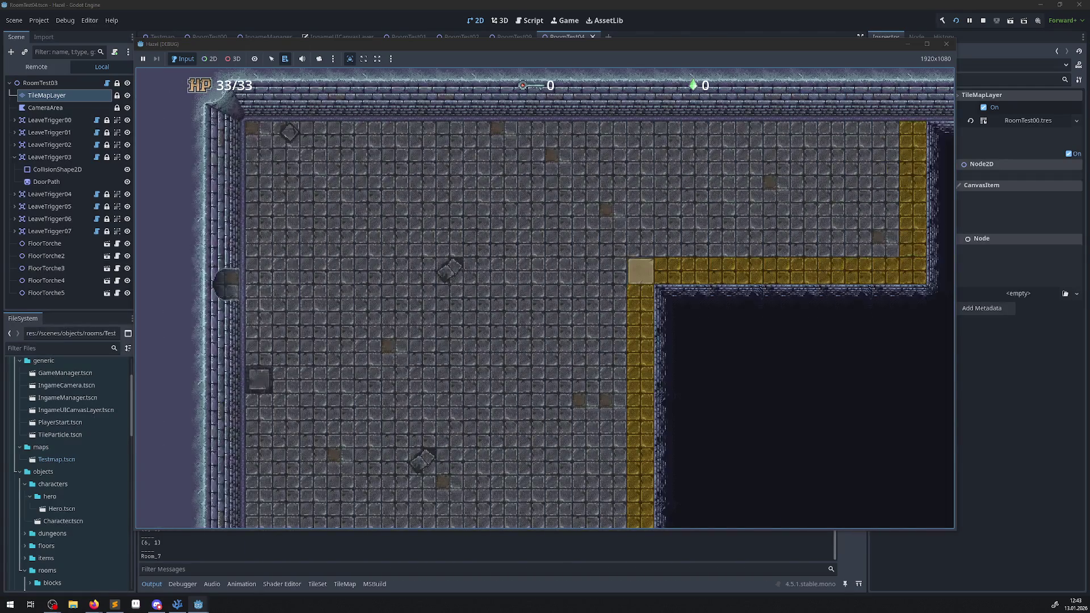
Walk the hero across the room onto the stone platform and along the path
{"action": "key", "text": "Up"}
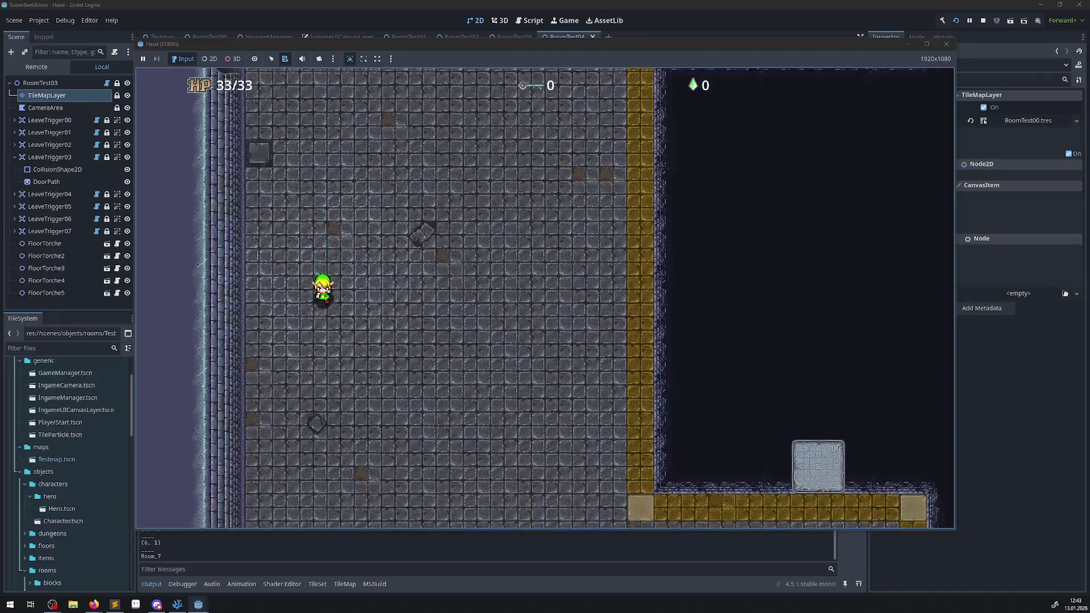
{"action": "key", "text": "Down"}
{"action": "key", "text": "Right"}
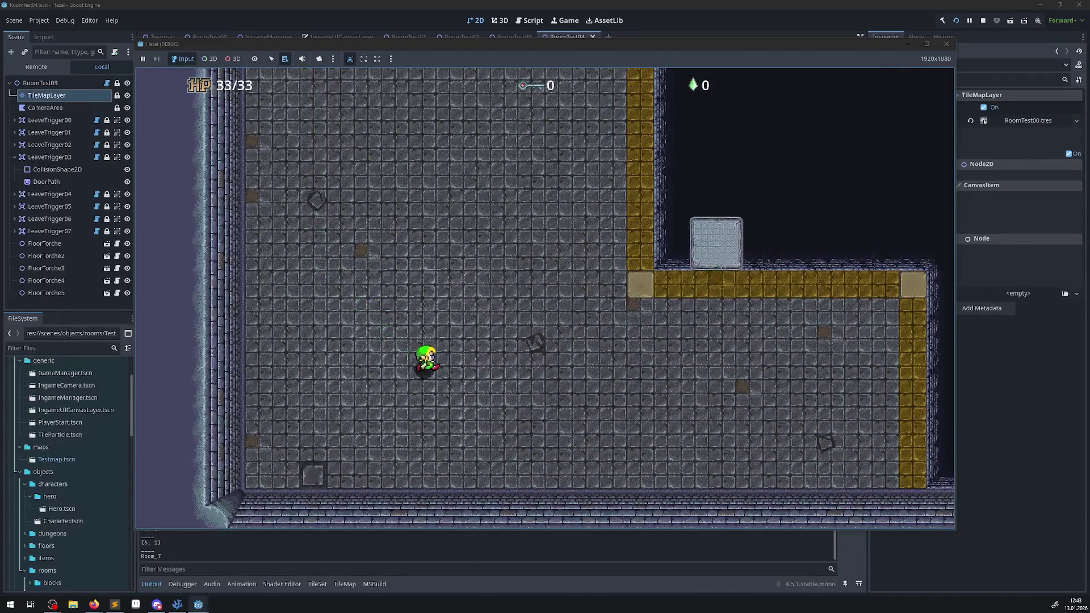
{"action": "key", "text": "Right"}
{"action": "key", "text": "Up"}
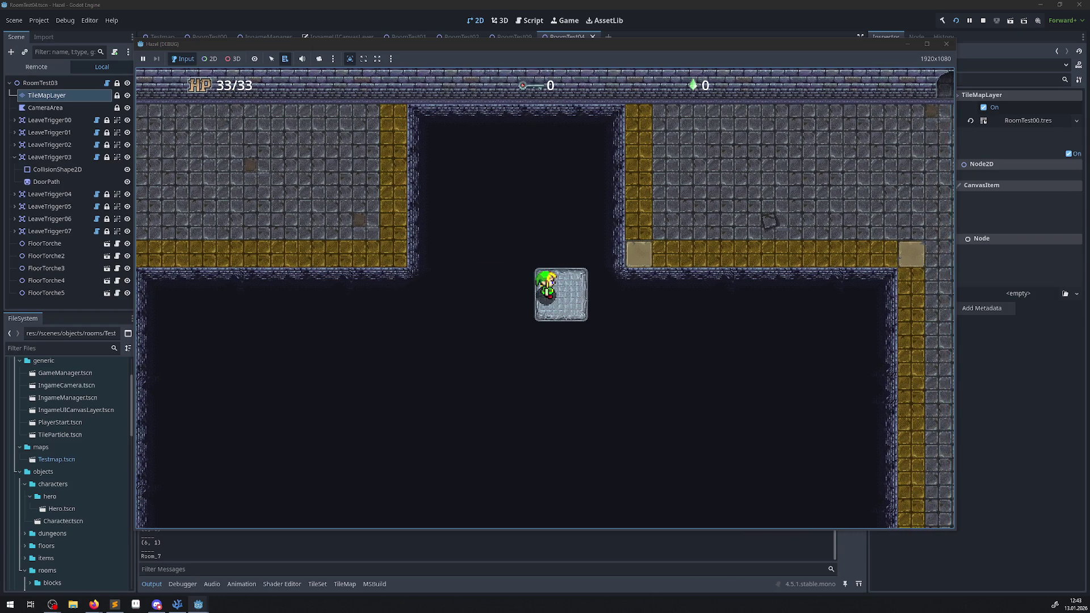
{"action": "key", "text": "Up"}
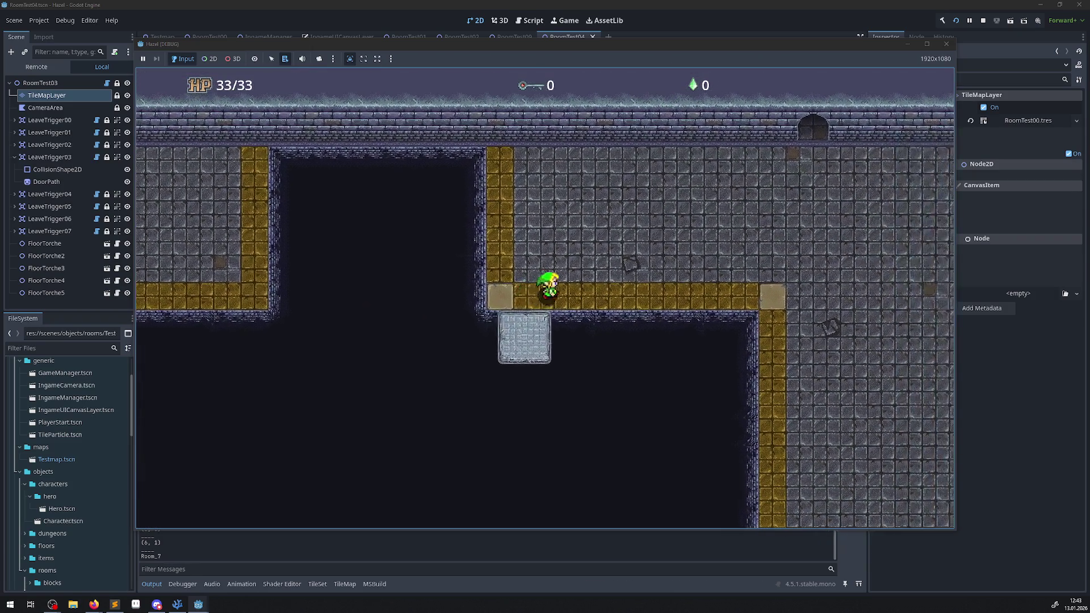
{"action": "key", "text": "Right"}
Walk the hero along the bottom and east walls to check them
{"action": "key", "text": "Down"}
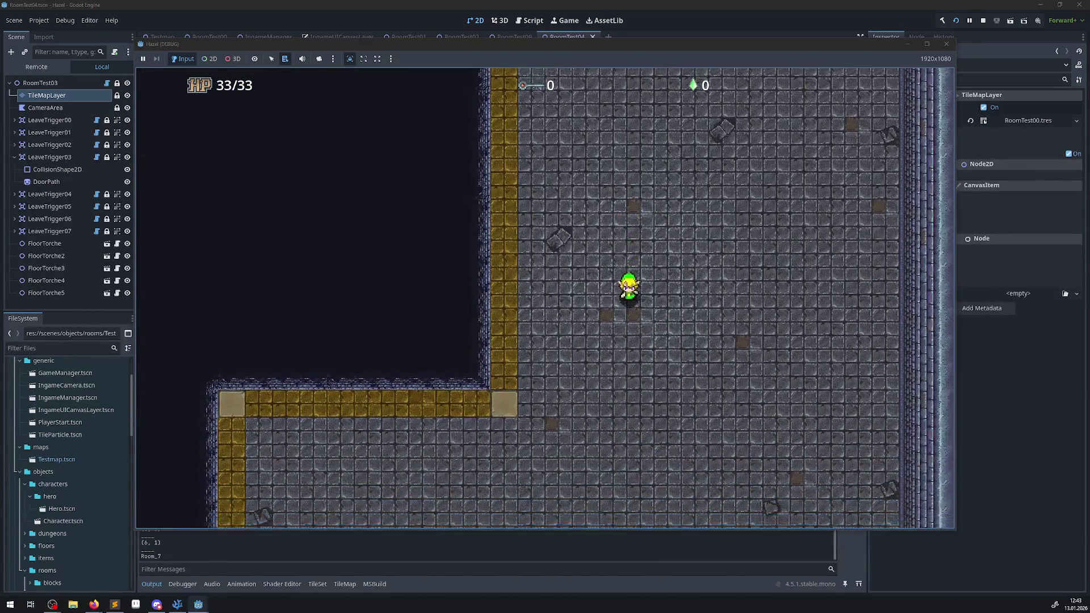
{"action": "key", "text": "Left"}
{"action": "key", "text": "Down"}
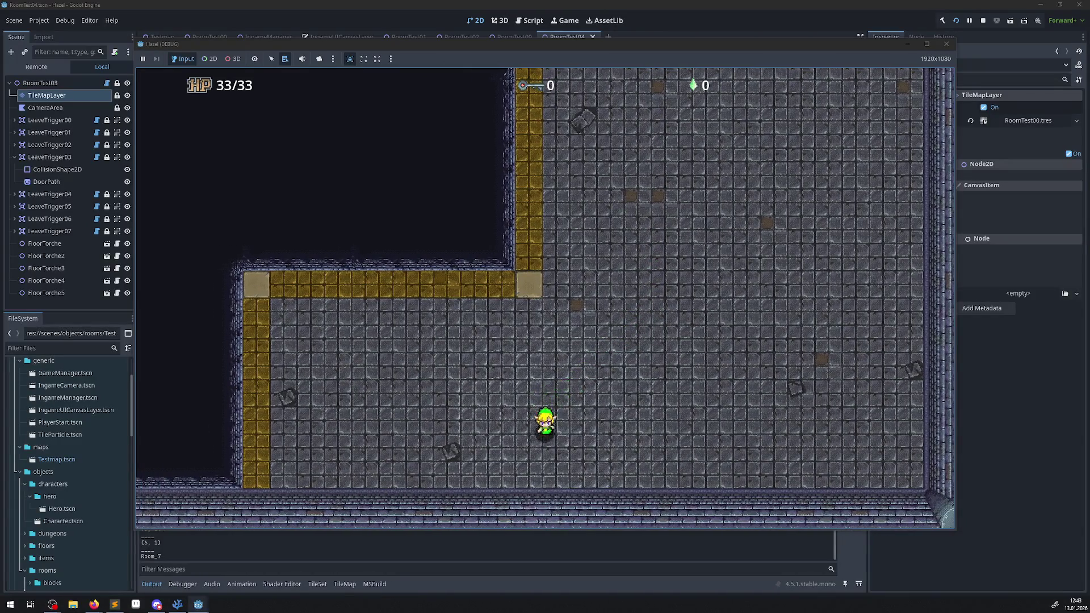
{"action": "key", "text": "Right"}
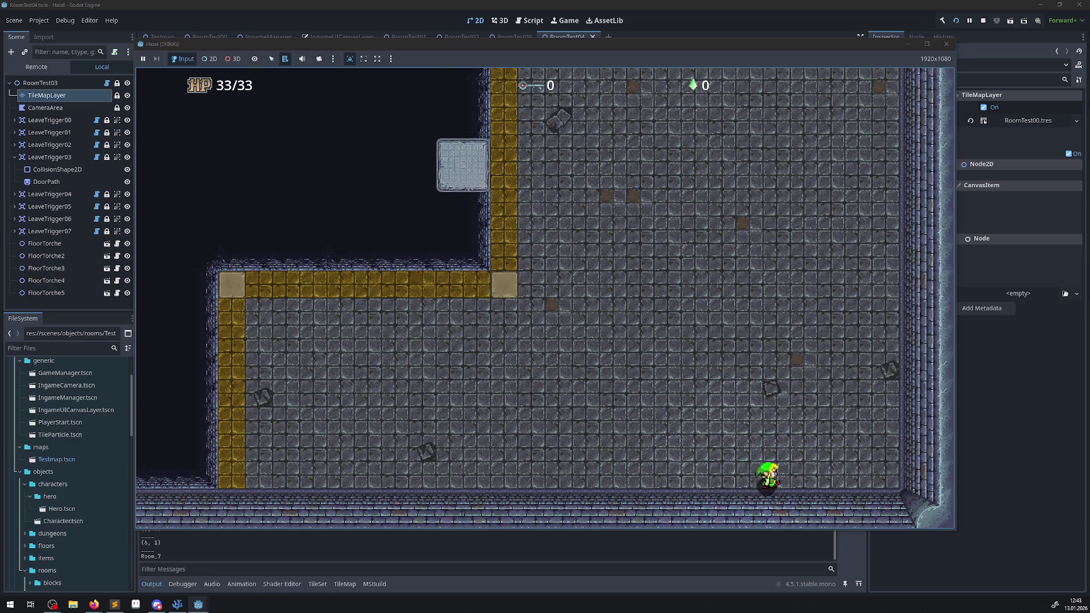
{"action": "key", "text": "Up"}
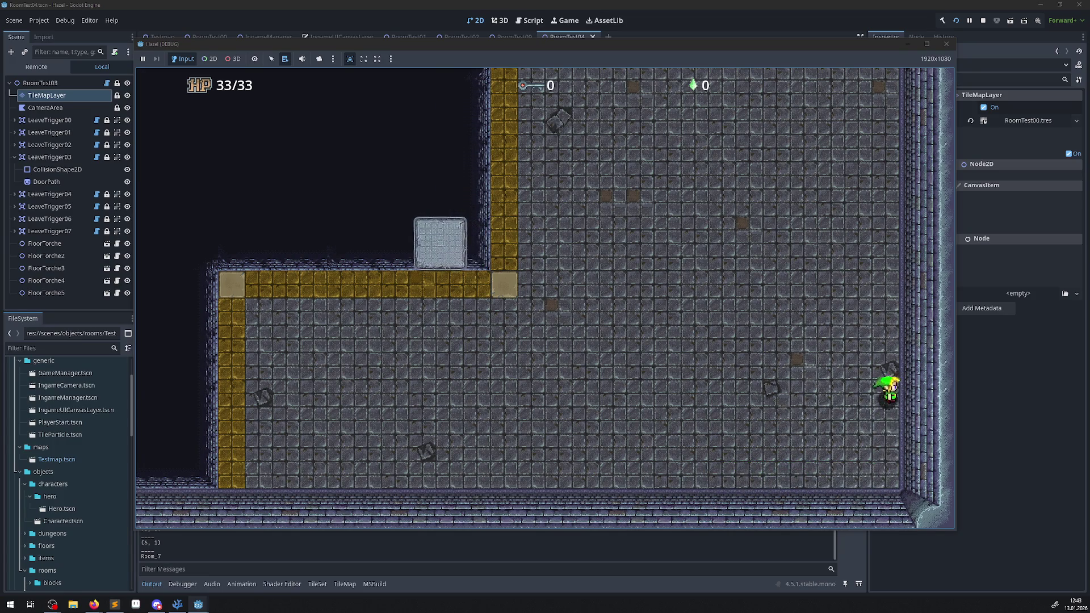
{"action": "key", "text": "Up"}
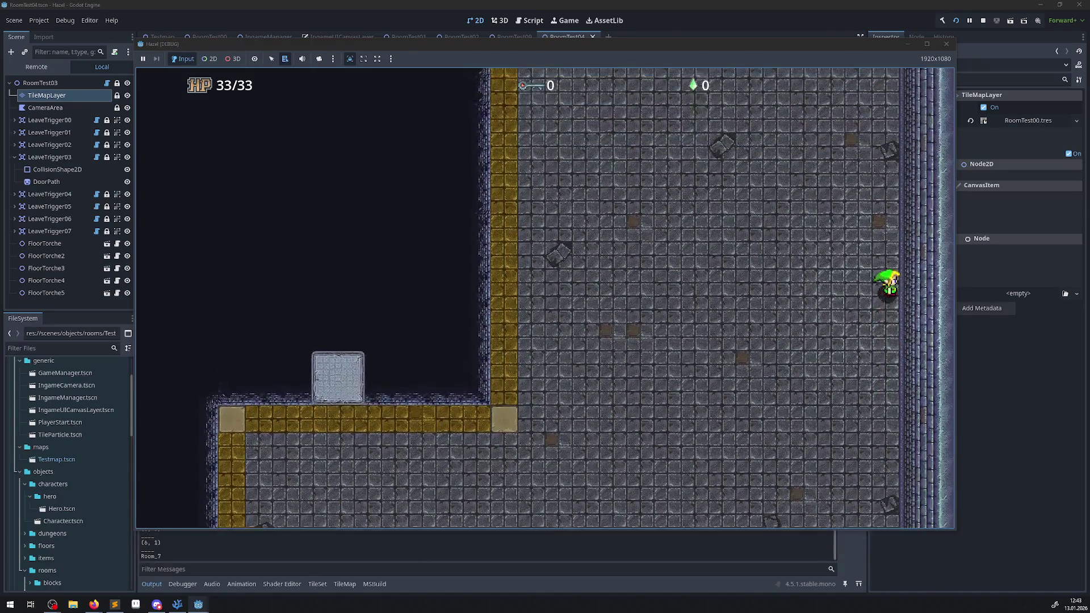
{"action": "key", "text": "Up"}
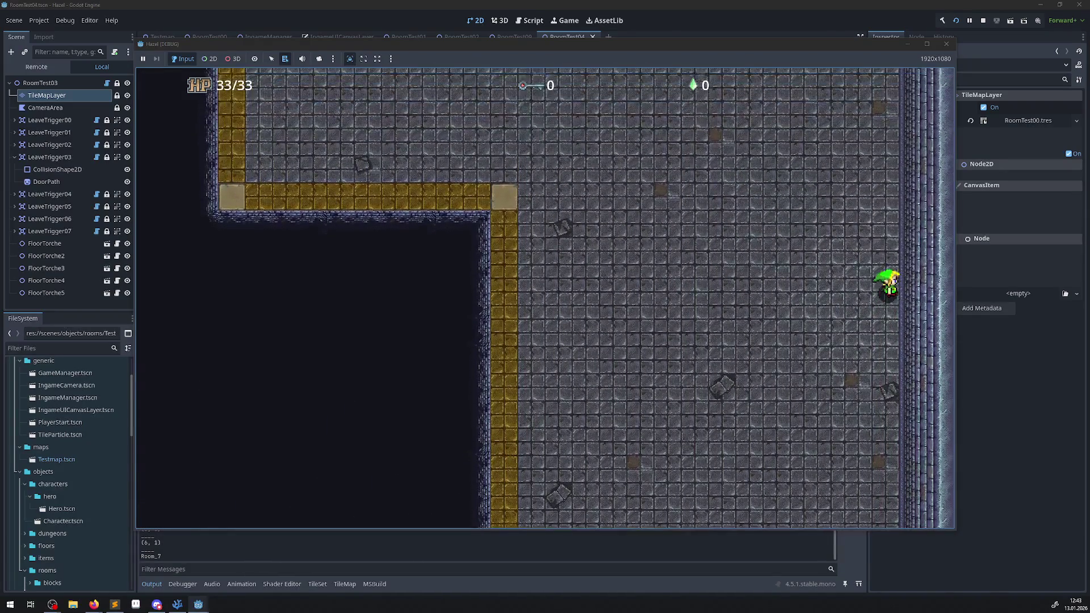
{"action": "key", "text": "Up"}
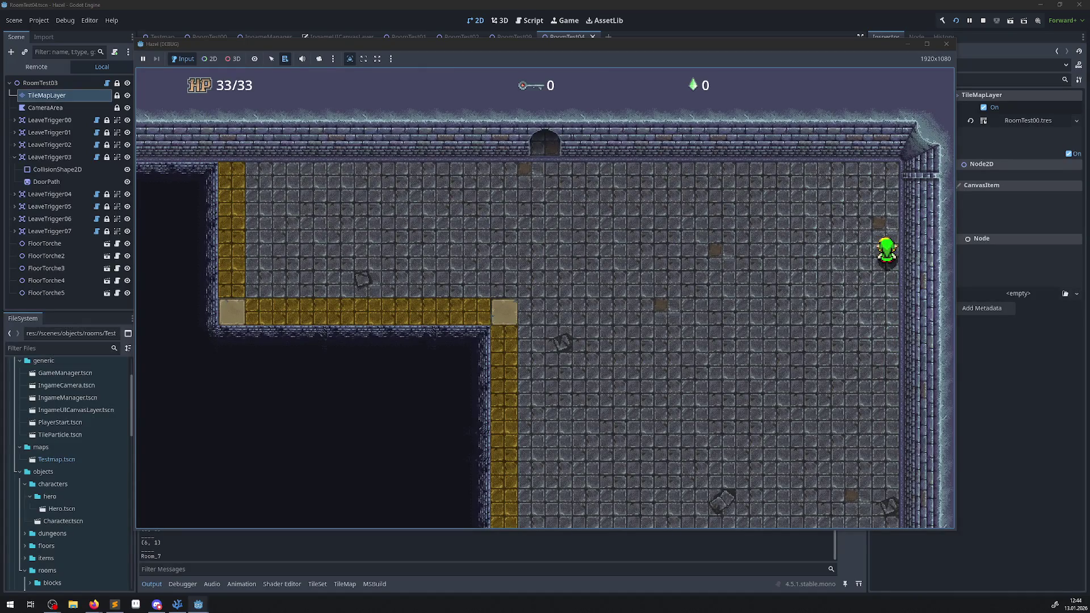
{"action": "key", "text": "Left"}
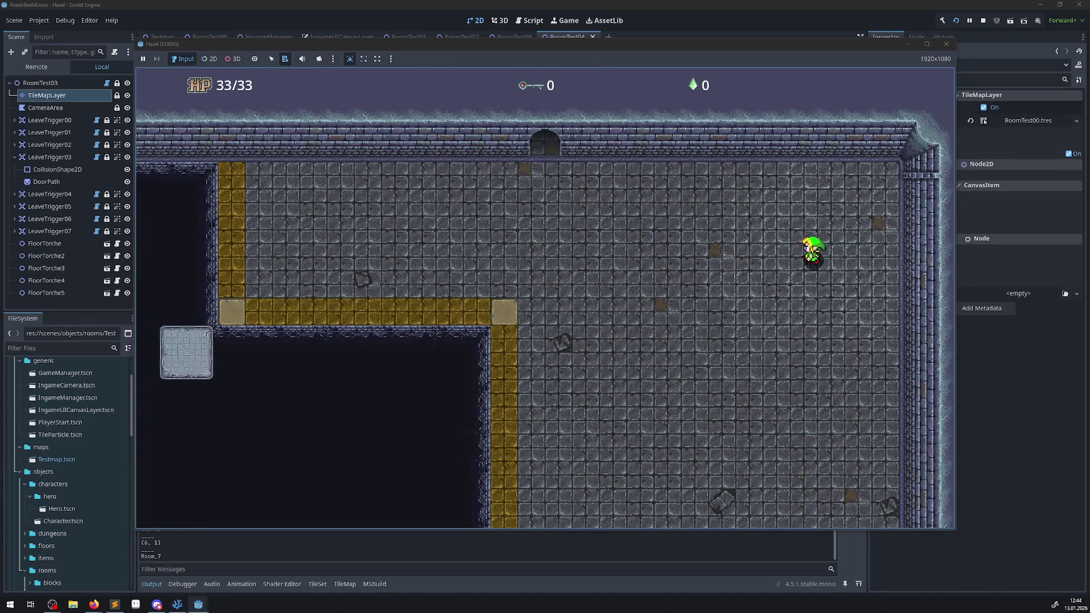
{"action": "key", "text": "Down"}
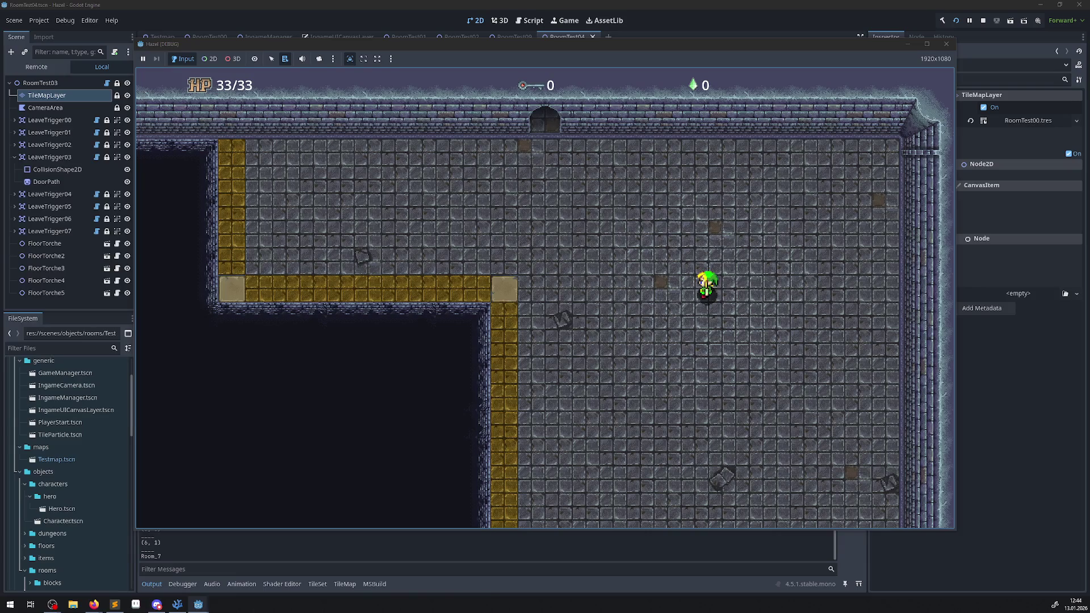
Walk the hero through the top door, inspect the room above, then stop the game
{"action": "key", "text": "Left"}
{"action": "key", "text": "Up"}
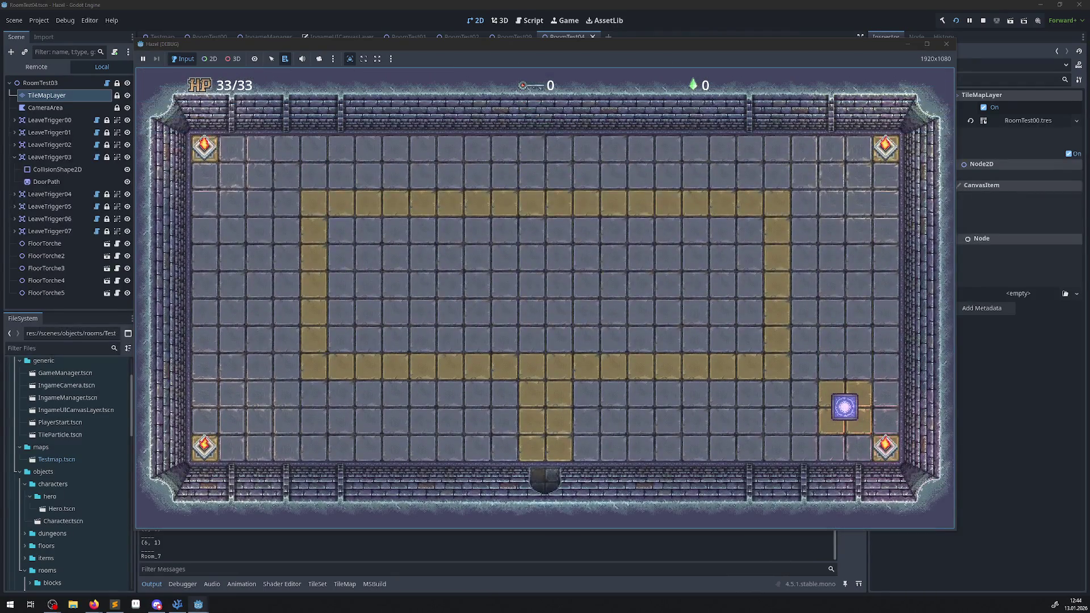
{"action": "key", "text": "Right"}
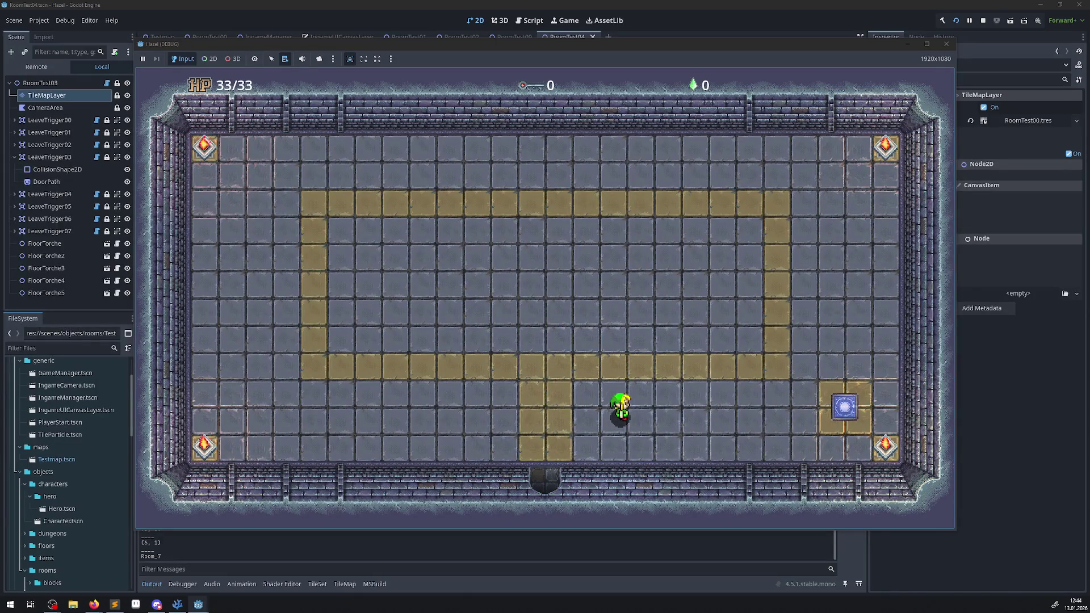
{"action": "key", "text": "Left"}
{"action": "key", "text": "Down"}
{"action": "key", "text": "Right"}
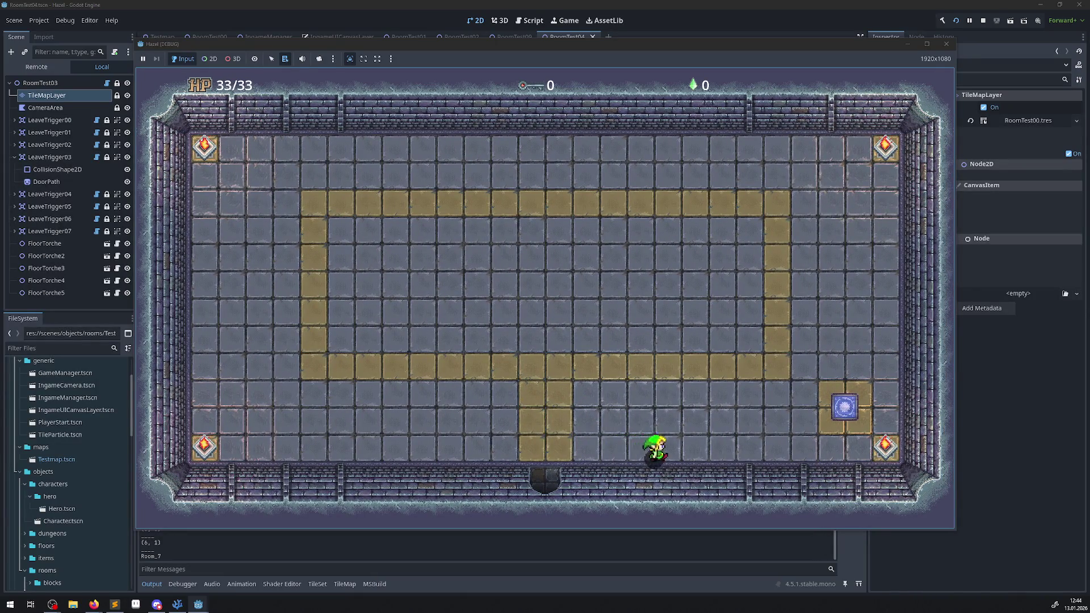
{"action": "key", "text": "Up"}
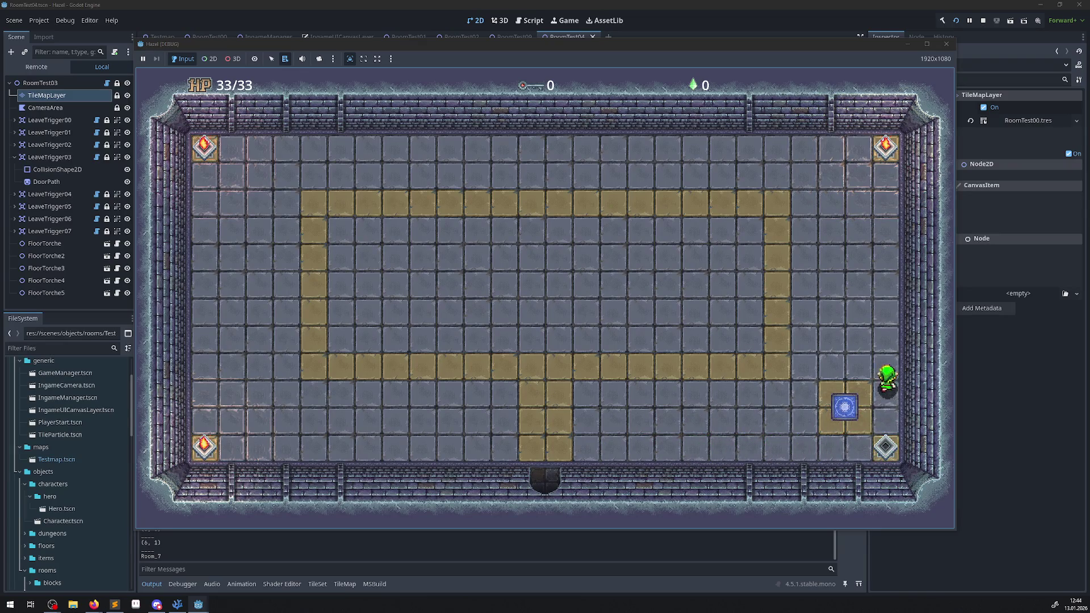
{"action": "key", "text": "Left"}
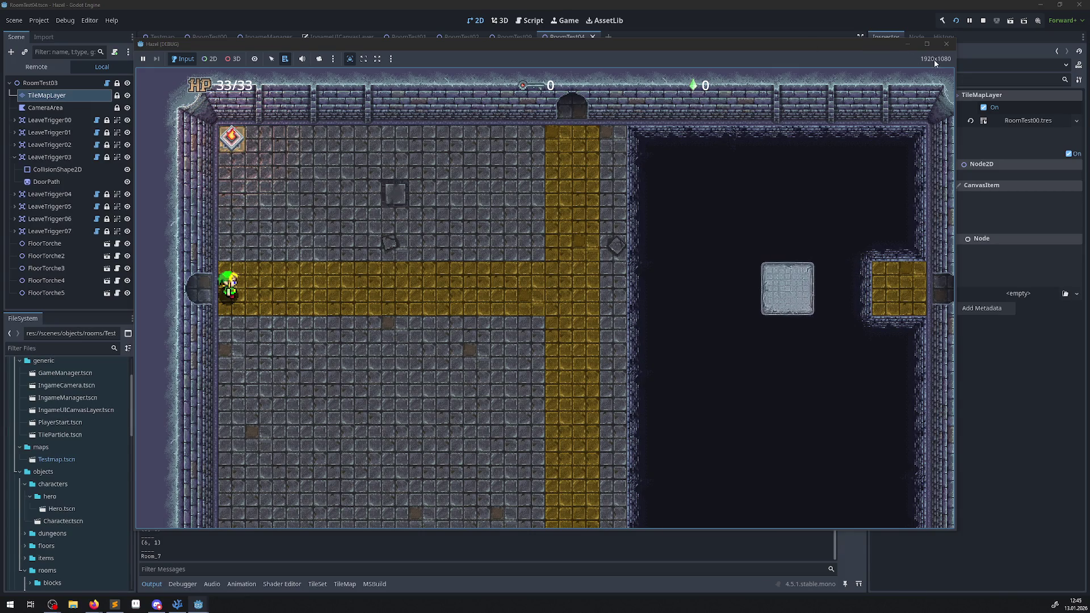
{"action": "left_click", "coordinate": [946, 44]}
Delete the two GD.Print lines, the commented GetLeavePositionInRoom line, and GD.Print(Name) from PRoom.cs
{"action": "left_click", "coordinate": [177, 605]}
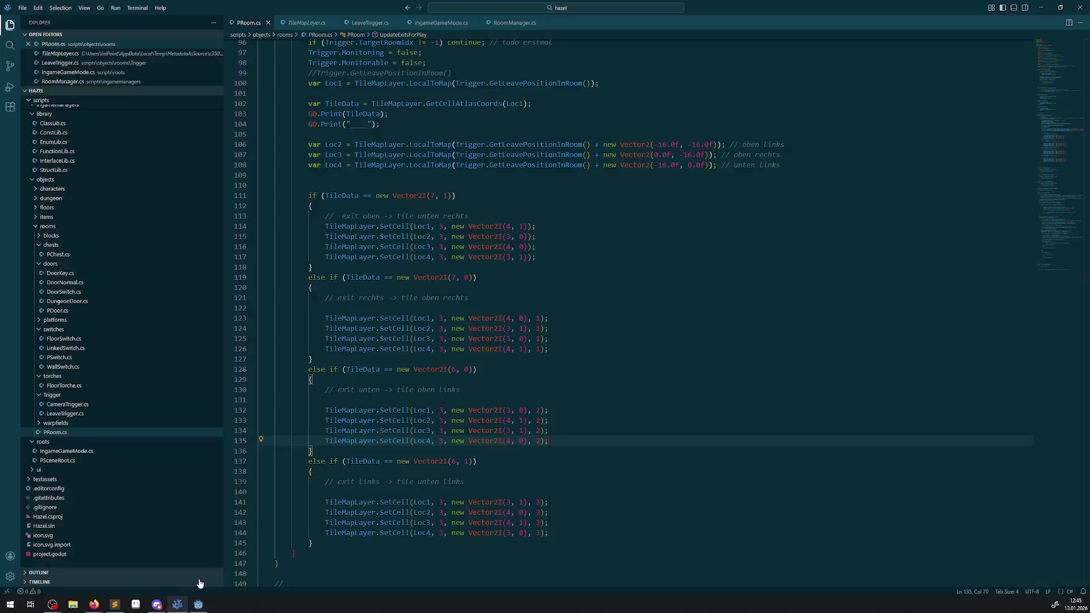
{"action": "scroll", "coordinate": [379, 367], "scroll_direction": "up", "scroll_amount": 4}
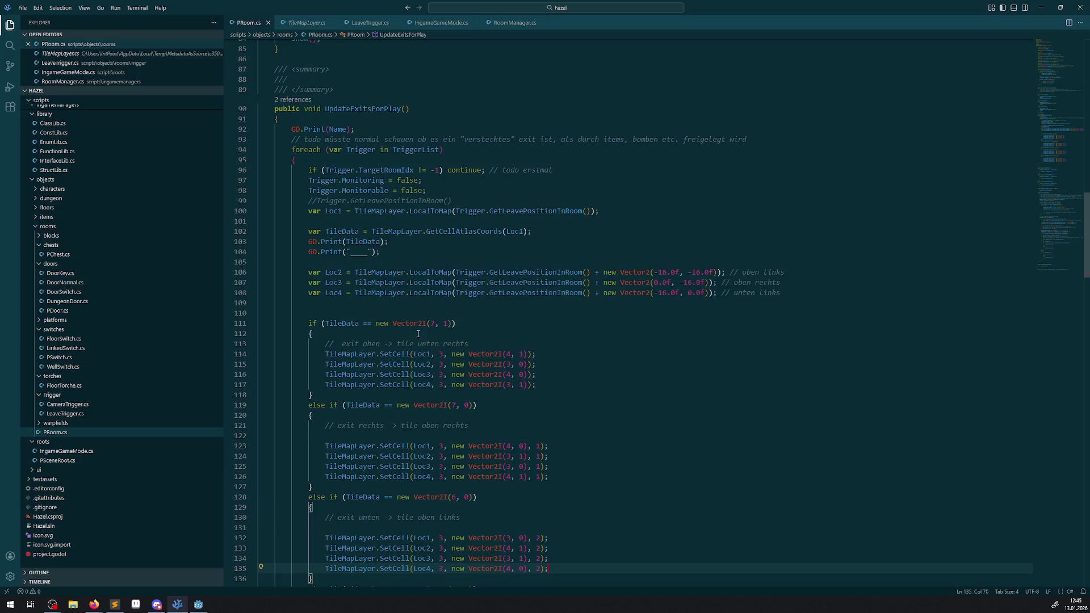
{"action": "left_click_drag", "start_coordinate": [399, 254], "coordinate": [259, 237]}
{"action": "key", "text": "BackSpace"}
{"action": "left_click", "coordinate": [549, 232]}
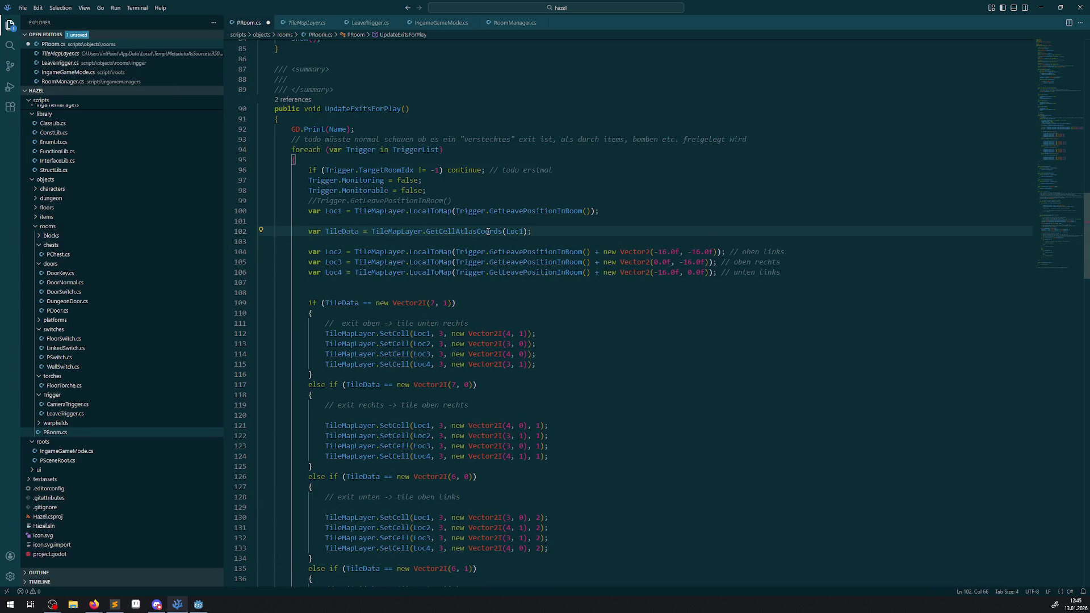
{"action": "left_click_drag", "start_coordinate": [464, 200], "coordinate": [227, 210]}
{"action": "key", "text": "BackSpace"}
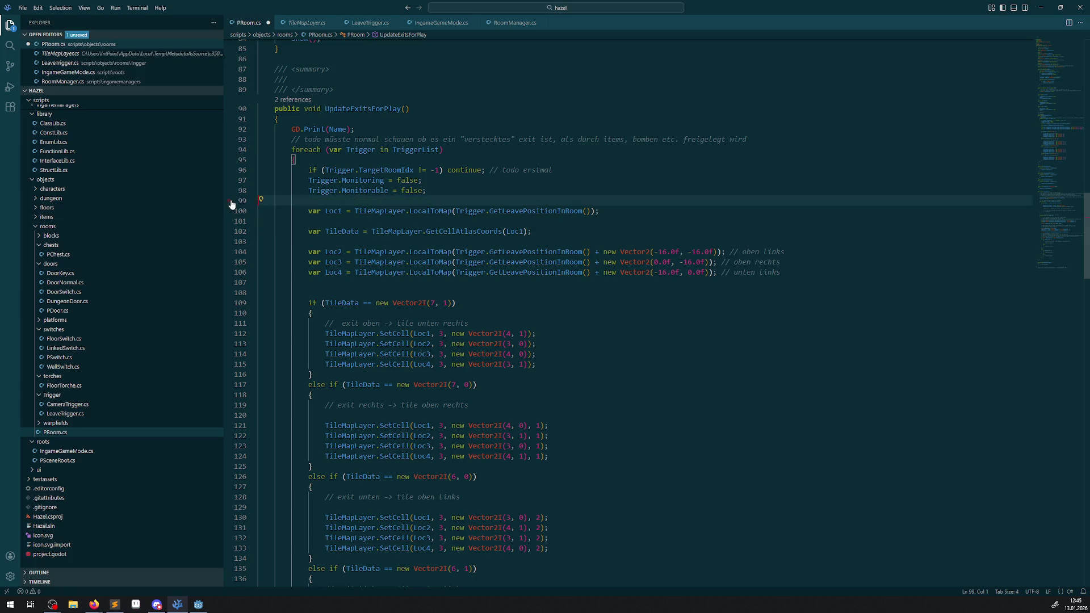
{"action": "left_click_drag", "start_coordinate": [469, 195], "coordinate": [359, 180]}
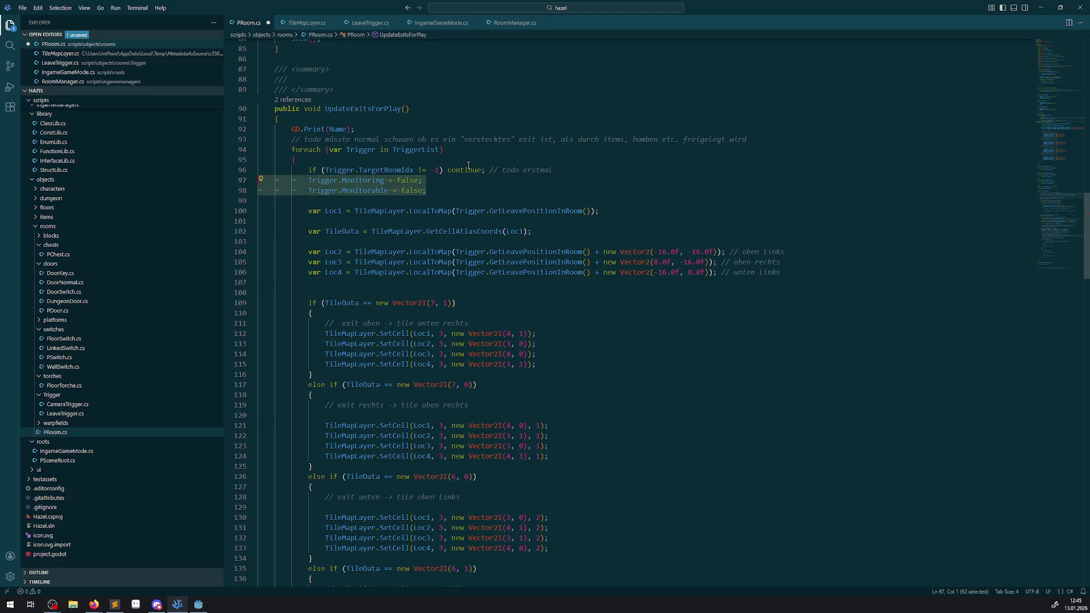
{"action": "left_click_drag", "start_coordinate": [389, 132], "coordinate": [340, 119]}
{"action": "key", "text": "BackSpace"}
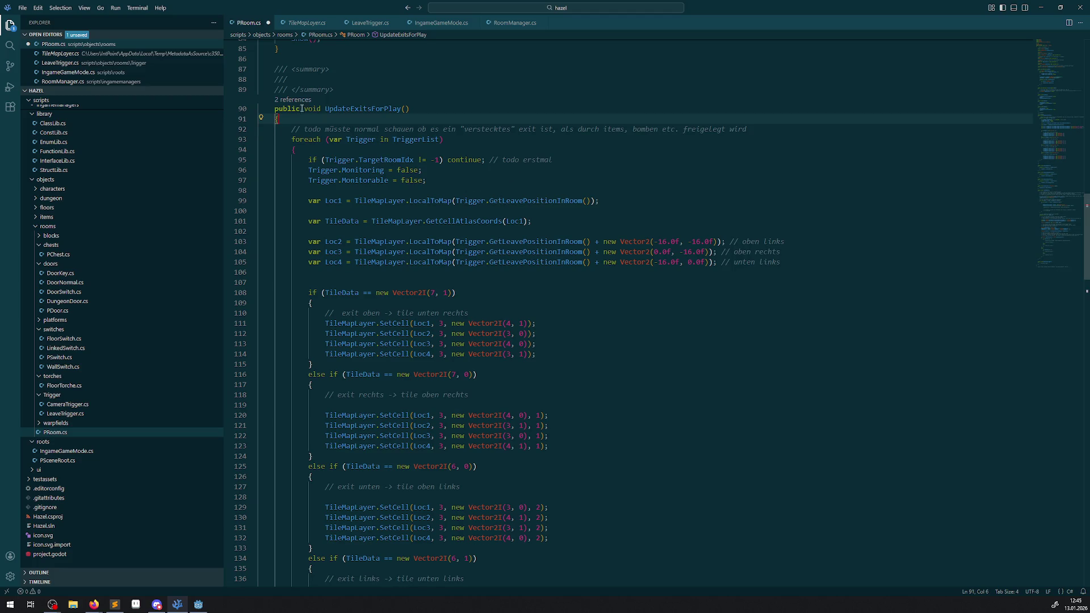
{"action": "left_click", "coordinate": [305, 82]}
{"action": "type", "text": "checkt beim start des spieles alle trigger"}
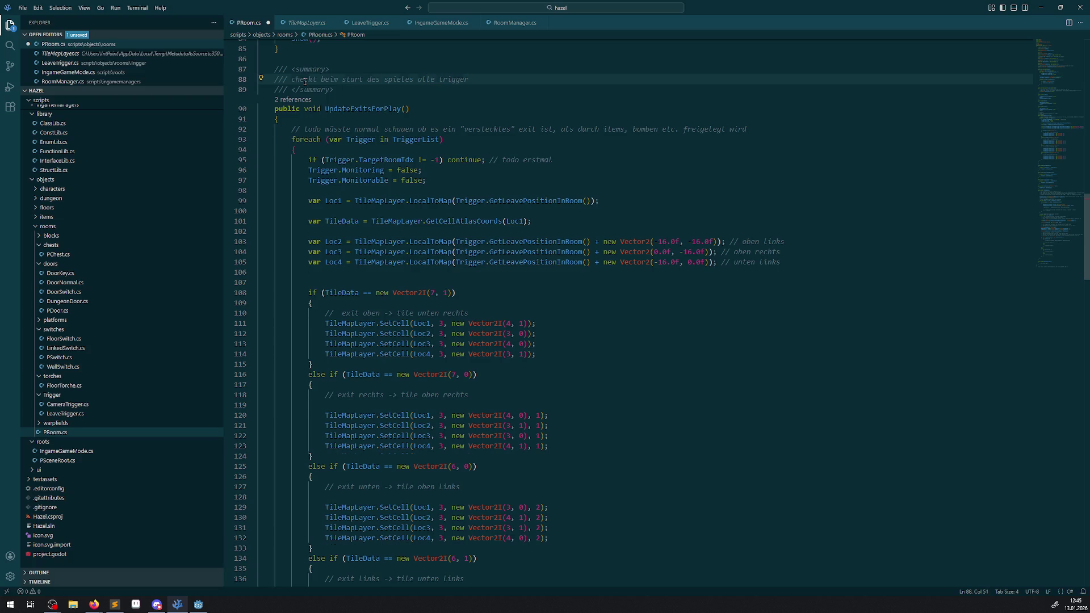
Write three summary lines: unconnected triggers deactivated, exits closed via tiles, special exits considered; save
{"action": "key", "text": "Return"}
{"action": "type", "text": "trigger die keine verbindung"}
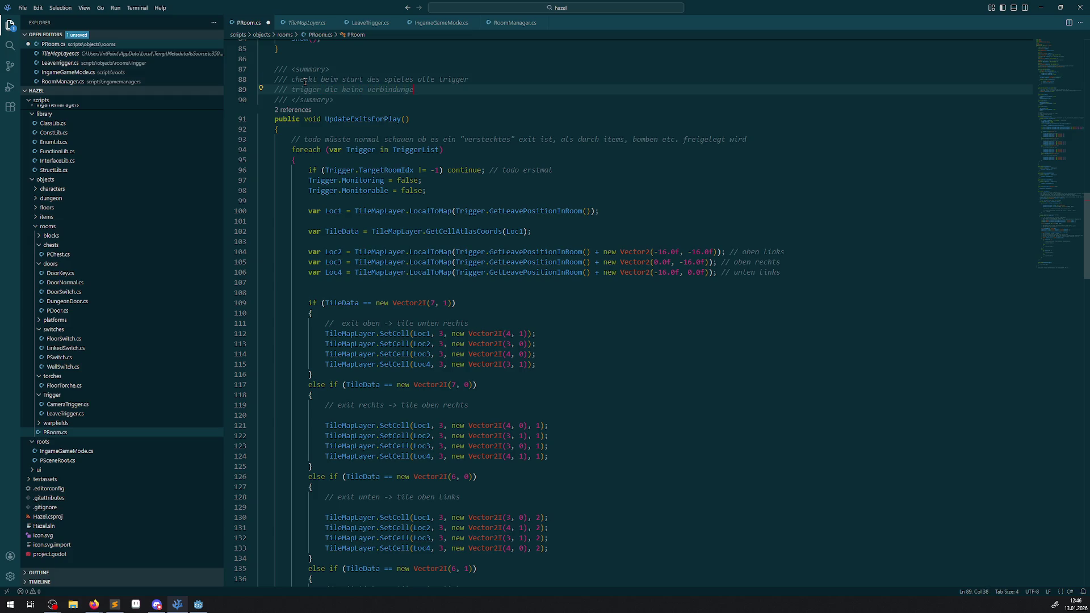
{"action": "type", "text": "erden deaktiviert; die exits werden optisch über"}
{"action": "type", "text": " tilemaplayer geschlossen"}
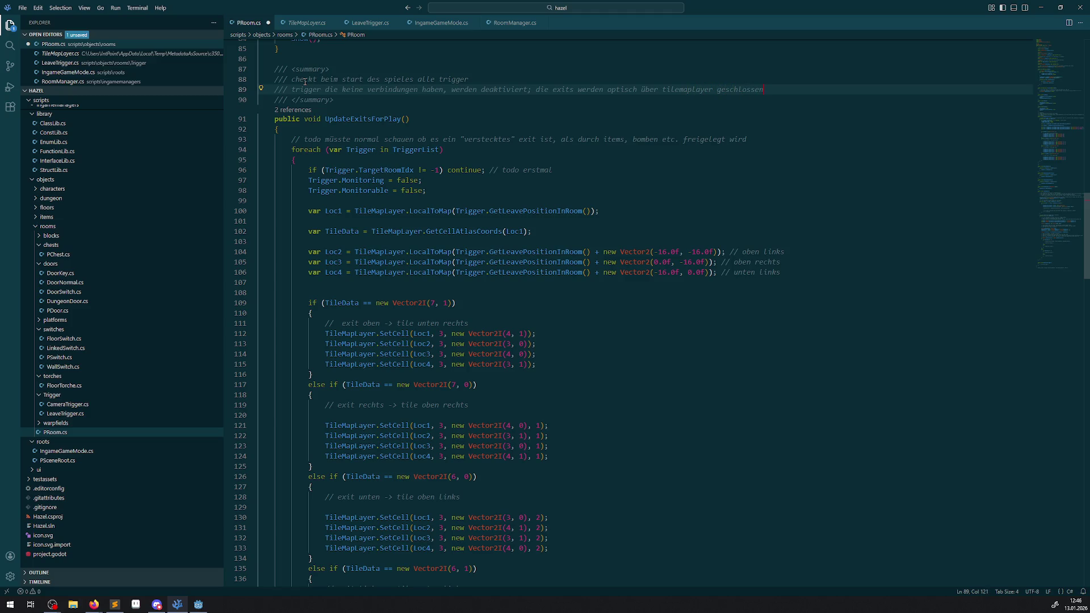
{"action": "key", "text": "Return"}
{"action": "type", "text": "weiter"}
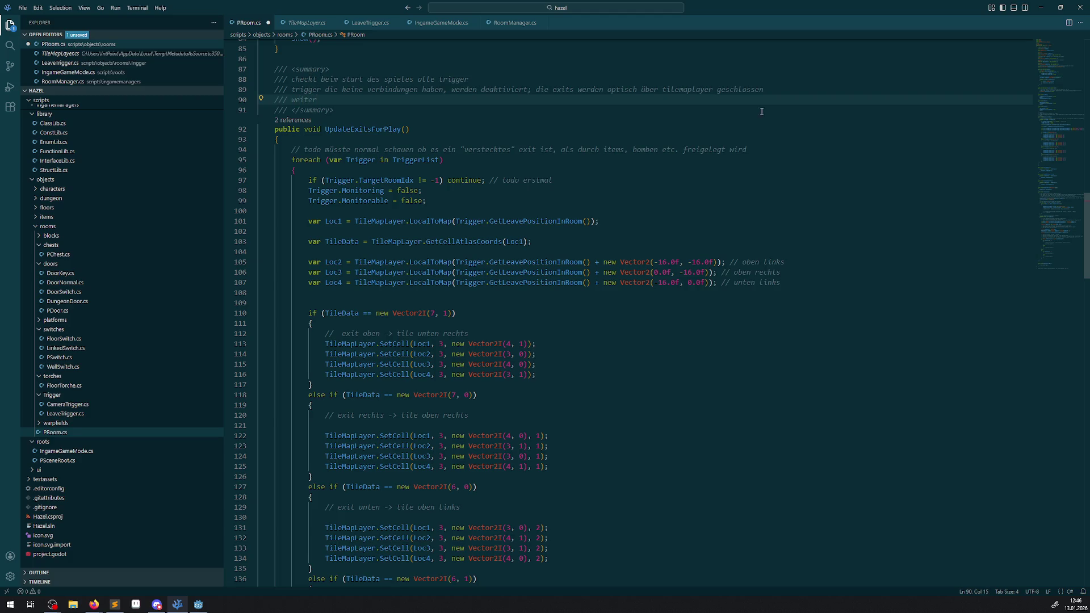
{"action": "left_click", "coordinate": [789, 91]}
{"action": "left_click", "coordinate": [478, 102]}
{"action": "type", "text": "dere exits hier auch entsprechend ber"}
{"action": "type", "text": "ücksichtigt werden"}
{"action": "key", "text": "ctrl+s"}
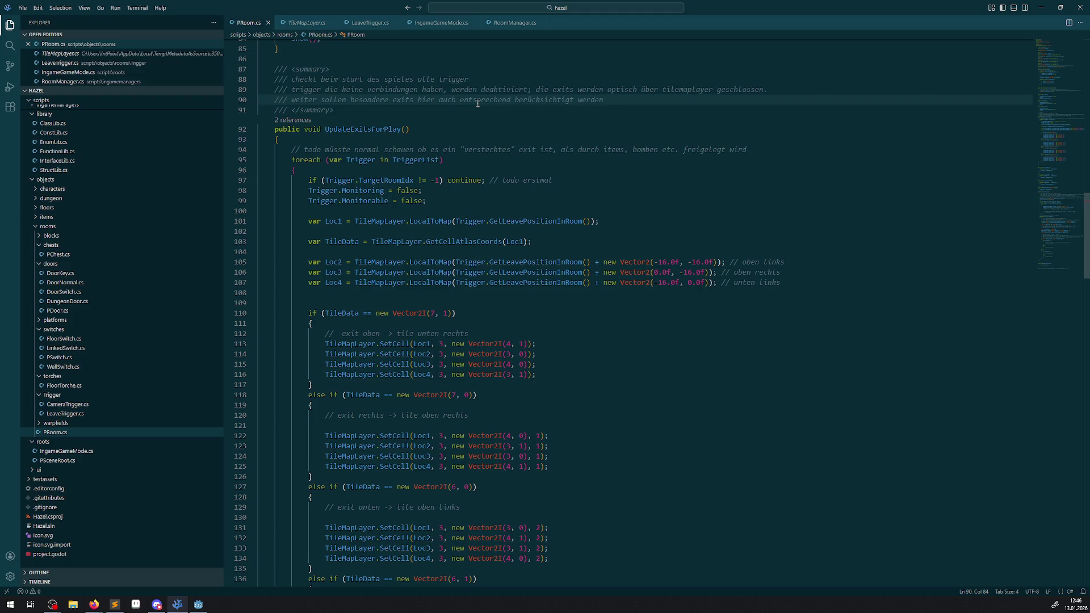
{"action": "scroll", "coordinate": [500, 232], "scroll_direction": "down", "scroll_amount": 1}
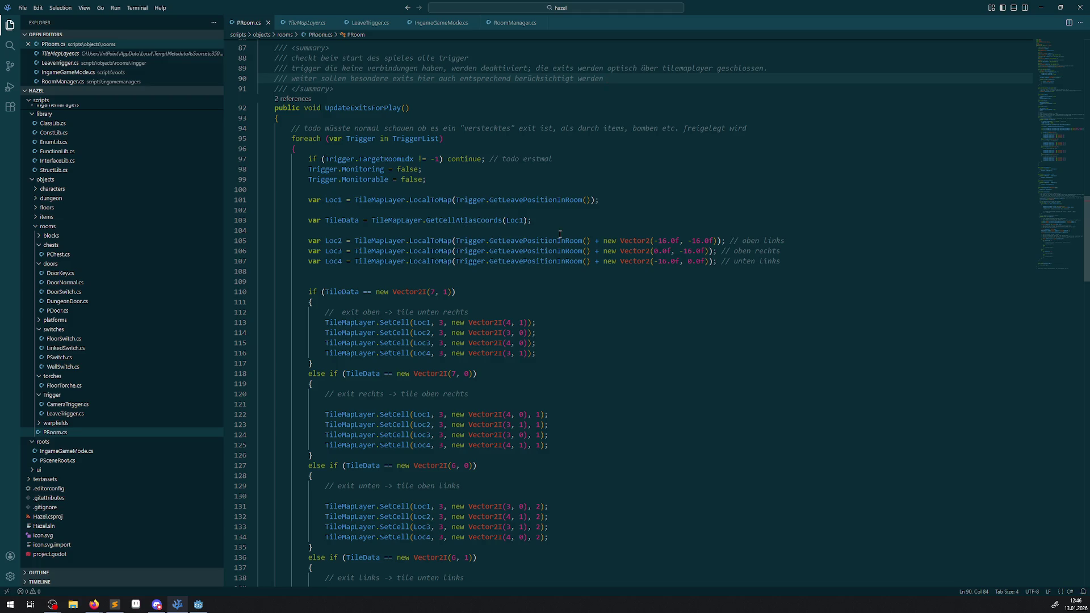
Move the var TileData line from line 103 to below the Loc4 declaration
{"action": "left_click", "coordinate": [483, 270]}
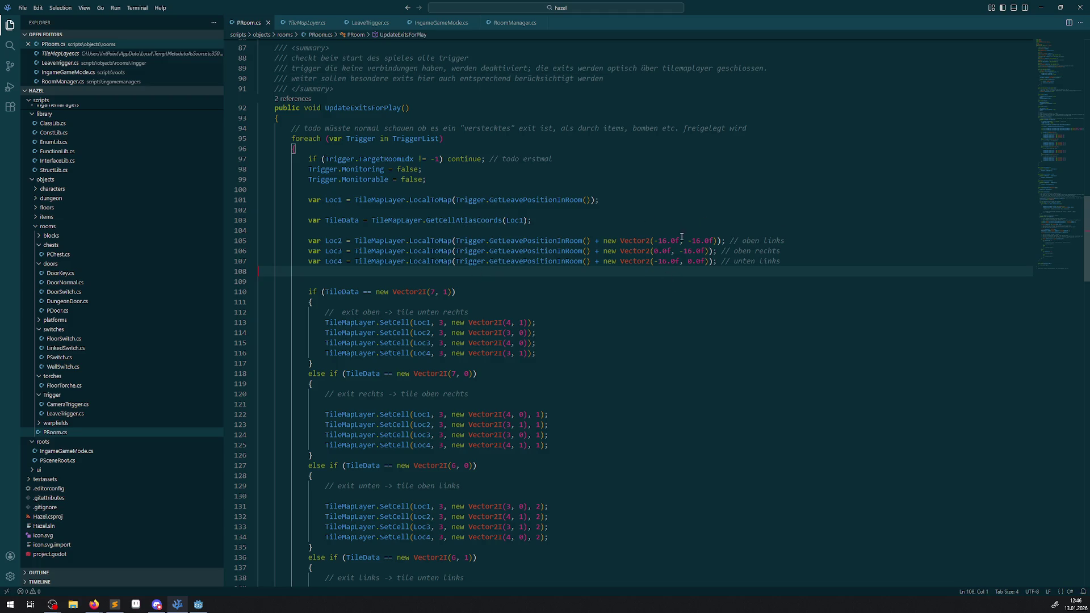
{"action": "key", "text": "Down"}
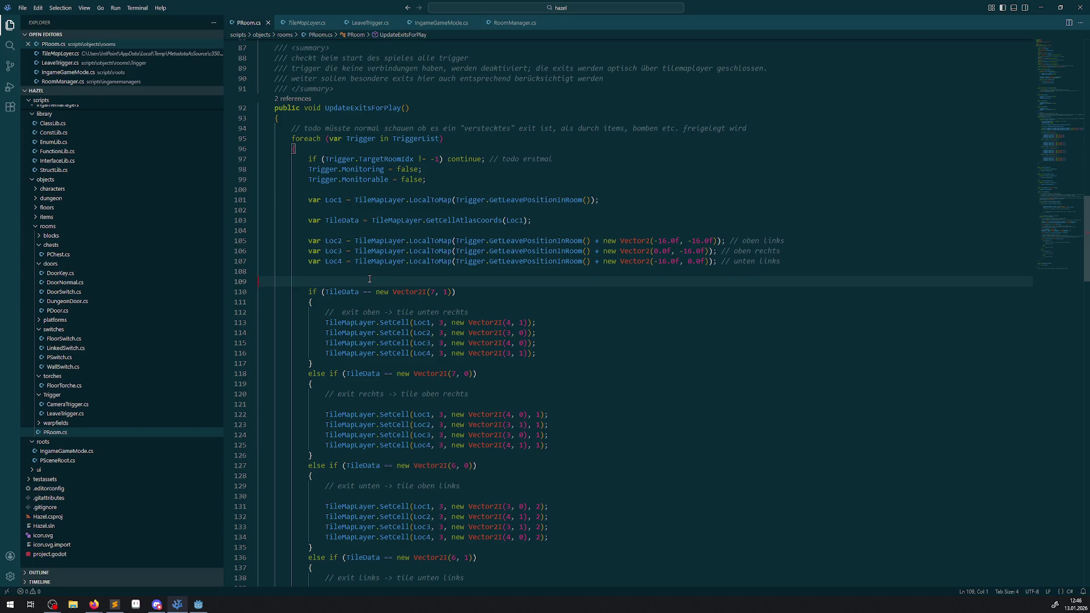
{"action": "double_click", "coordinate": [342, 222]}
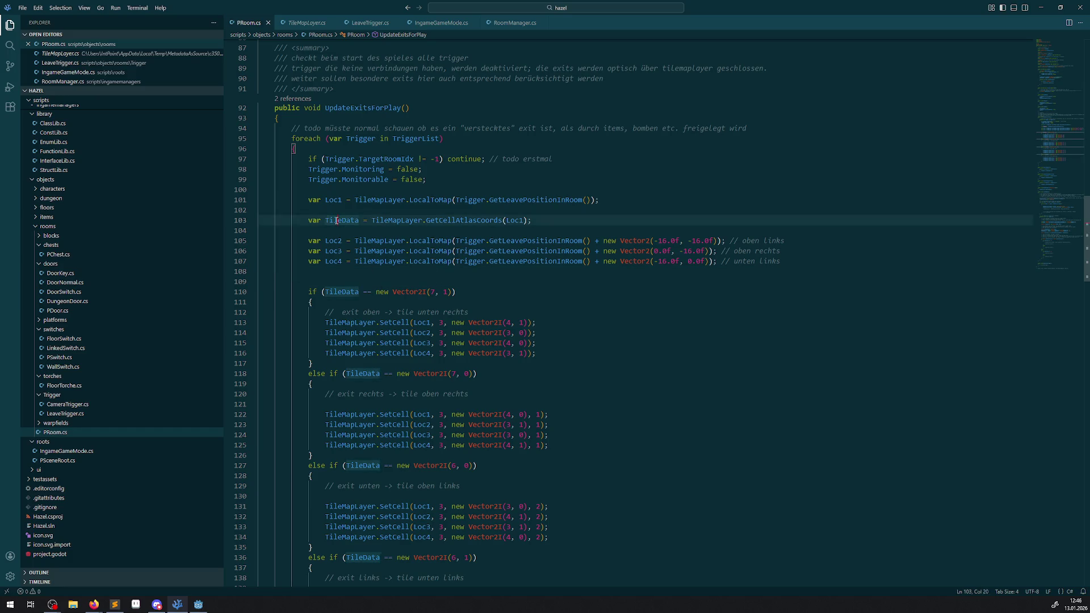
{"action": "left_click", "coordinate": [249, 221]}
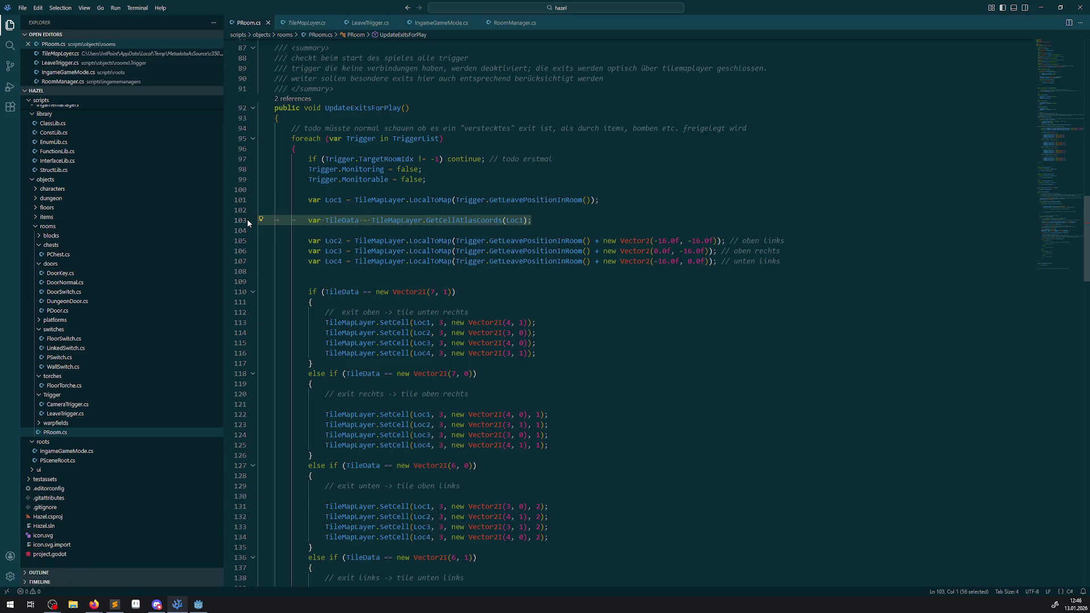
{"action": "key", "text": "ctrl+x"}
{"action": "left_click", "coordinate": [360, 272]}
{"action": "key", "text": "ctrl+v"}
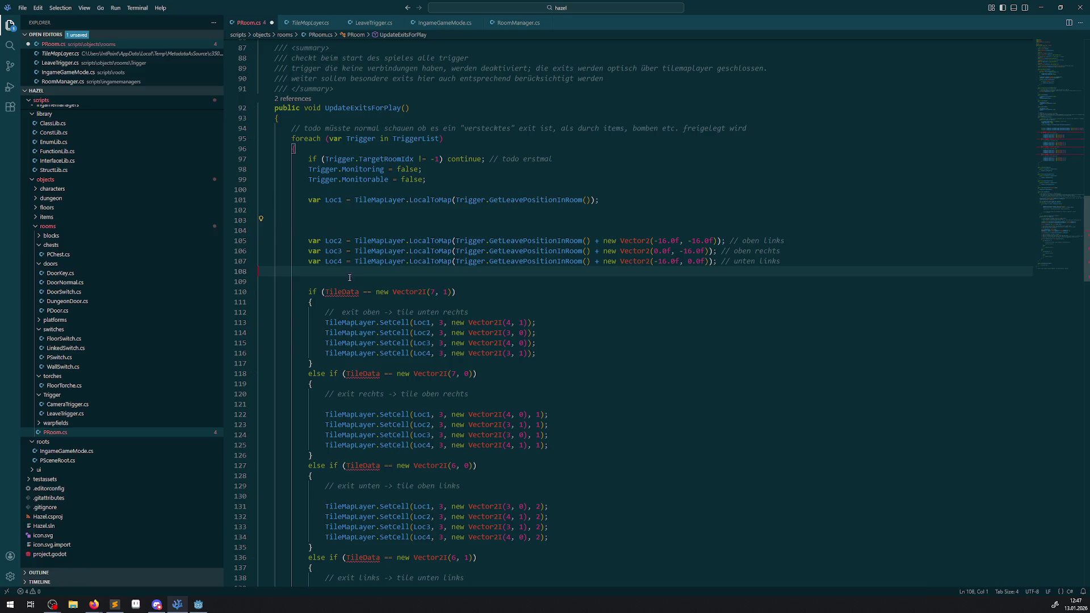
Remove the blank lines under Loc1, add a blank line before TileData, and save
{"action": "left_click", "coordinate": [324, 218]}
{"action": "key", "text": "BackSpace"}
{"action": "key", "text": "BackSpace"}
{"action": "key", "text": "Delete"}
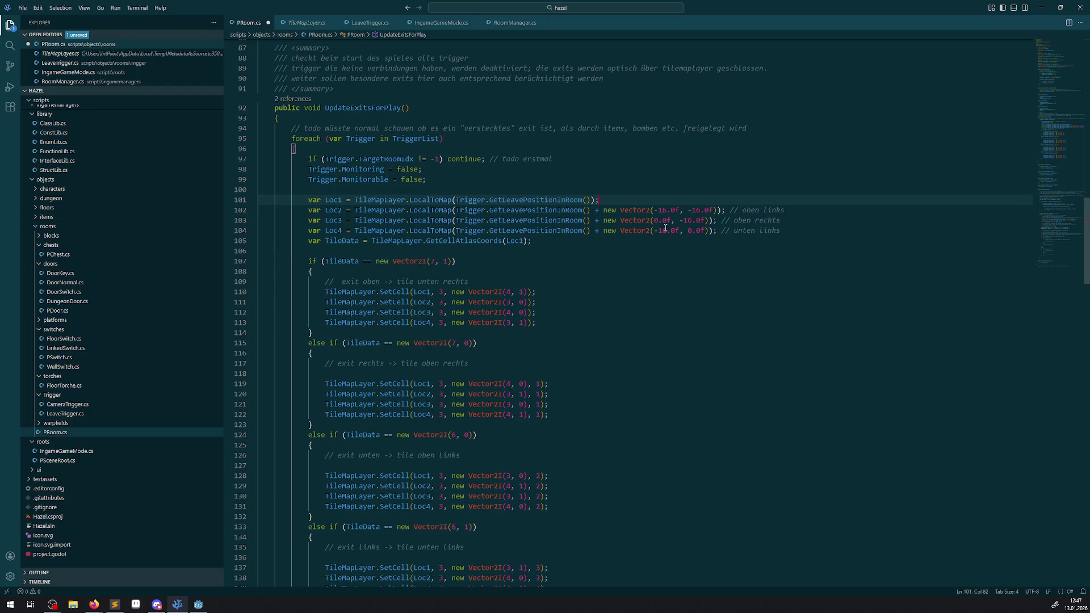
{"action": "left_click", "coordinate": [813, 232]}
{"action": "key", "text": "Return"}
{"action": "left_click", "coordinate": [680, 271]}
{"action": "key", "text": "ctrl+s"}
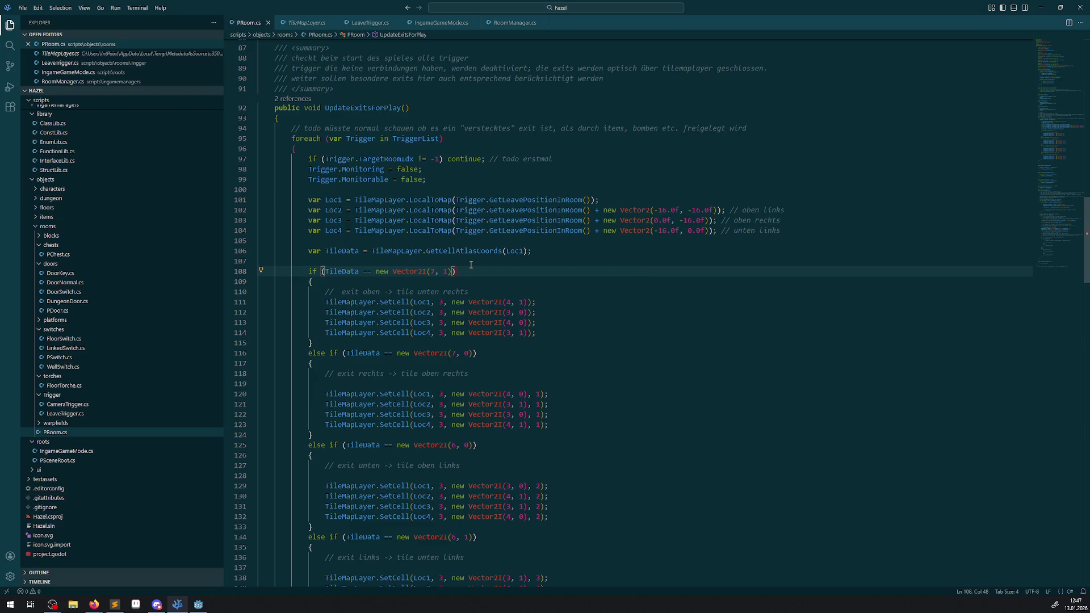
{"action": "scroll", "coordinate": [517, 324], "scroll_direction": "down", "scroll_amount": 4}
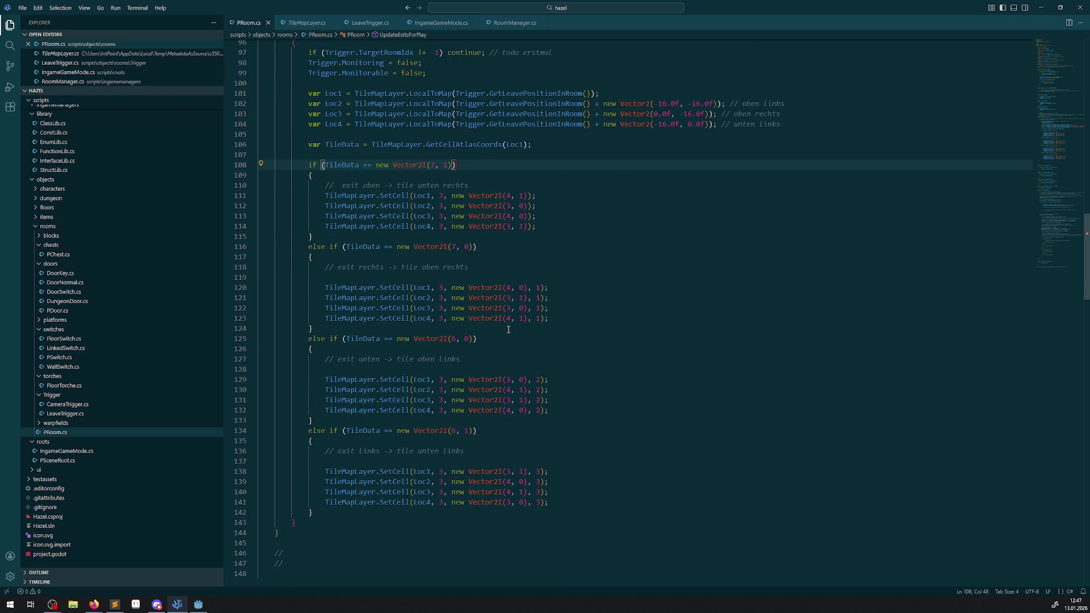
{"action": "scroll", "coordinate": [508, 330], "scroll_direction": "up", "scroll_amount": 3}
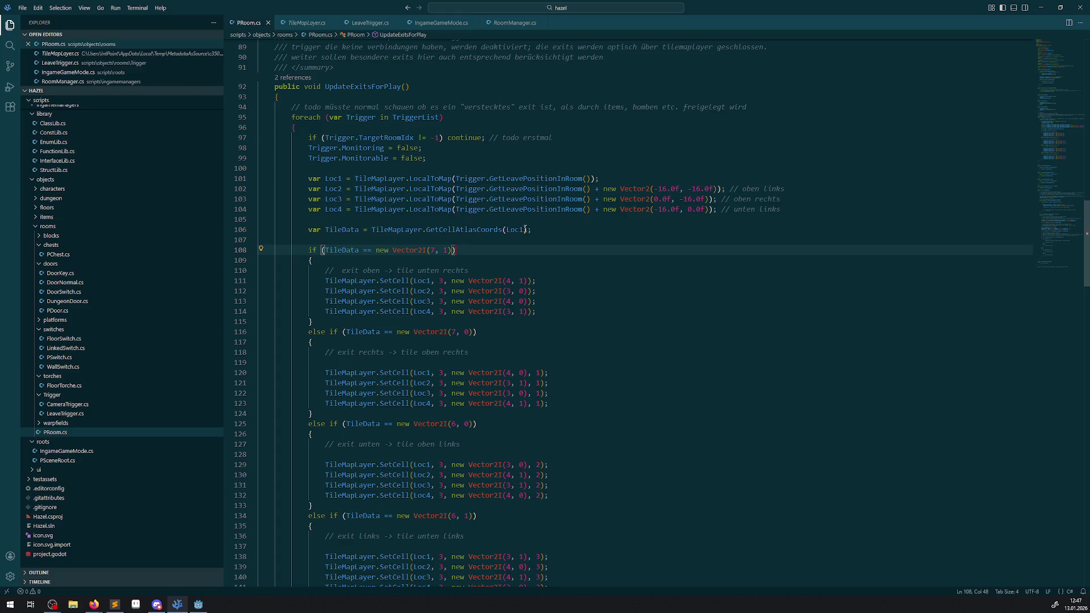
{"action": "left_click", "coordinate": [559, 228]}
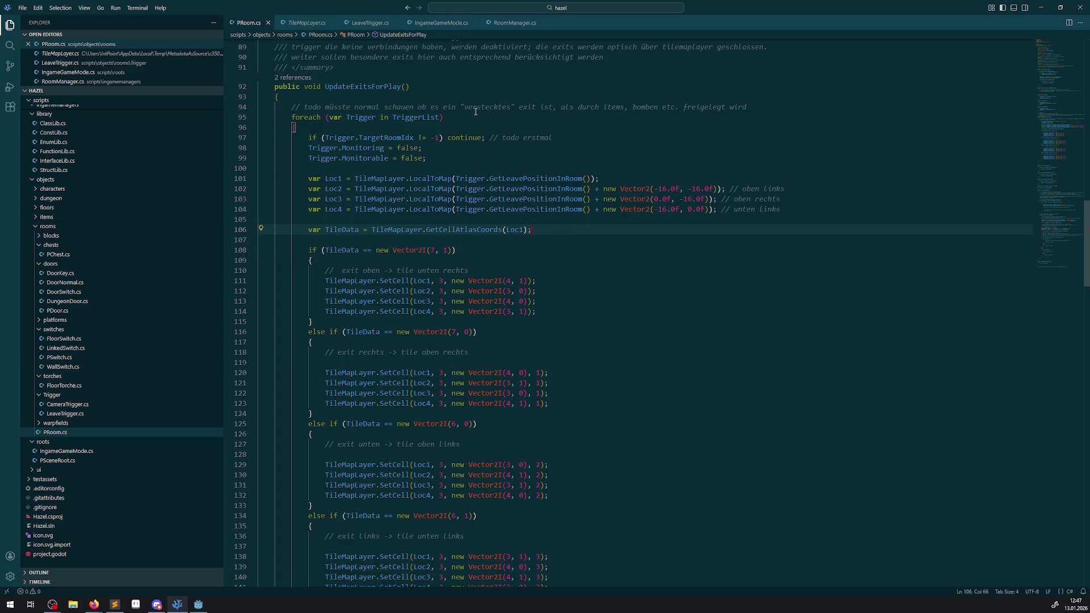
Add a todo noting exit handling is tile-coordinate-bound, only closes exits, and needs adapting; save
{"action": "left_click", "coordinate": [755, 108]}
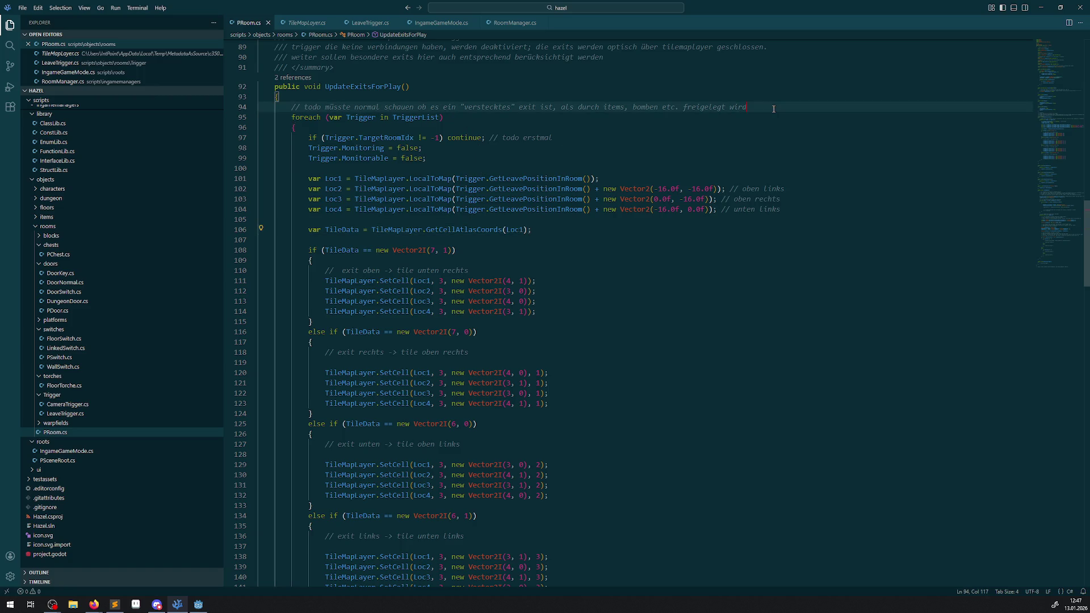
{"action": "key", "text": "Return"}
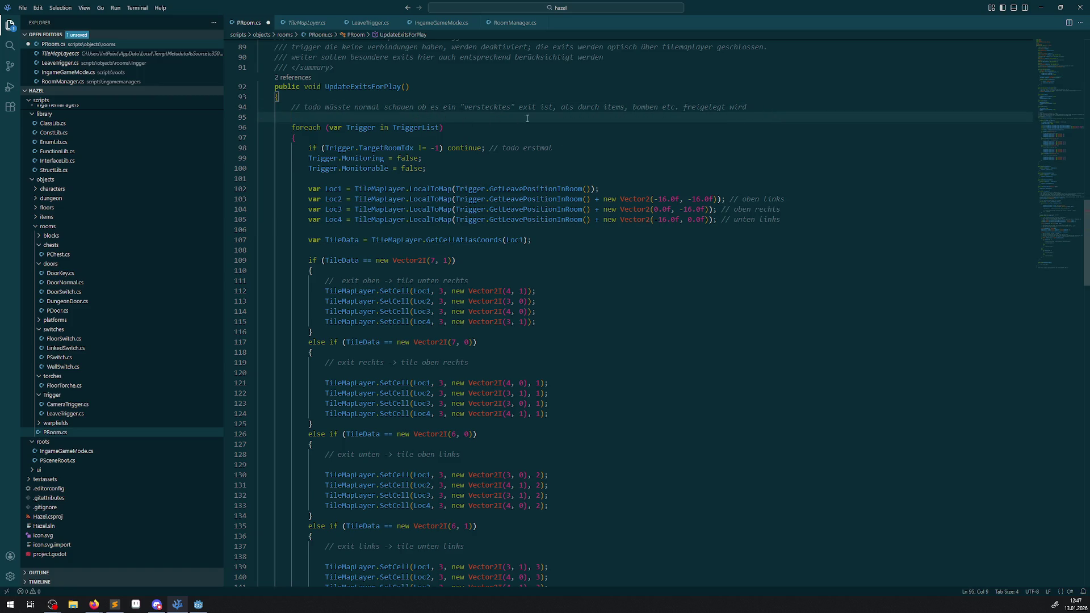
{"action": "type", "text": "// "}
{"action": "type", "text": "todo ist derzeit relativ fix auf die co."}
{"action": "type", "text": "der tiles au"}
{"action": "type", "text": "fgebaut, und kann nur"}
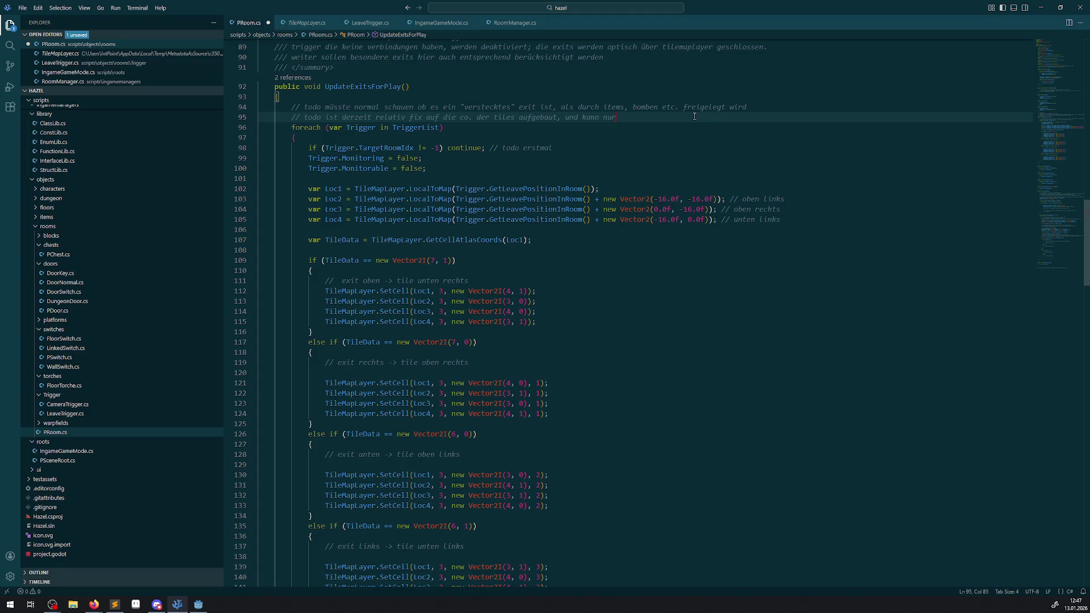
{"action": "type", "text": "eßen; e"}
{"action": "type", "text": "ntspre"}
{"action": "type", "text": "chend muss das noch \""}
{"action": "type", "text": "weiter angepasst wer"}
{"action": "type", "text": "den"}
{"action": "key", "text": "ctrl+s"}
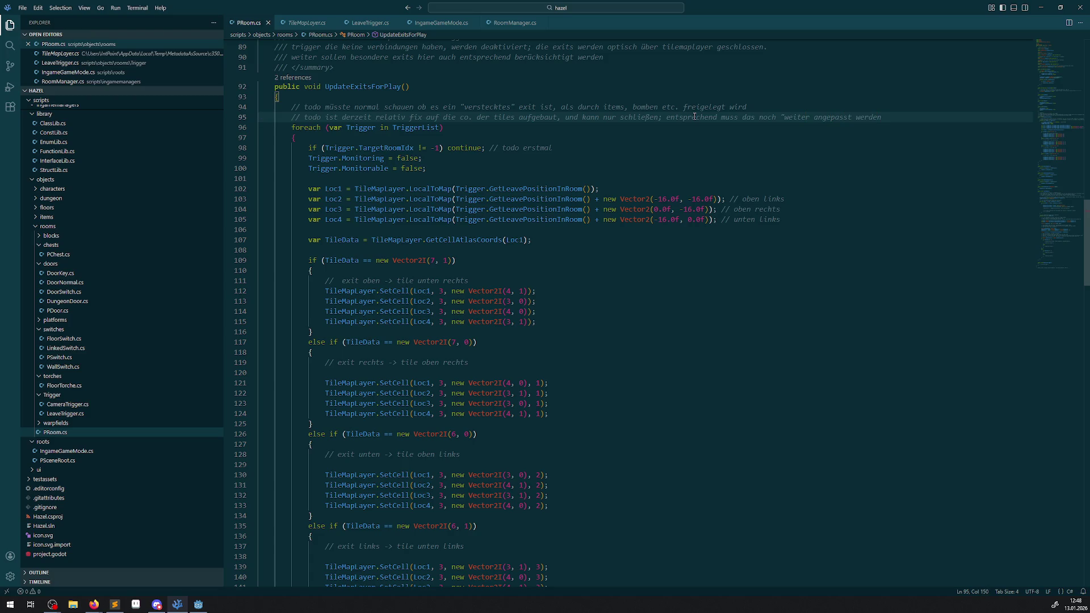
Delete the stray quote mark before 'weiter' on line 95
{"action": "left_click", "coordinate": [786, 117]}
{"action": "key", "text": "BackSpace"}
{"action": "left_click", "coordinate": [750, 137]}
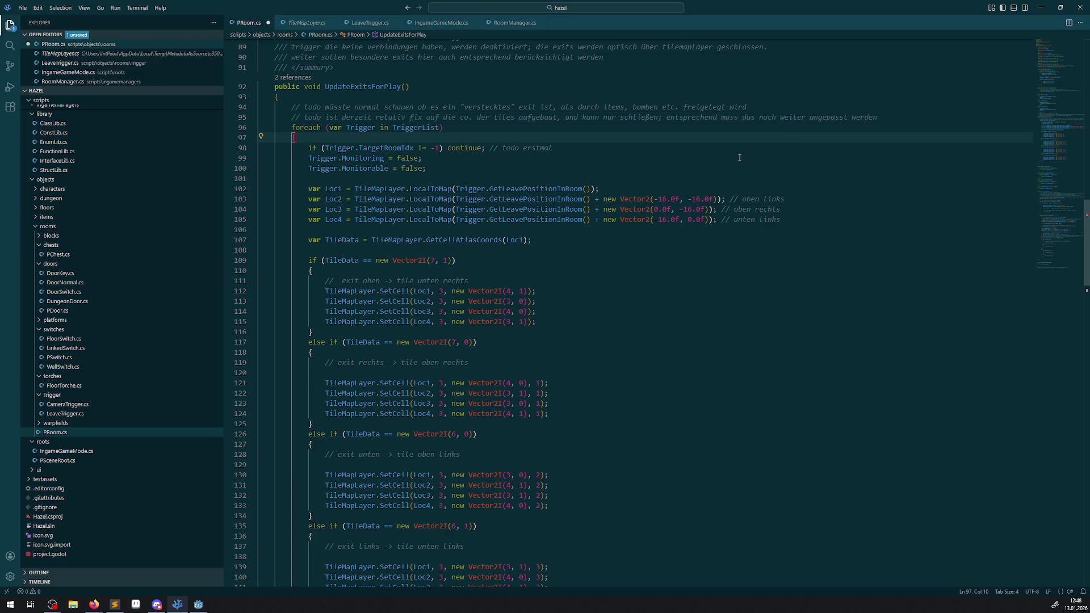
Delete the empty lines in the three exit blocks of PRoom.cs and save
{"action": "key", "text": "ctrl+s"}
{"action": "scroll", "coordinate": [568, 297], "scroll_direction": "down", "scroll_amount": 3}
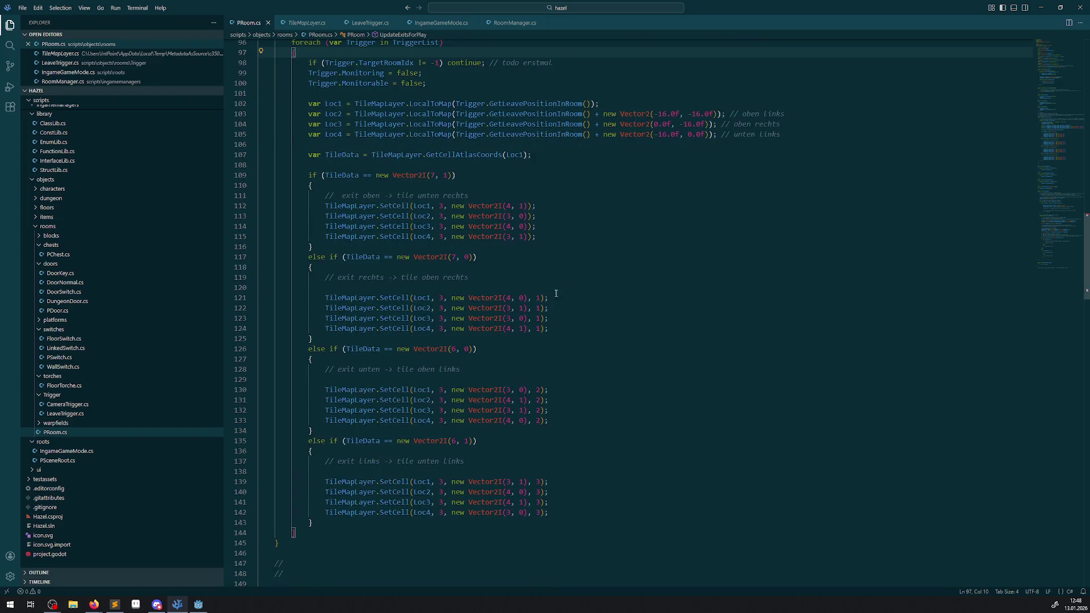
{"action": "left_click", "coordinate": [289, 285]}
{"action": "key", "text": "BackSpace"}
{"action": "left_click", "coordinate": [306, 368]}
{"action": "key", "text": "BackSpace"}
{"action": "left_click", "coordinate": [341, 451]}
{"action": "key", "text": "BackSpace"}
{"action": "left_click", "coordinate": [658, 250]}
{"action": "key", "text": "ctrl+s"}
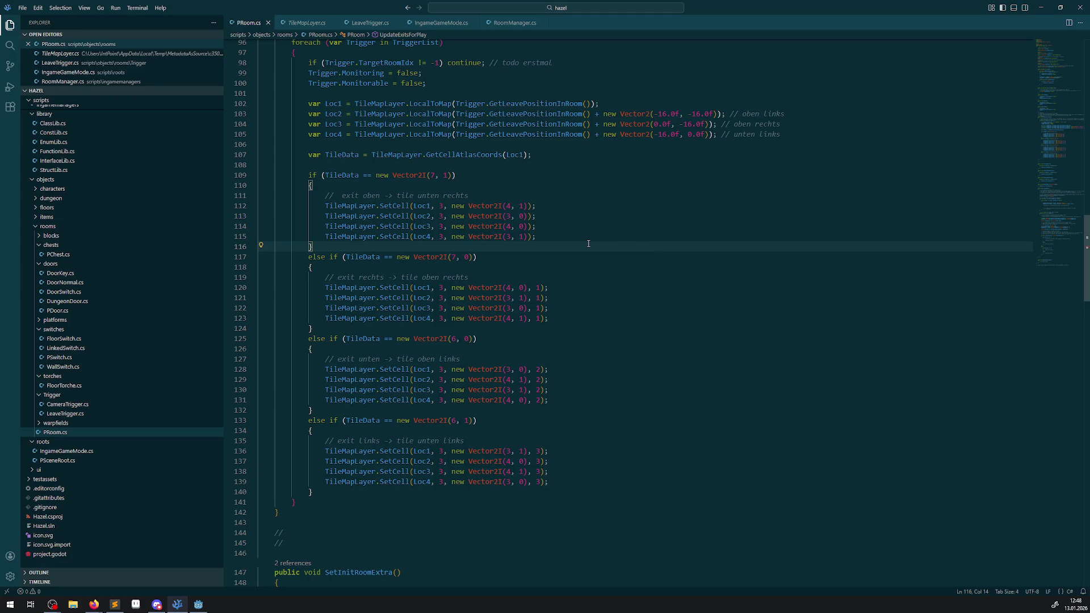
Add a comment above the first exit check explaining alternative tiles are used since tiles can't be rotated by code, save, and return to Godot
{"action": "left_click", "coordinate": [447, 165]}
{"action": "key", "text": "Return"}
{"action": "key", "text": "Tab"}
{"action": "type", "text": "/ wir n"}
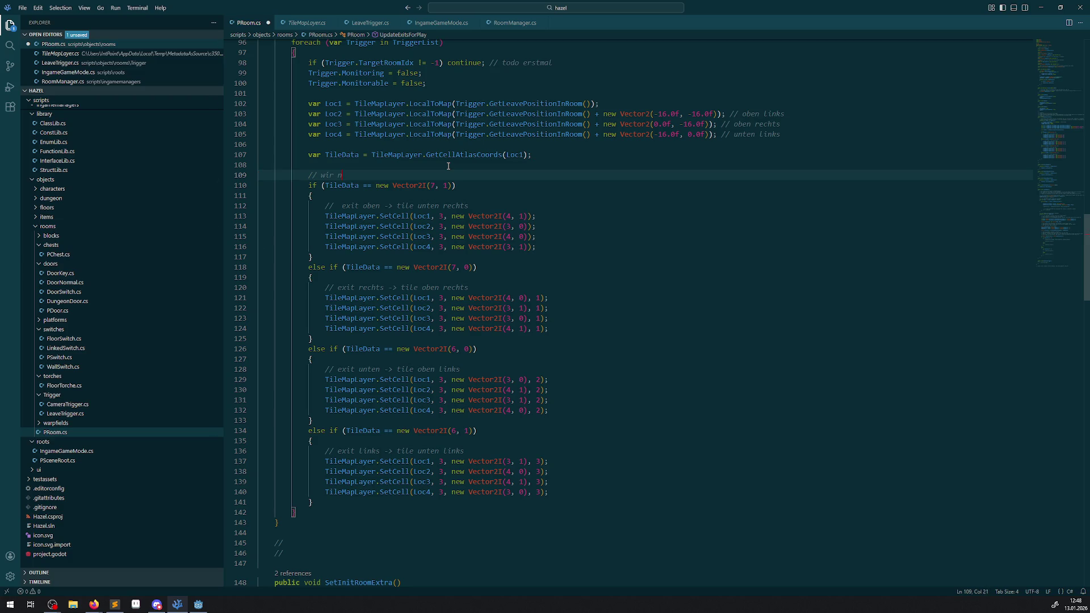
{"action": "type", "text": "utzen alternativce"}
{"action": "type", "text": "(in c#?) zu rot"}
{"action": "type", "text": "ieren sind "}
{"action": "type", "text": "per code >_>"}
{"action": "key", "text": "ctrl+s"}
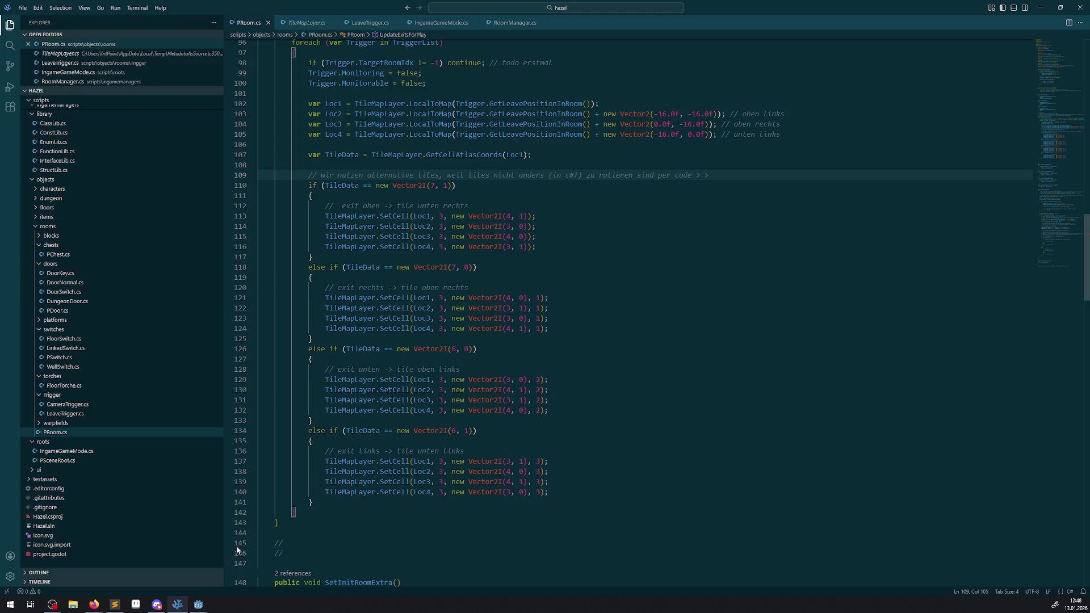
{"action": "key", "text": "alt+Tab"}
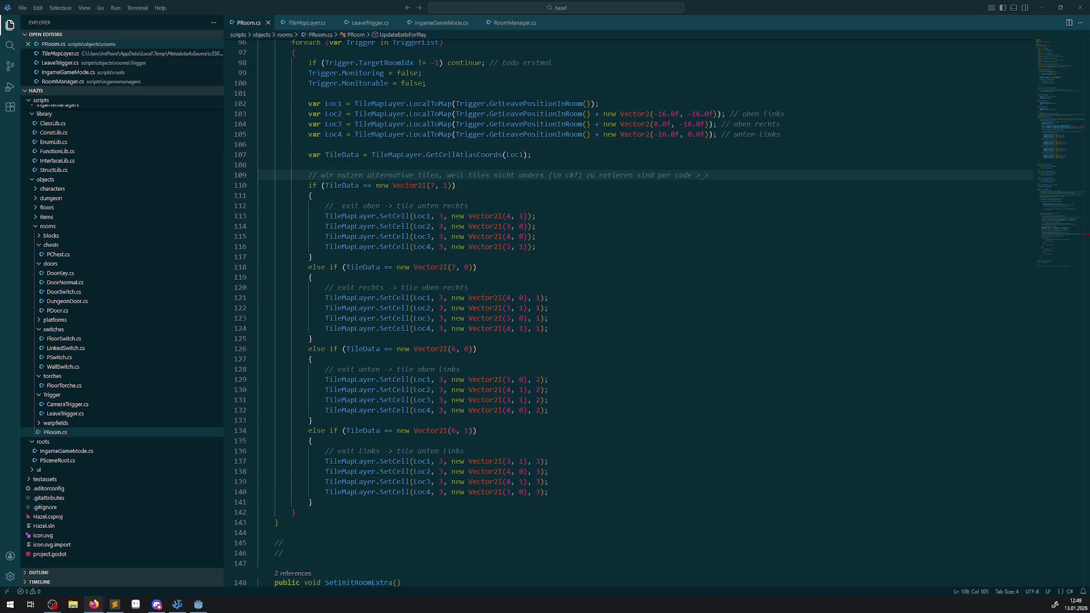
{"action": "key", "text": "alt+Tab"}
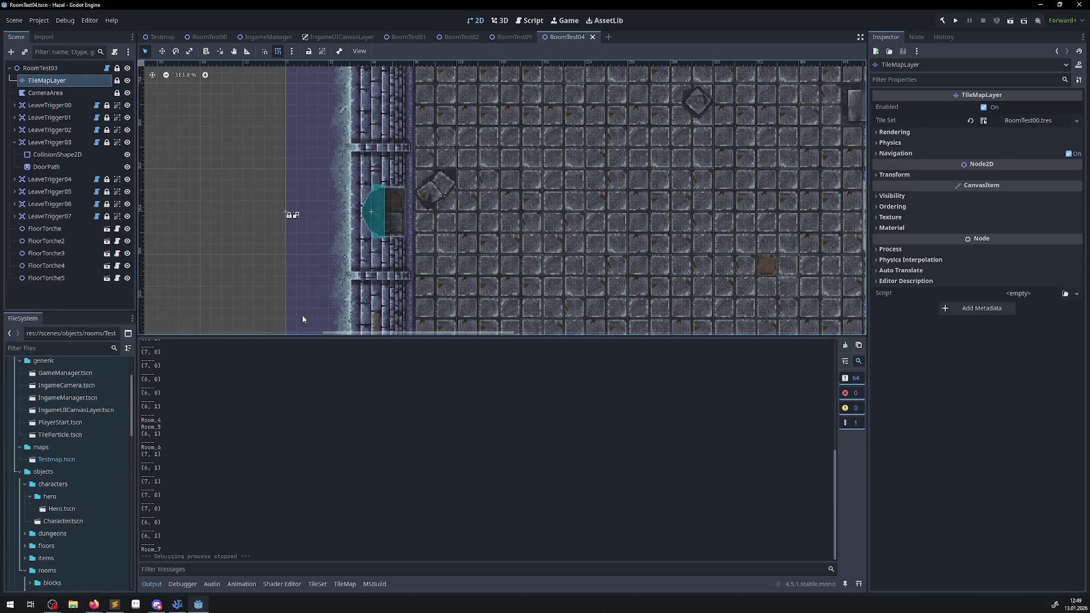
Run the project and walk the hero through the right door into the pillared room
{"action": "left_click", "coordinate": [954, 22]}
{"action": "left_click", "coordinate": [956, 21]}
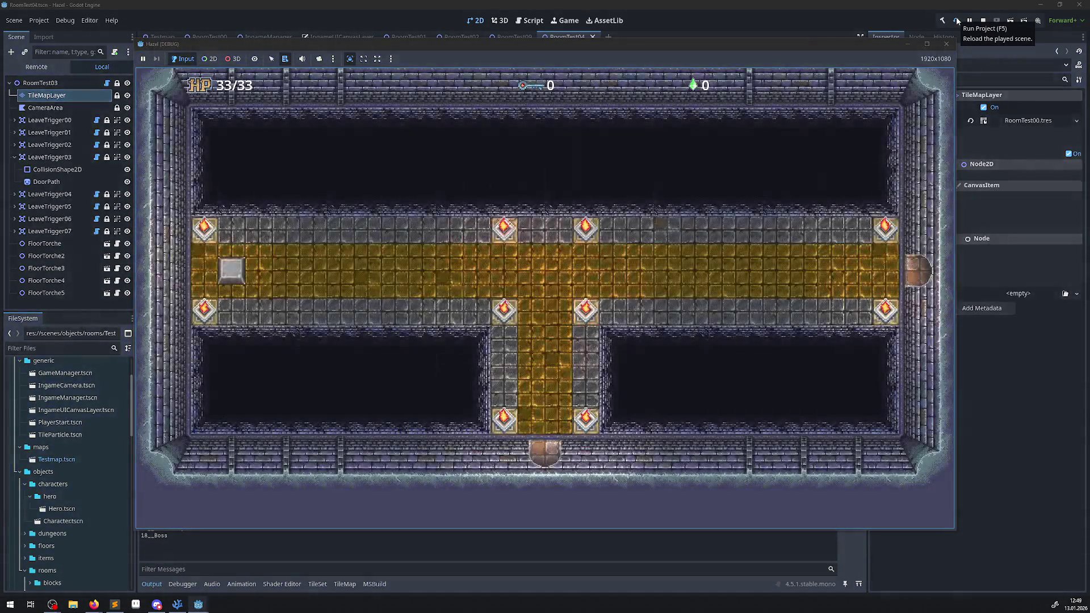
{"action": "key", "text": "Up"}
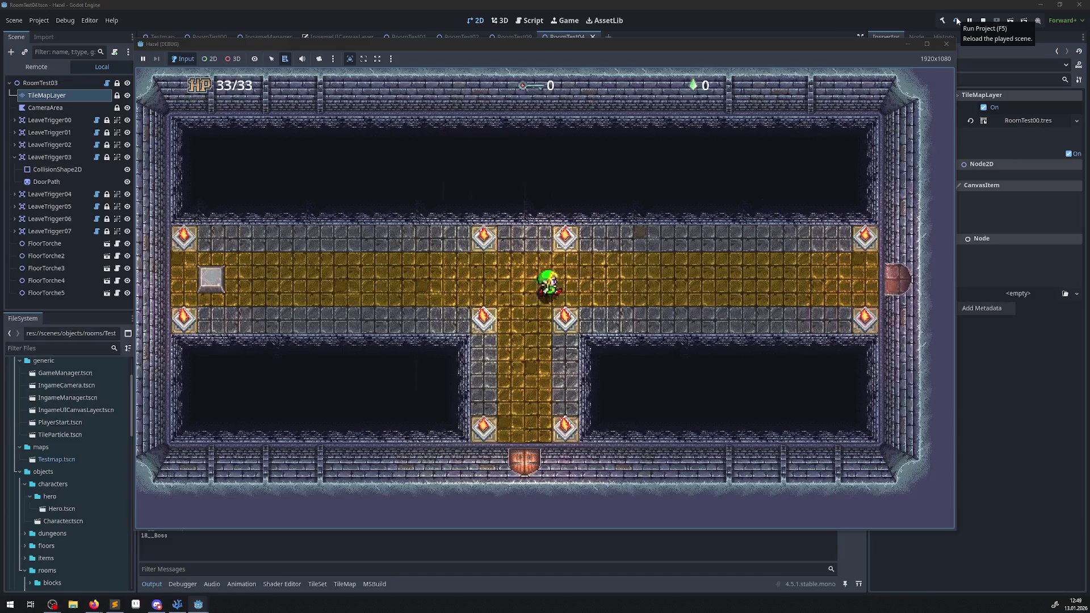
{"action": "key", "text": "Right"}
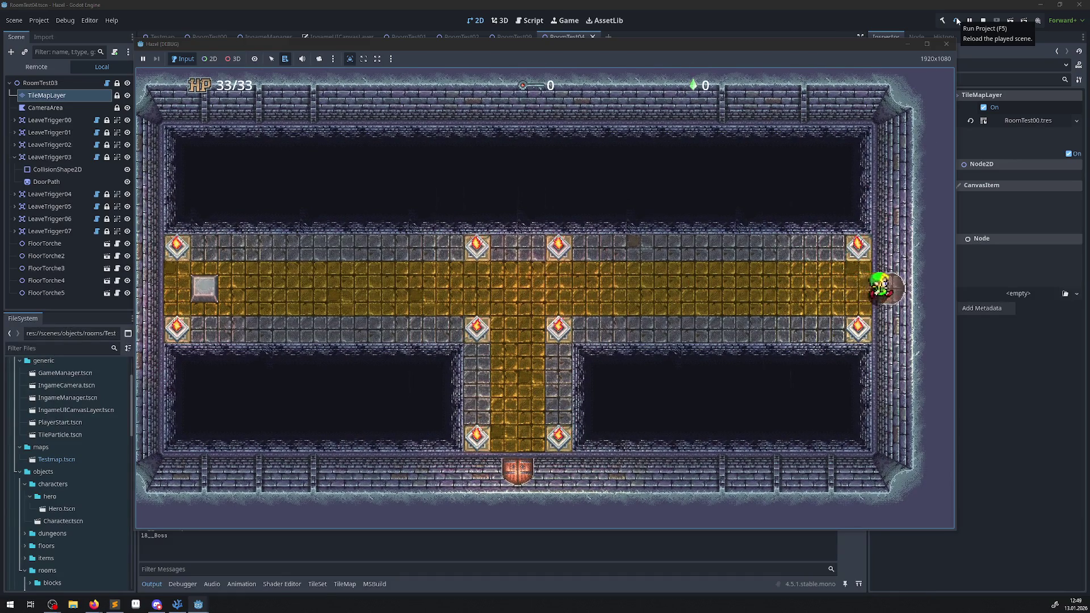
{"action": "key", "text": "Down"}
{"action": "key", "text": "Left"}
{"action": "key", "text": "Down"}
{"action": "key", "text": "Right"}
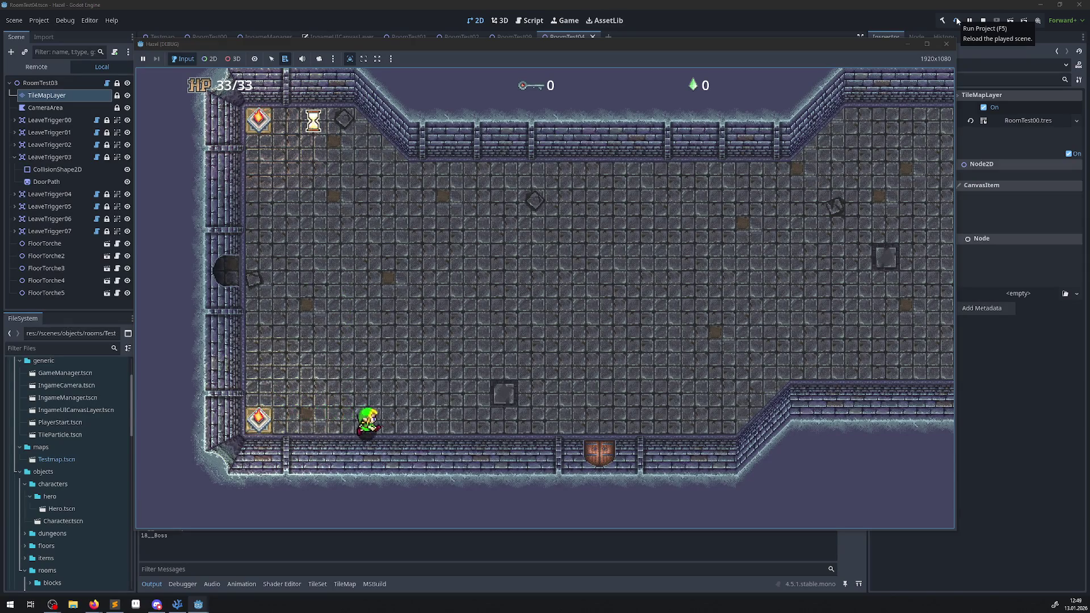
{"action": "key", "text": "Up"}
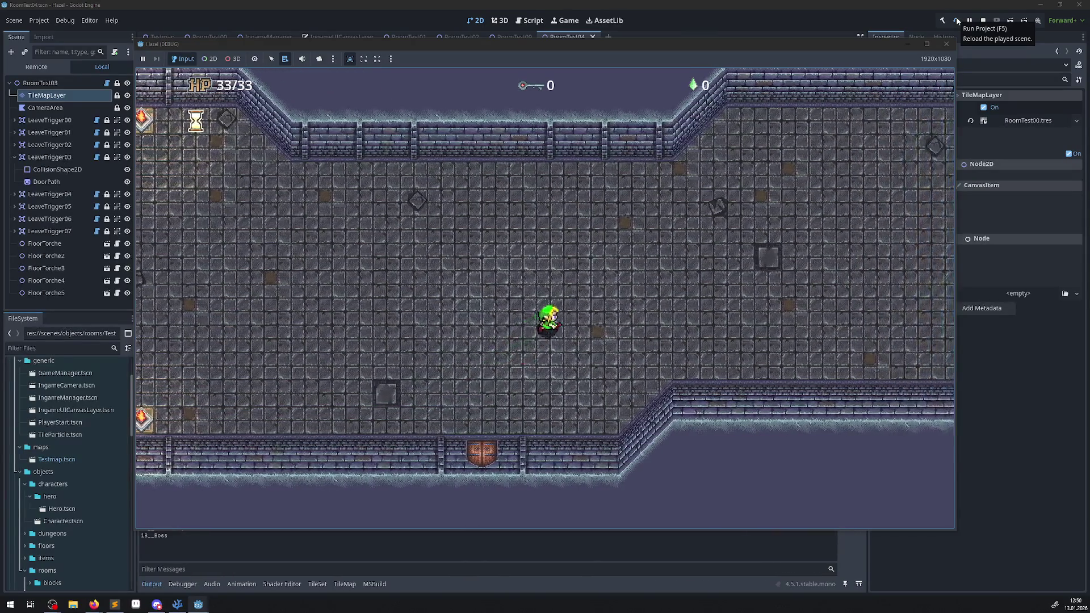
{"action": "key", "text": "Right"}
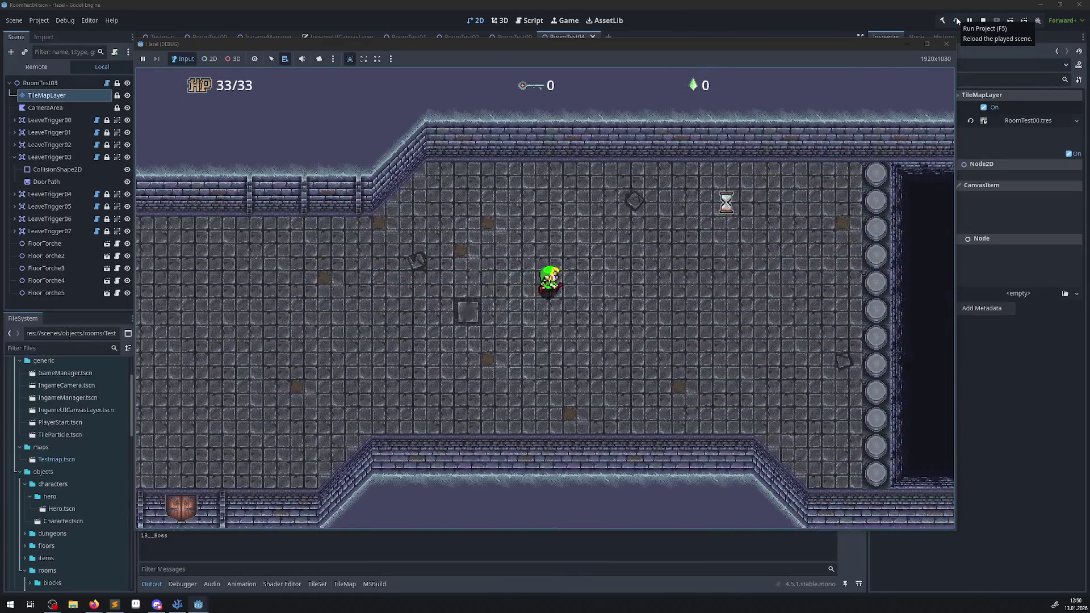
{"action": "key", "text": "Up"}
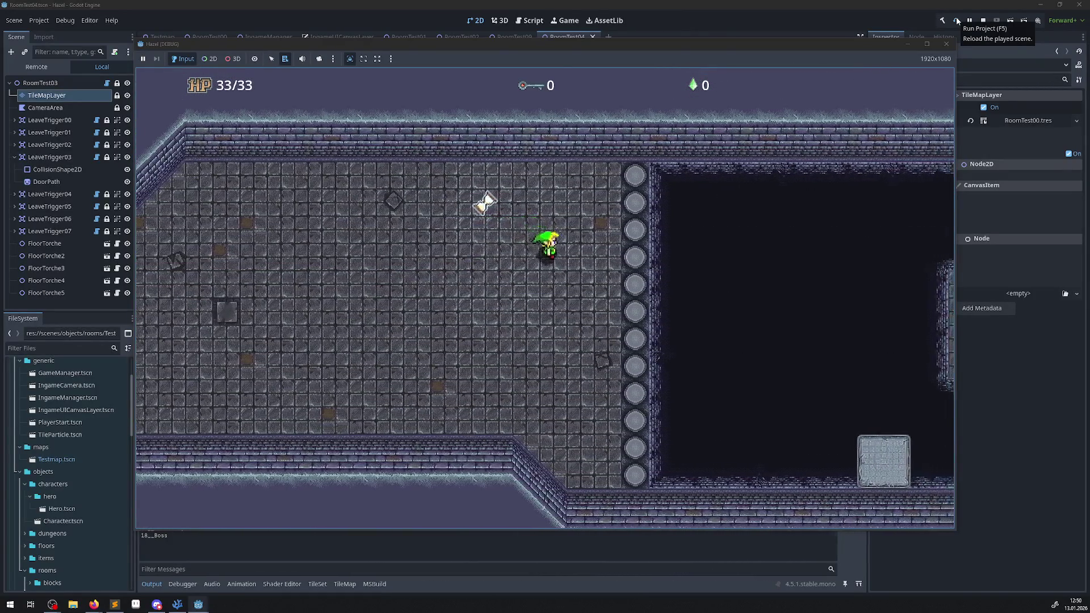
{"action": "key", "text": "Down"}
{"action": "key", "text": "Right"}
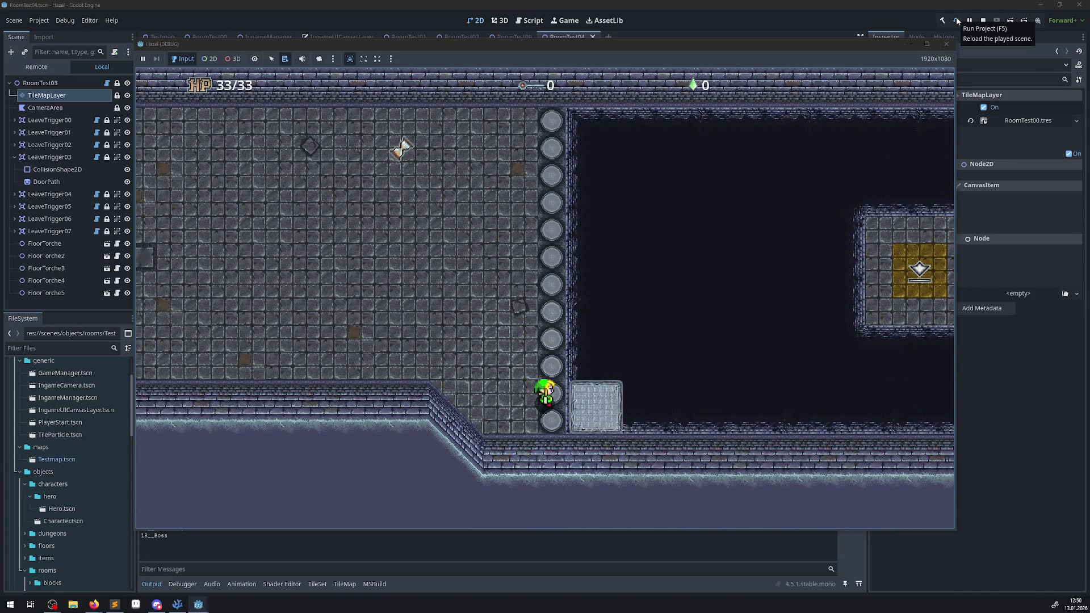
Ride the moving stone block, then walk down into the room below and across toward its north wall
{"action": "key", "text": "Right"}
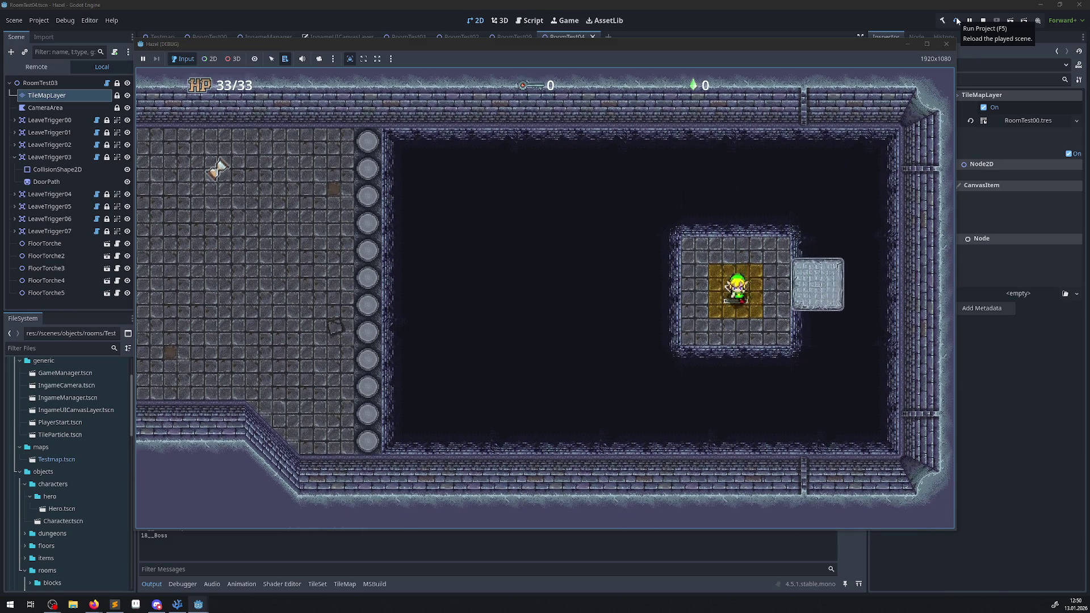
{"action": "key", "text": "Right"}
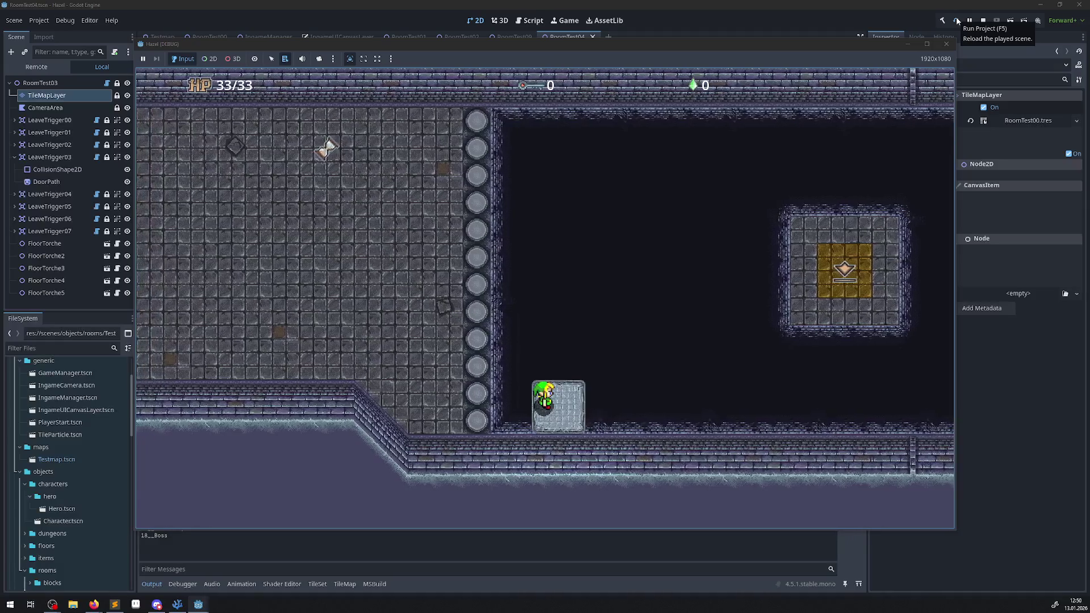
{"action": "key", "text": "Left"}
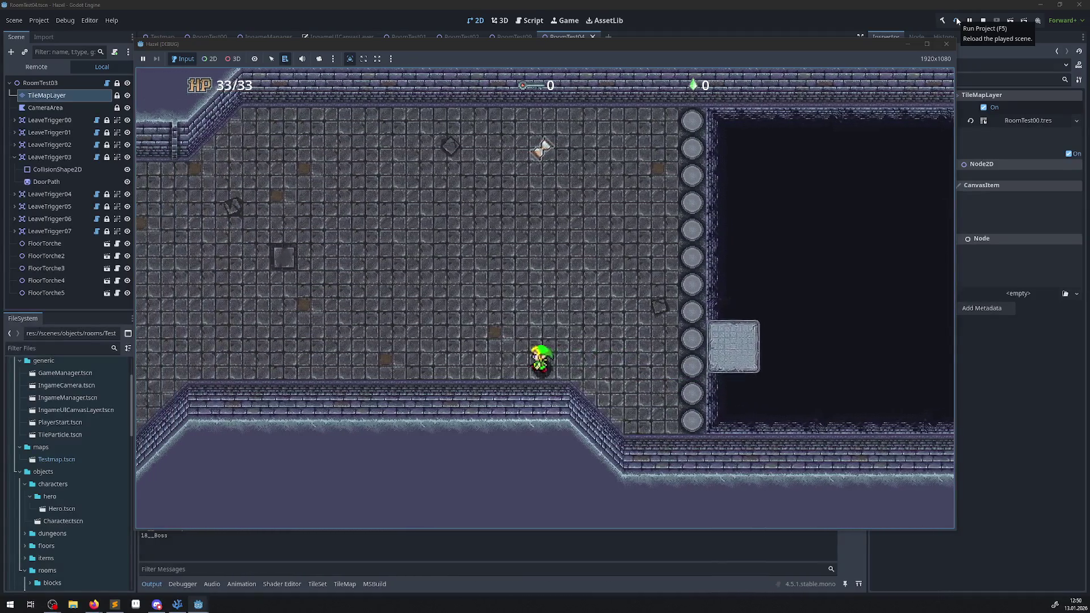
{"action": "key", "text": "Left"}
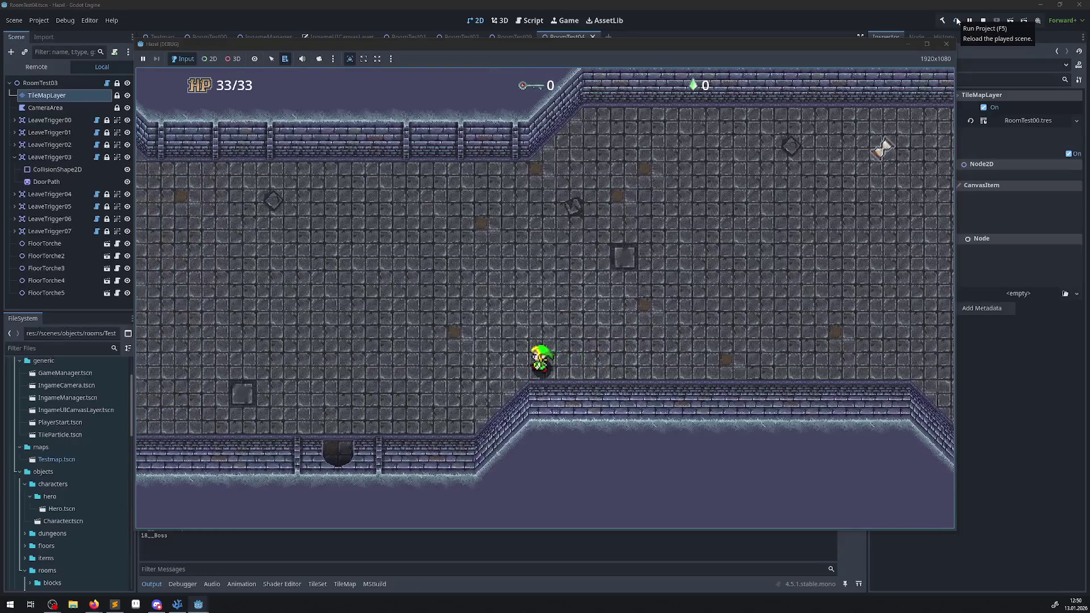
{"action": "key", "text": "Down"}
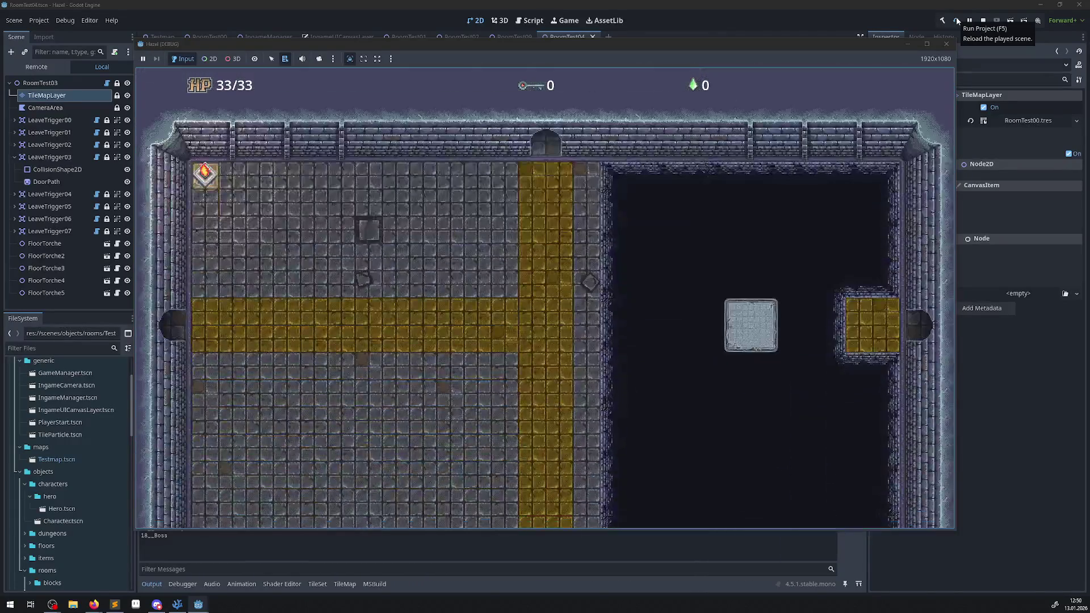
{"action": "key", "text": "Down"}
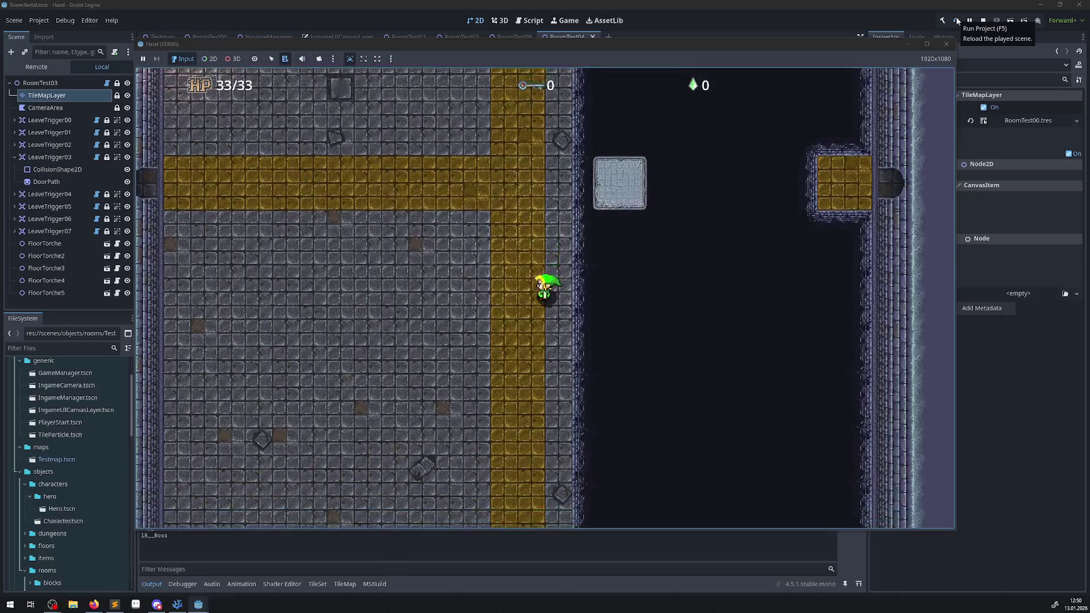
{"action": "key", "text": "Down"}
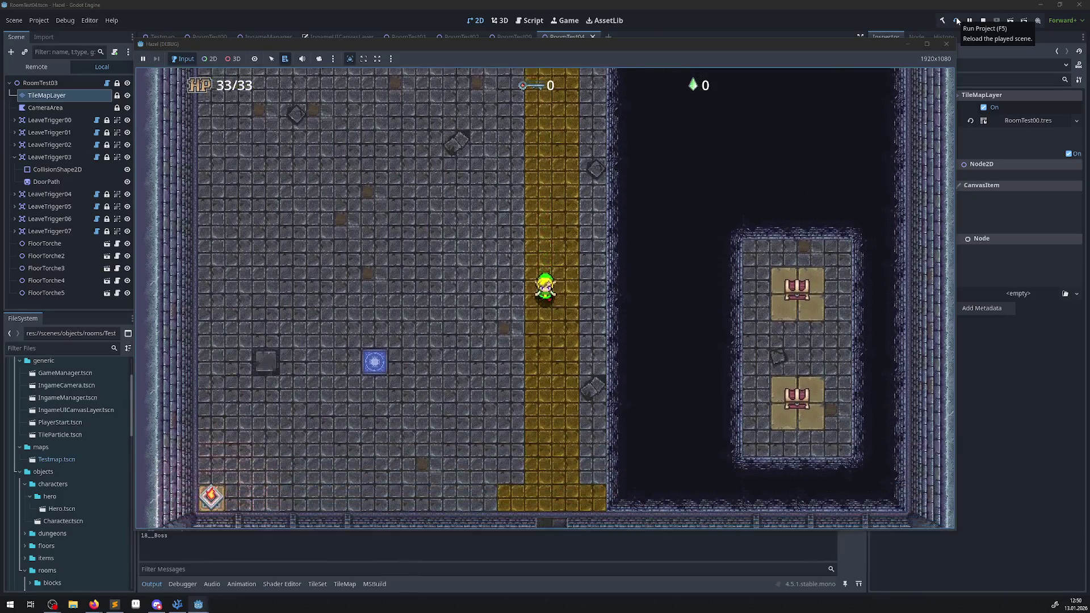
{"action": "key", "text": "Down"}
{"action": "key", "text": "Down"}
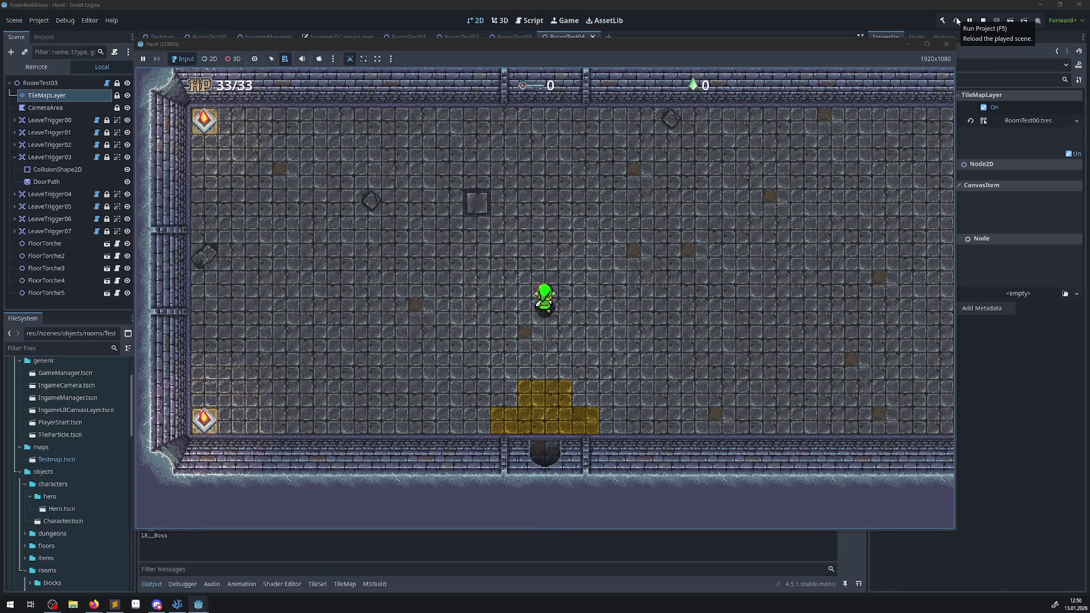
{"action": "key", "text": "Up"}
{"action": "key", "text": "Right"}
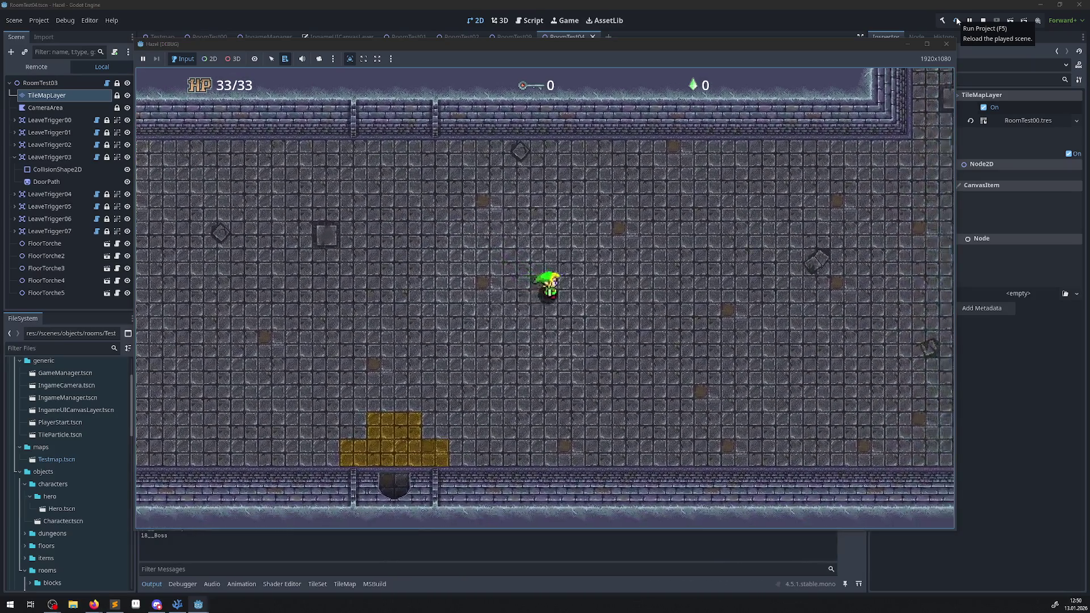
{"action": "key", "text": "Up"}
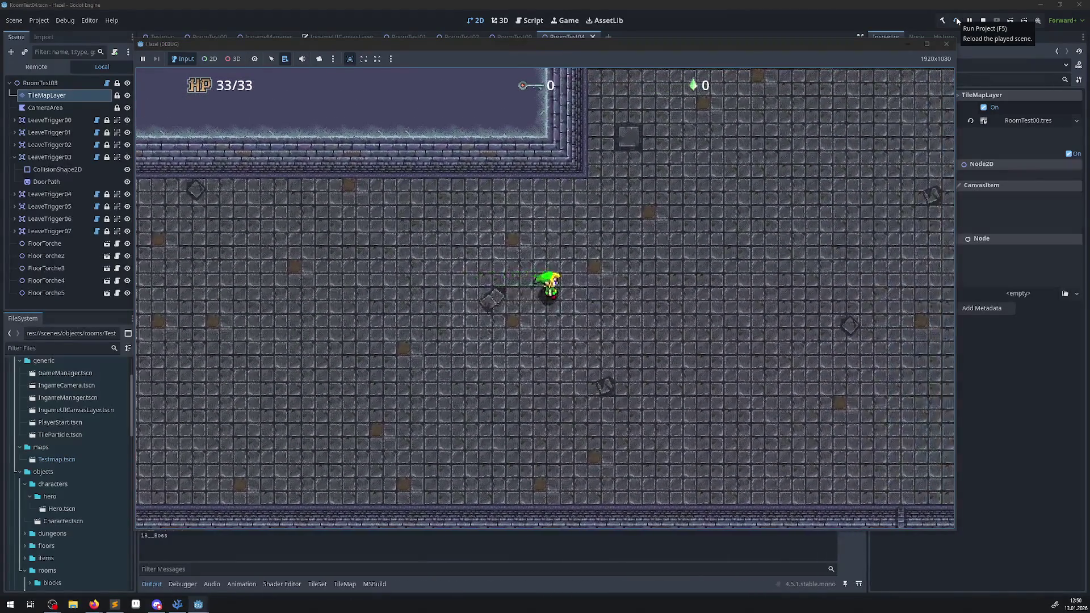
{"action": "key", "text": "Right"}
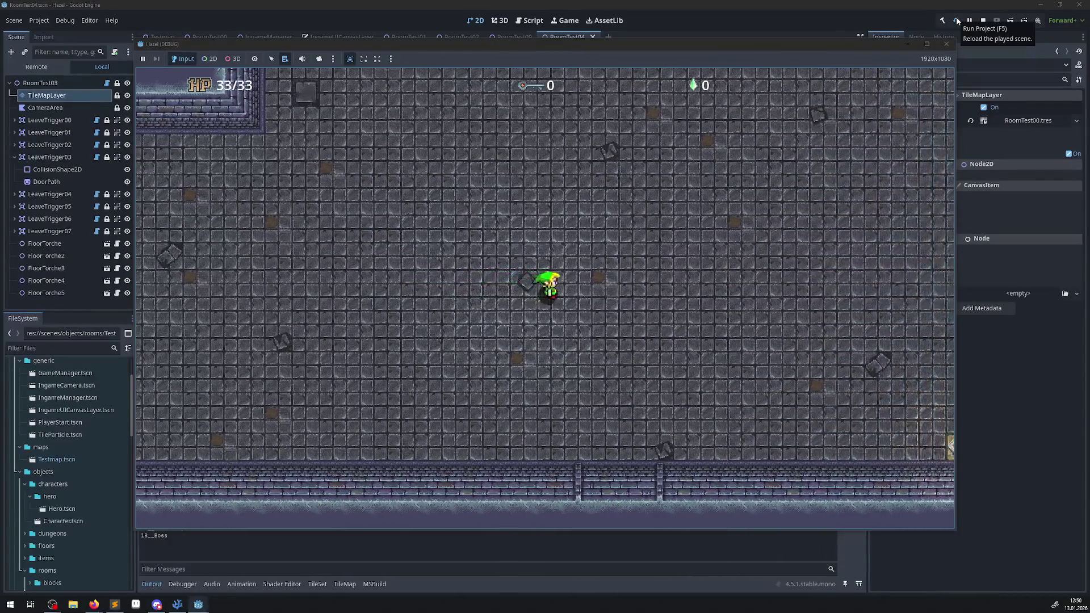
{"action": "key", "text": "Up"}
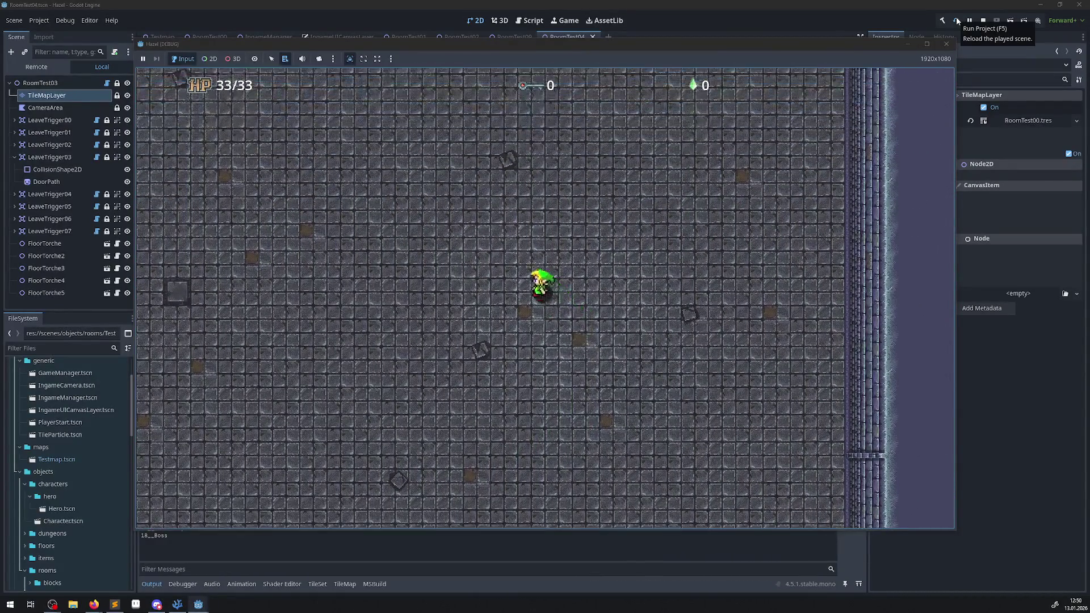
{"action": "key", "text": "Up"}
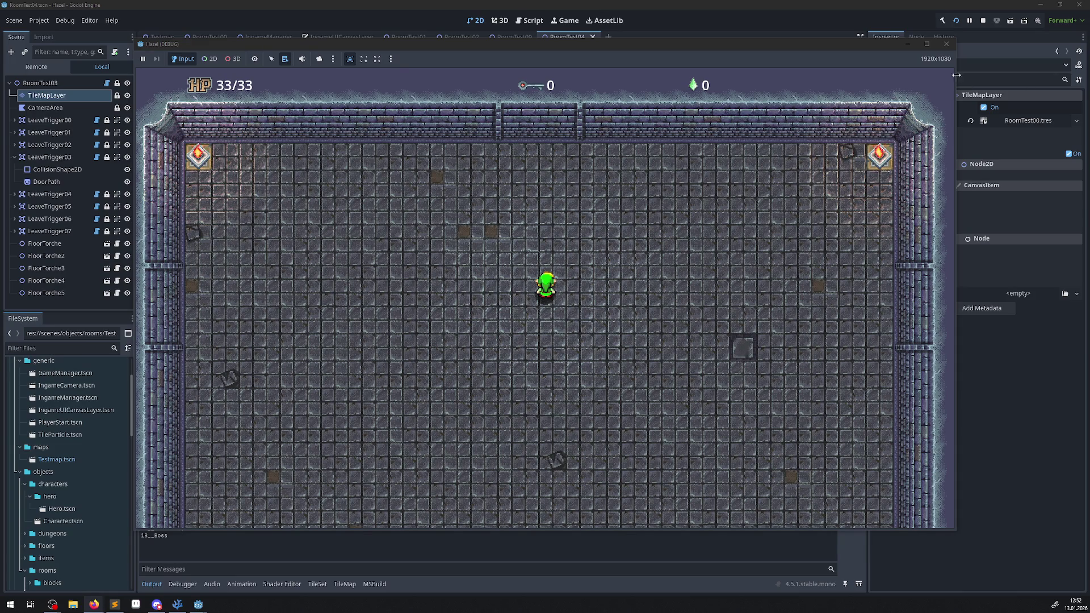
Stop the running Hazel playtest to return to the RoomTest04 editor
{"action": "left_click", "coordinate": [946, 45]}
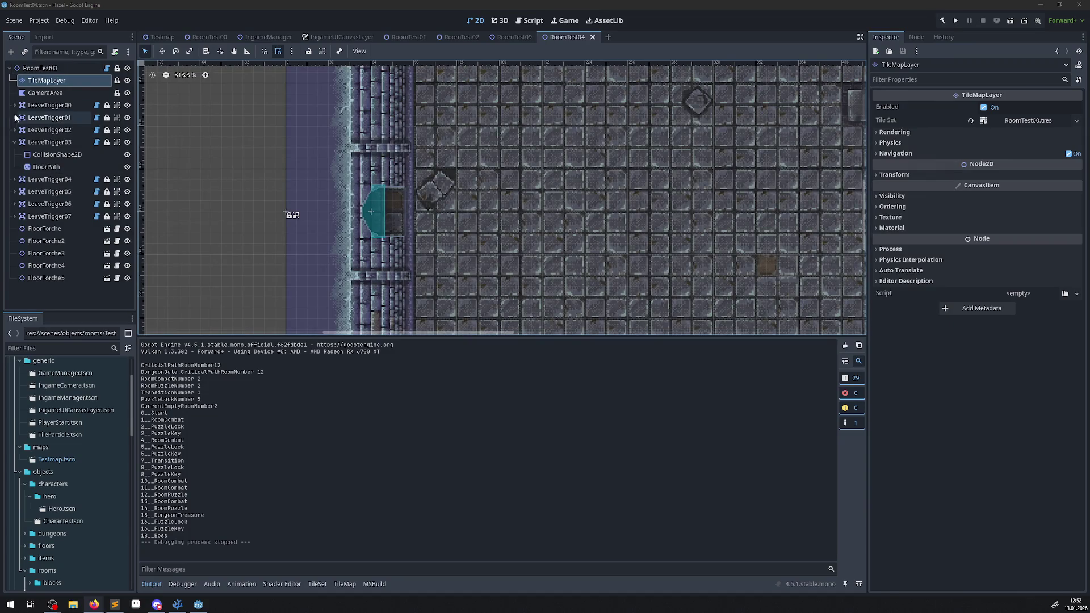
{"action": "left_click", "coordinate": [43, 92]}
{"action": "left_click", "coordinate": [45, 80]}
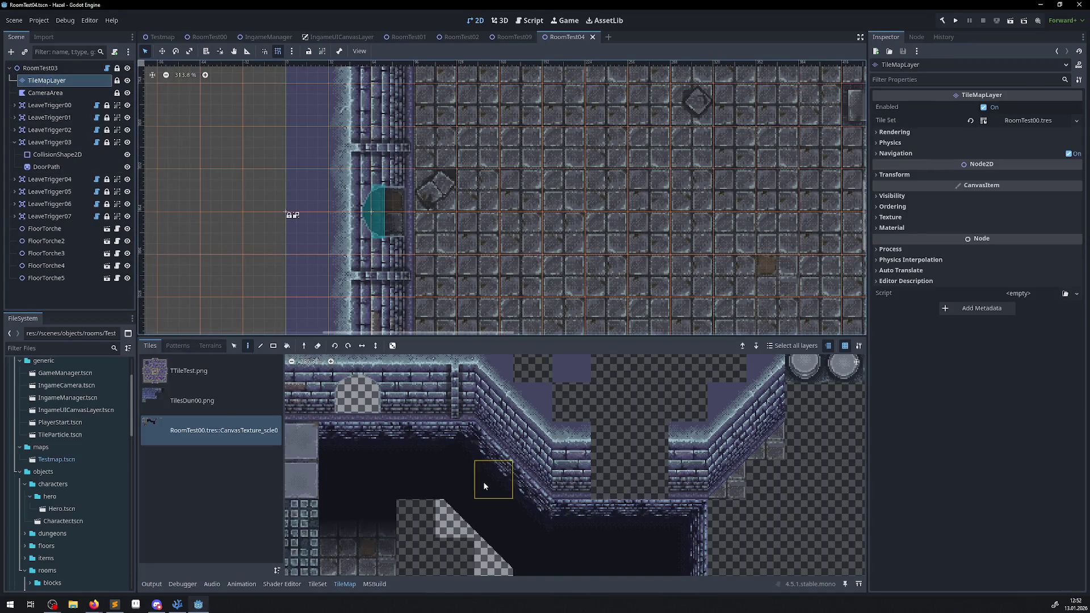
{"action": "scroll", "coordinate": [452, 502], "scroll_direction": "down", "scroll_amount": 2}
{"action": "scroll", "coordinate": [418, 463], "scroll_direction": "down", "scroll_amount": 2}
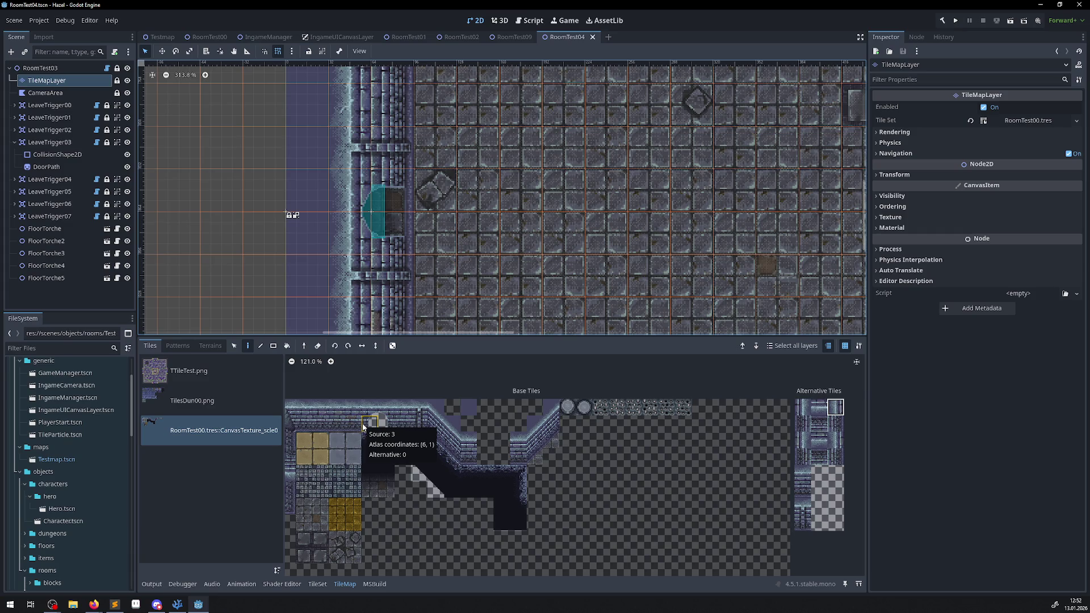
{"action": "scroll", "coordinate": [527, 165], "scroll_direction": "down", "scroll_amount": 2}
{"action": "scroll", "coordinate": [527, 165], "scroll_direction": "down", "scroll_amount": 4}
{"action": "mouse_move", "coordinate": [248, 116]}
{"action": "left_mouse_down"}
{"action": "mouse_move", "coordinate": [299, 169]}
{"action": "mouse_move", "coordinate": [398, 42]}
{"action": "left_mouse_up"}
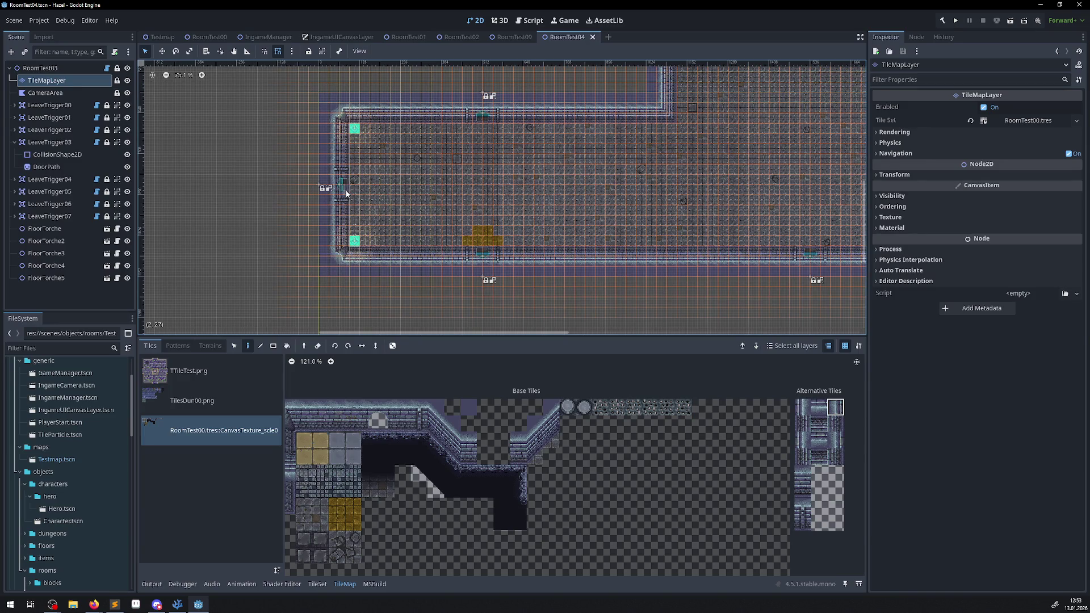
Zoom and pan the 2D viewport to inspect the room's left wall exit and surrounding floor
{"action": "scroll", "coordinate": [346, 193], "scroll_direction": "up", "scroll_amount": 15}
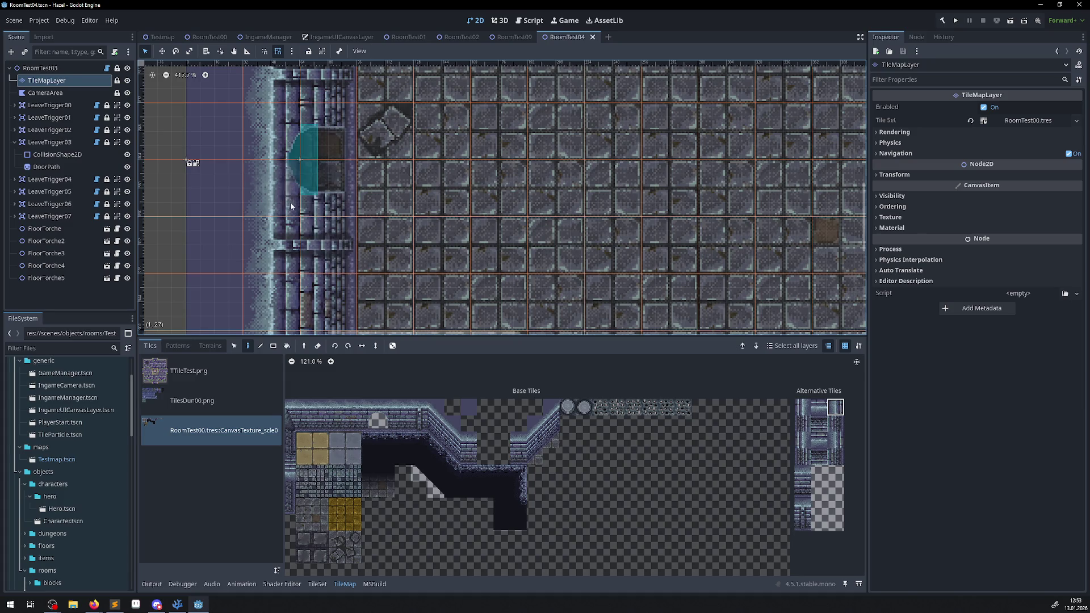
{"action": "left_click_drag", "start_coordinate": [471, 192], "coordinate": [436, 232]}
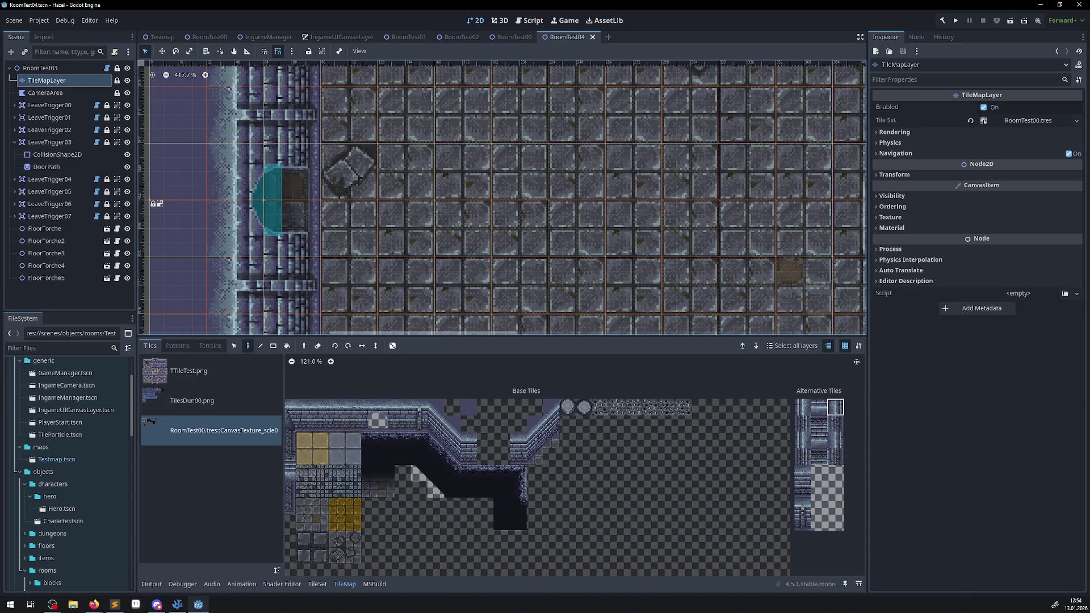
{"action": "scroll", "coordinate": [507, 214], "scroll_direction": "down", "scroll_amount": 4}
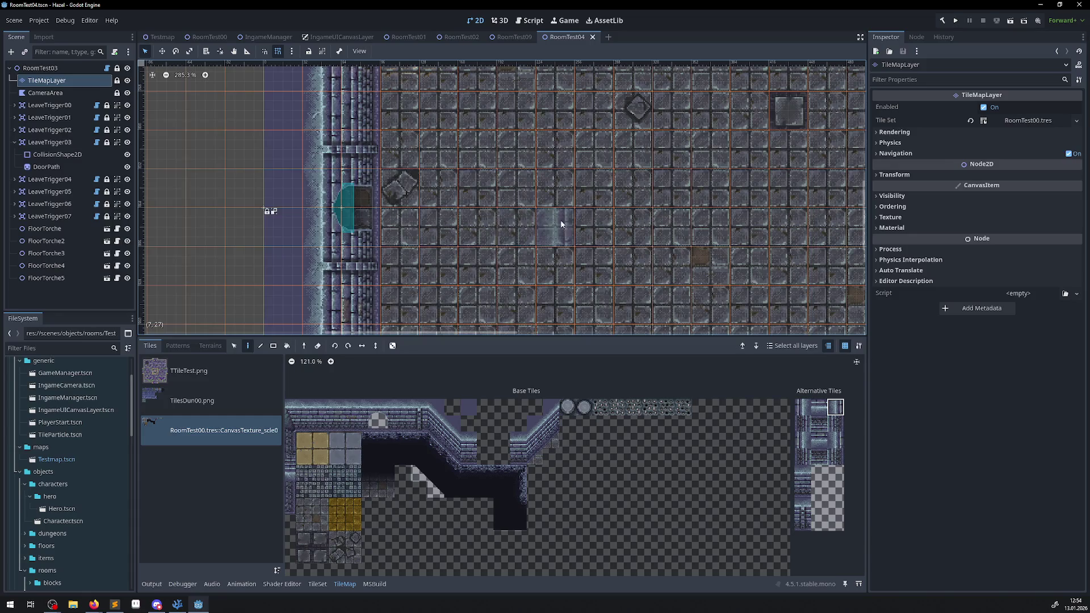
{"action": "left_click_drag", "start_coordinate": [560, 229], "coordinate": [430, 256]}
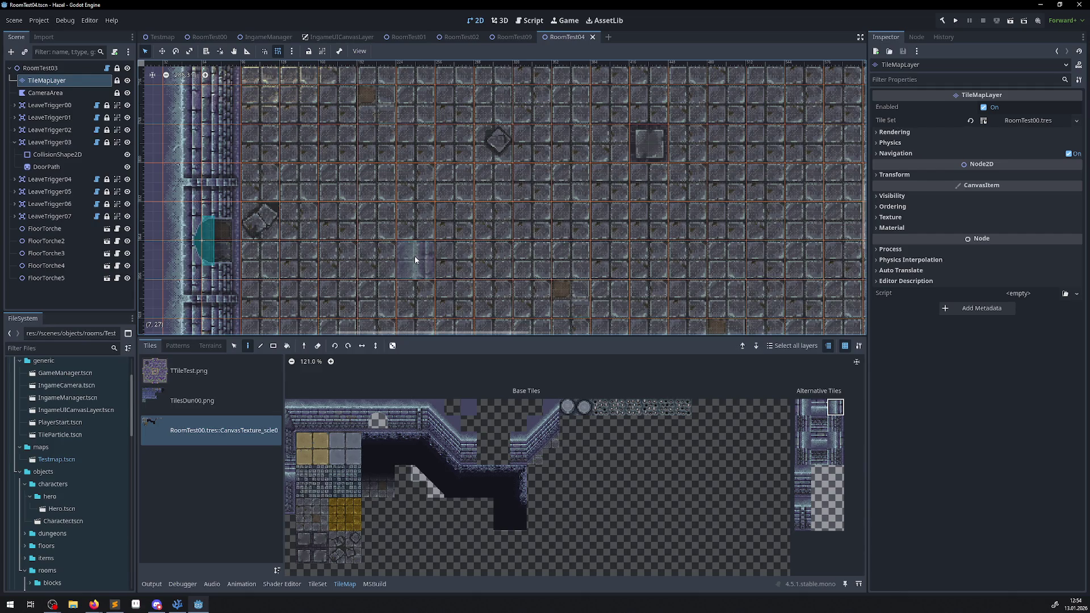
{"action": "scroll", "coordinate": [415, 260], "scroll_direction": "down", "scroll_amount": 8}
{"action": "left_click_drag", "start_coordinate": [260, 216], "coordinate": [358, 225]}
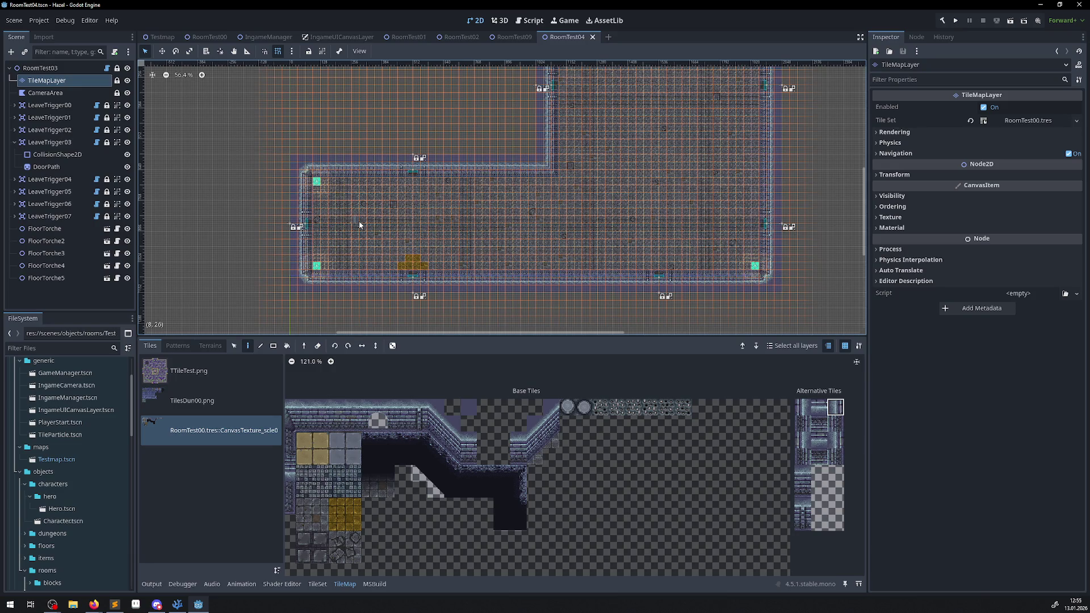
{"action": "scroll", "coordinate": [358, 225], "scroll_direction": "up", "scroll_amount": 8}
{"action": "scroll", "coordinate": [388, 434], "scroll_direction": "up", "scroll_amount": 2}
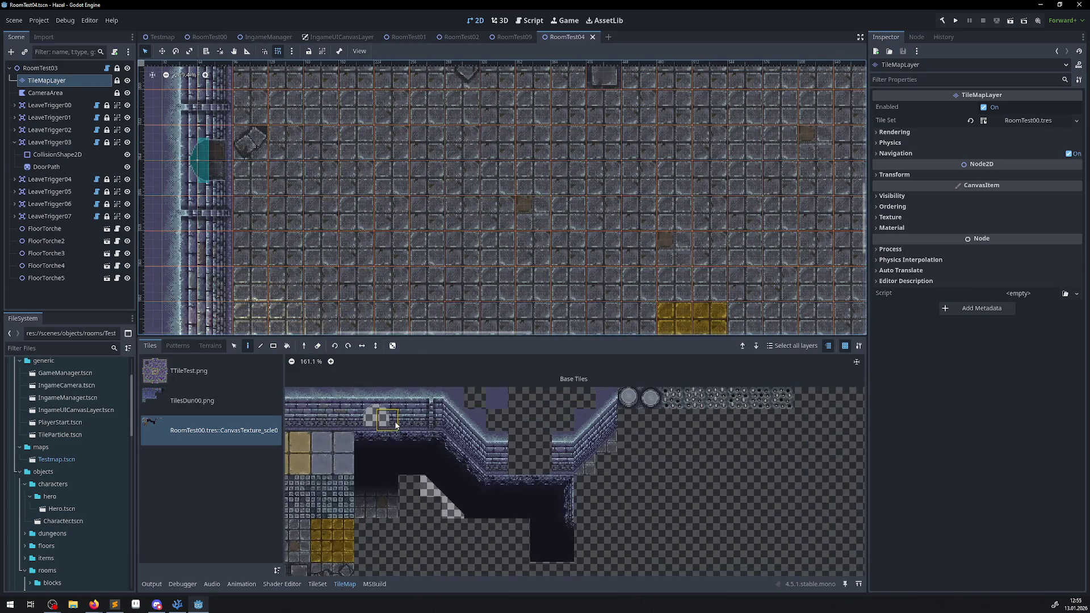
Delete the 2x2 block of top wall tiles from the TileSet atlas
{"action": "left_click_drag", "start_coordinate": [390, 425], "coordinate": [372, 402]}
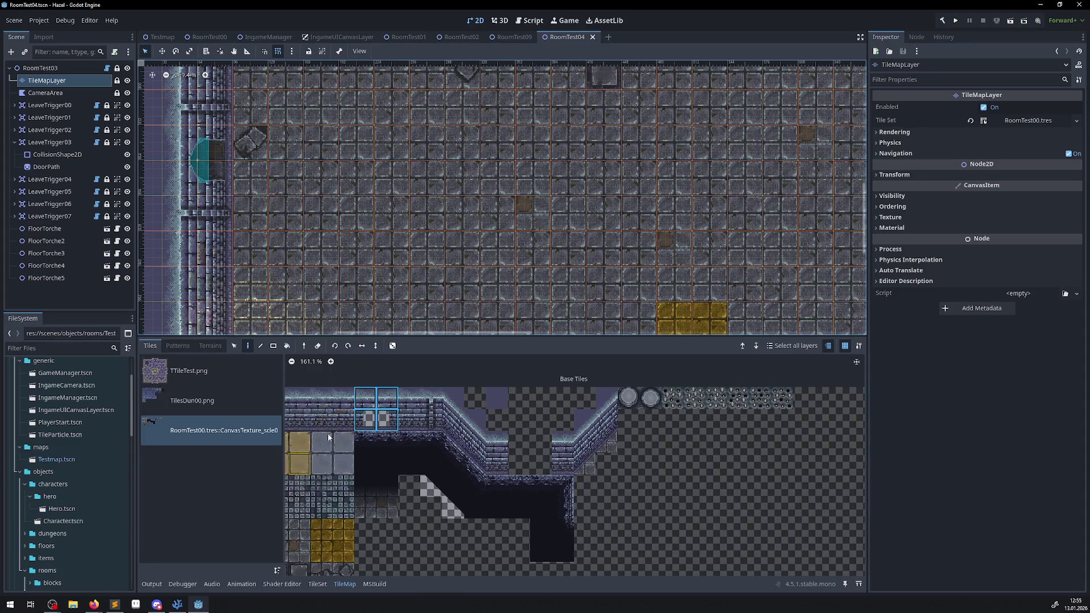
{"action": "left_click", "coordinate": [317, 585]}
{"action": "scroll", "coordinate": [502, 417], "scroll_direction": "left", "scroll_amount": 5}
{"action": "scroll", "coordinate": [574, 458], "scroll_direction": "up", "scroll_amount": 5}
{"action": "scroll", "coordinate": [524, 439], "scroll_direction": "down", "scroll_amount": 1}
{"action": "left_click_drag", "start_coordinate": [512, 376], "coordinate": [554, 407]}
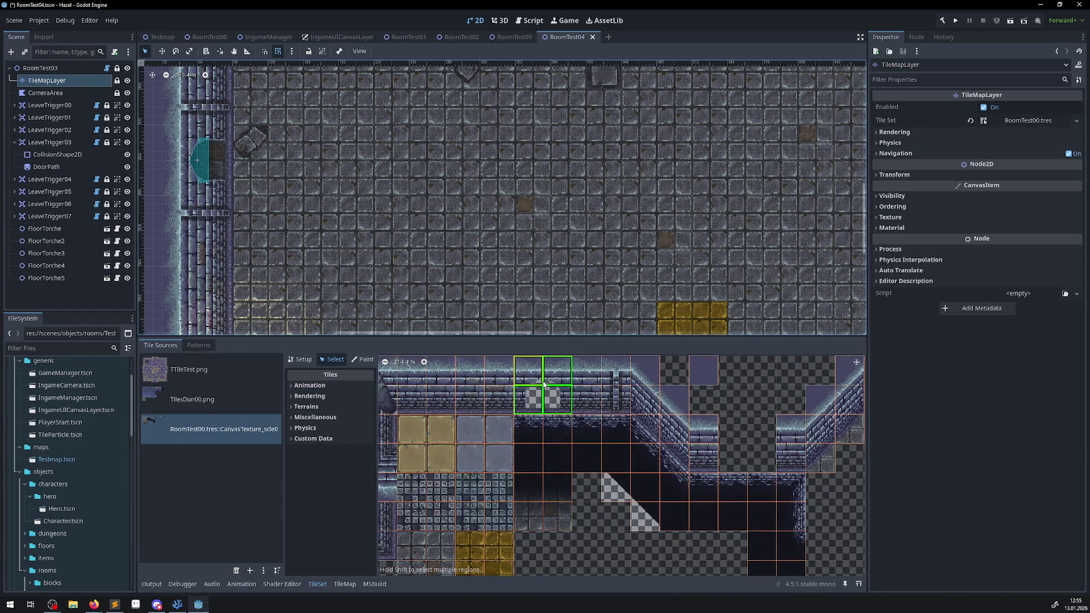
{"action": "key", "text": "Delete"}
Enlarge the tileset editing area, review the wall tiles' alternatives, and save the scene
{"action": "scroll", "coordinate": [594, 409], "scroll_direction": "down", "scroll_amount": 2}
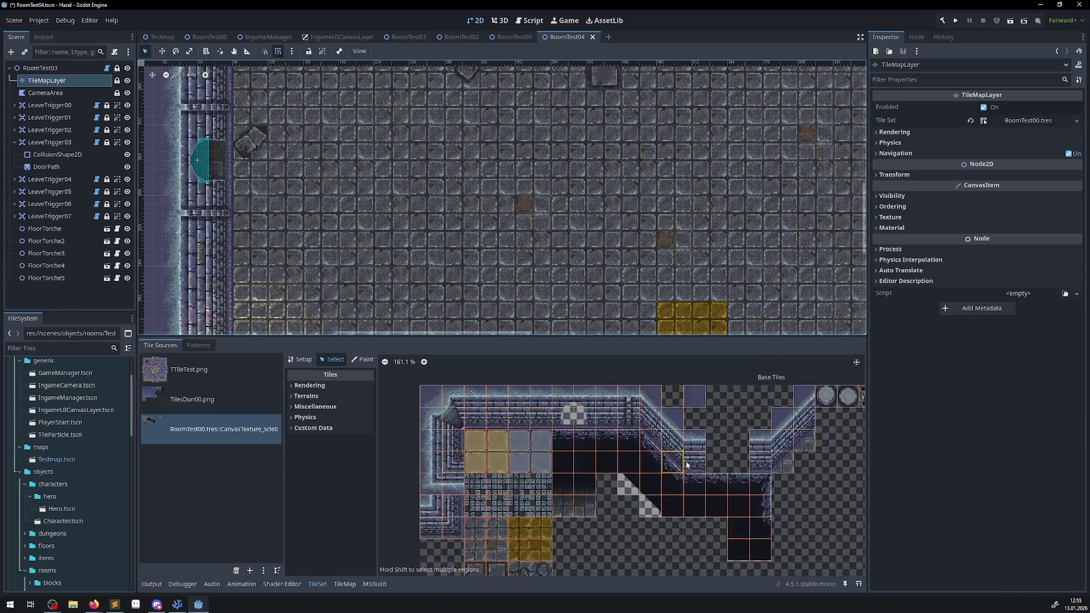
{"action": "scroll", "coordinate": [545, 397], "scroll_direction": "right", "scroll_amount": 10}
{"action": "scroll", "coordinate": [442, 376], "scroll_direction": "up", "scroll_amount": 2}
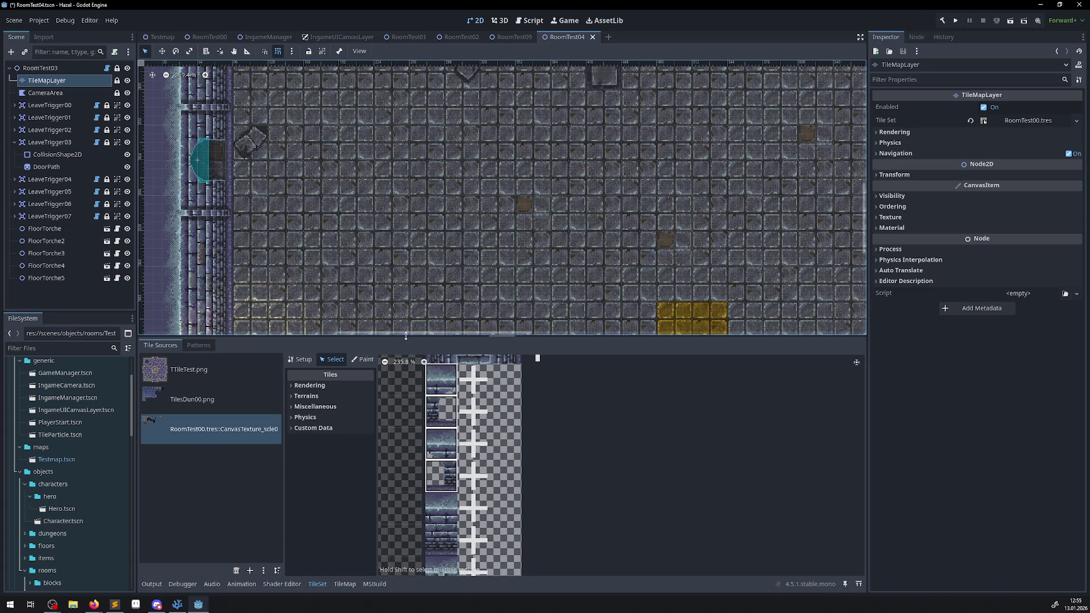
{"action": "left_click_drag", "start_coordinate": [405, 336], "coordinate": [406, 259]}
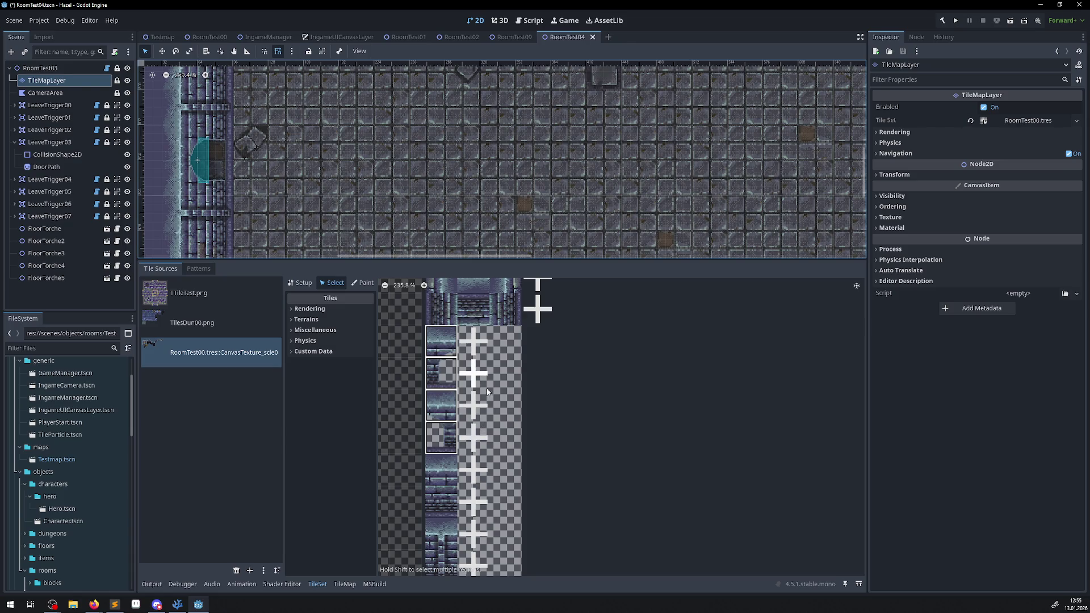
{"action": "left_click", "coordinate": [481, 420]}
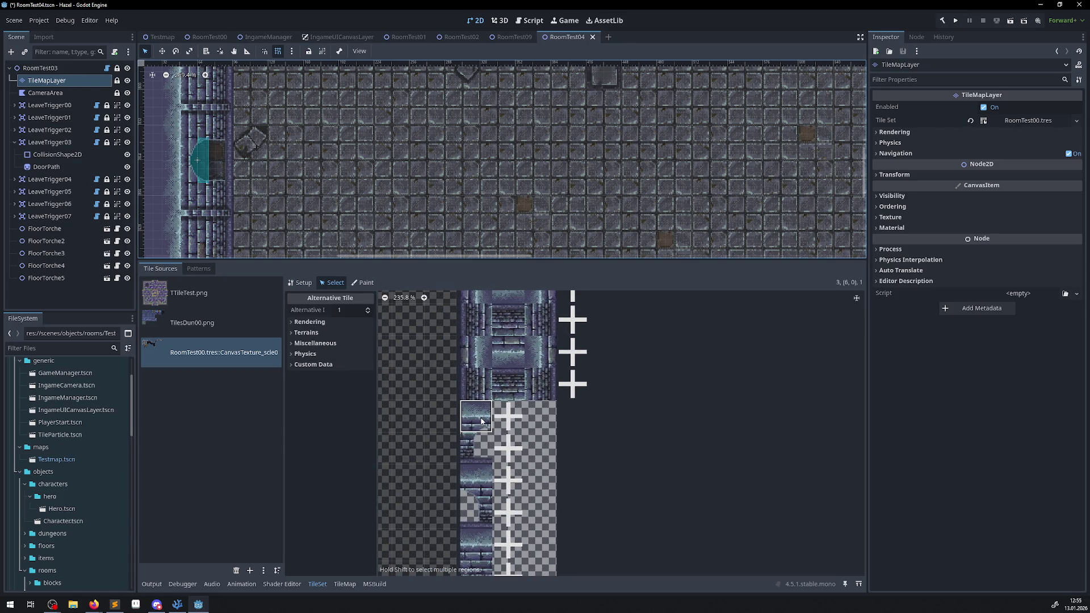
{"action": "left_click", "coordinate": [481, 476]}
{"action": "left_click", "coordinate": [482, 476]}
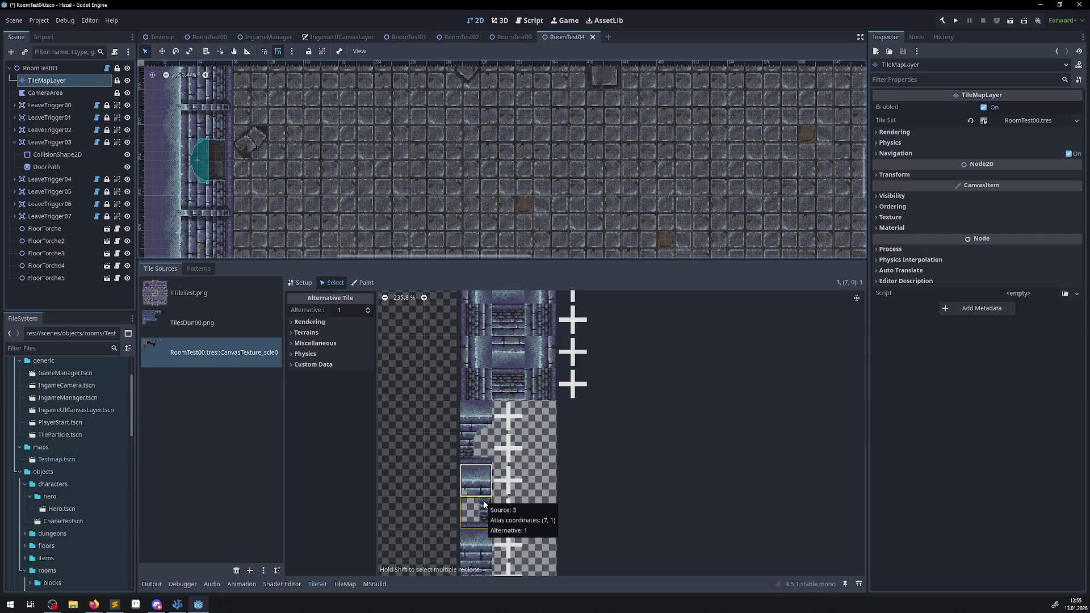
{"action": "left_click", "coordinate": [484, 503]}
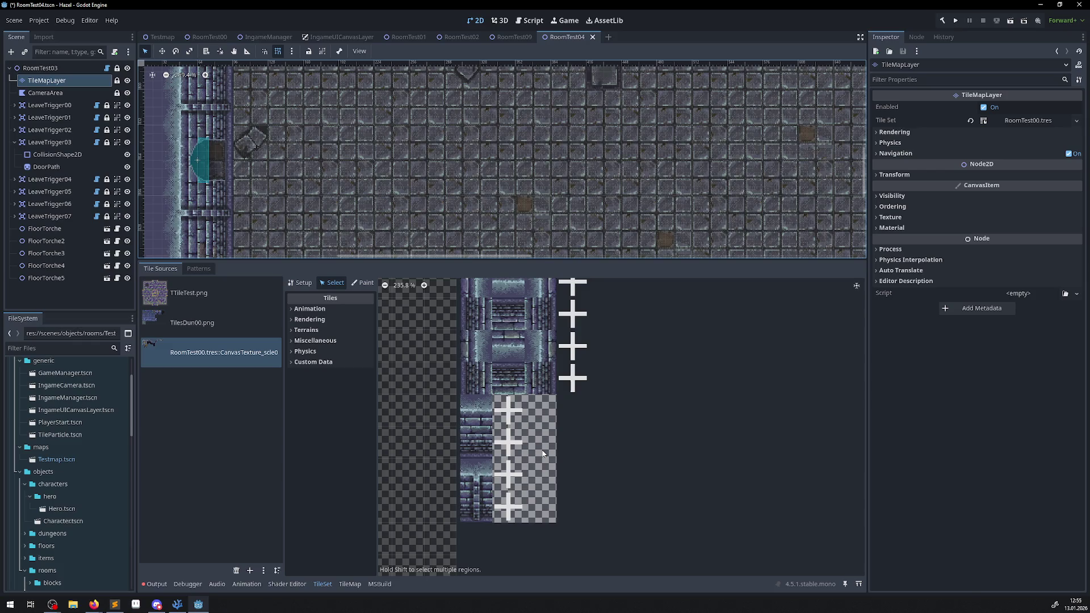
{"action": "key", "text": "ctrl+z"}
{"action": "key", "text": "ctrl+s"}
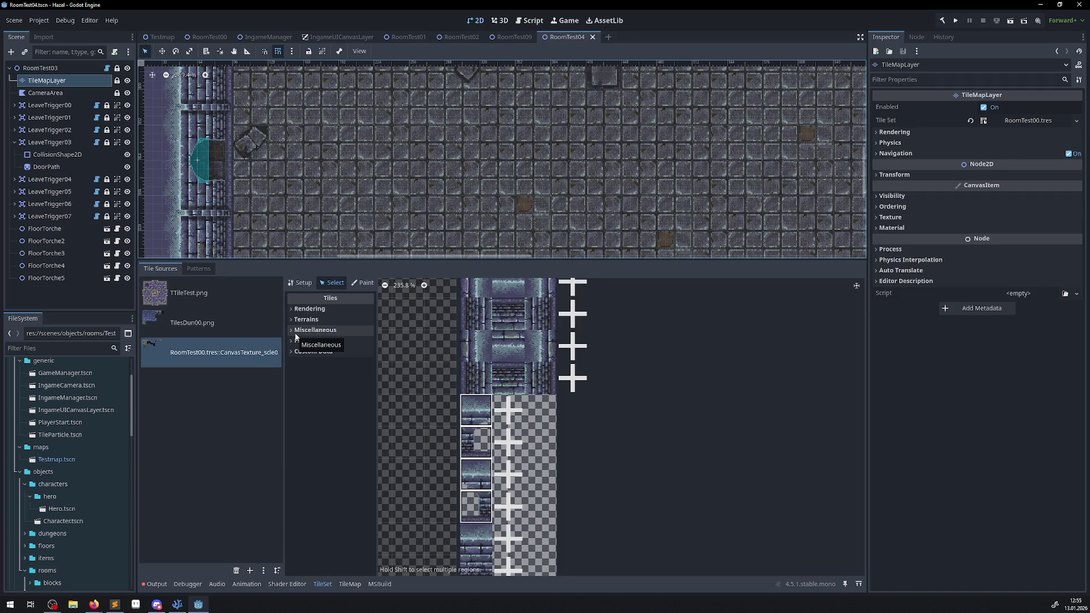
Expand the Rendering options and test Flip H, leaving the wall tiles unflipped
{"action": "left_click", "coordinate": [296, 310]}
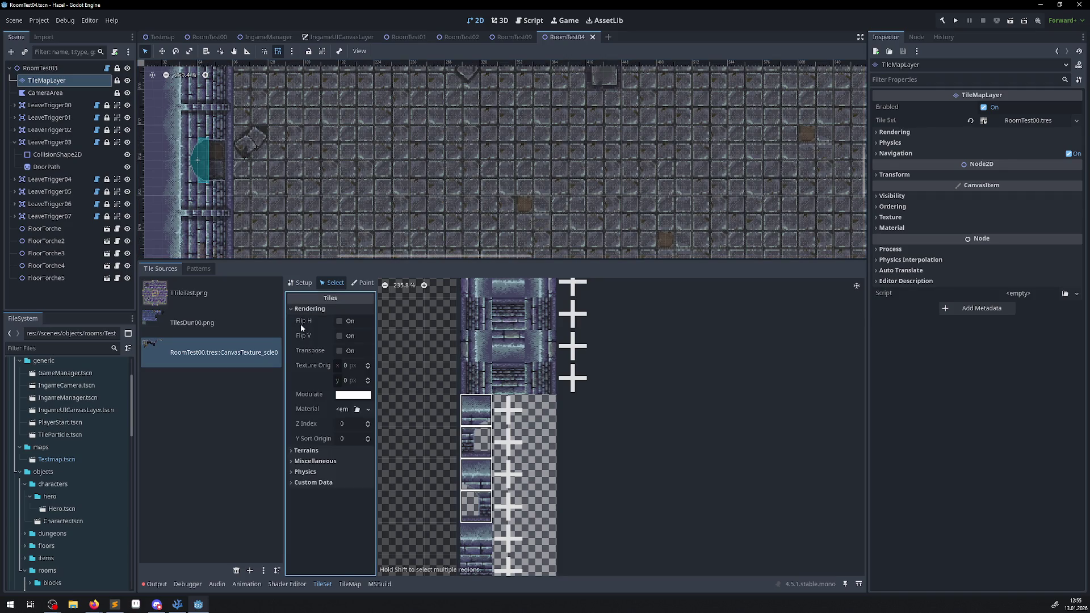
{"action": "left_click", "coordinate": [340, 322]}
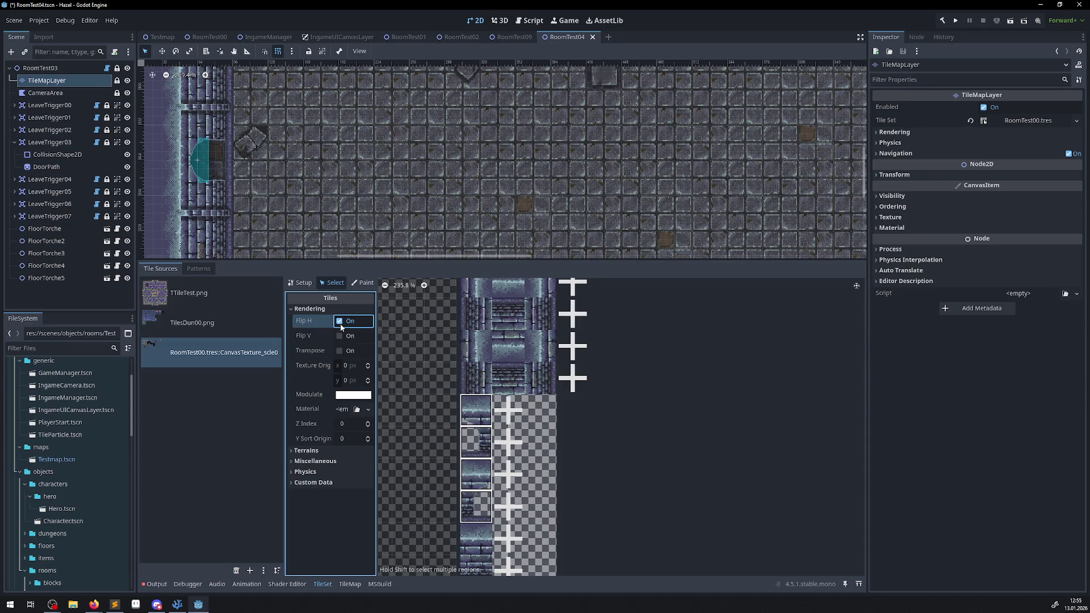
{"action": "left_click", "coordinate": [341, 322]}
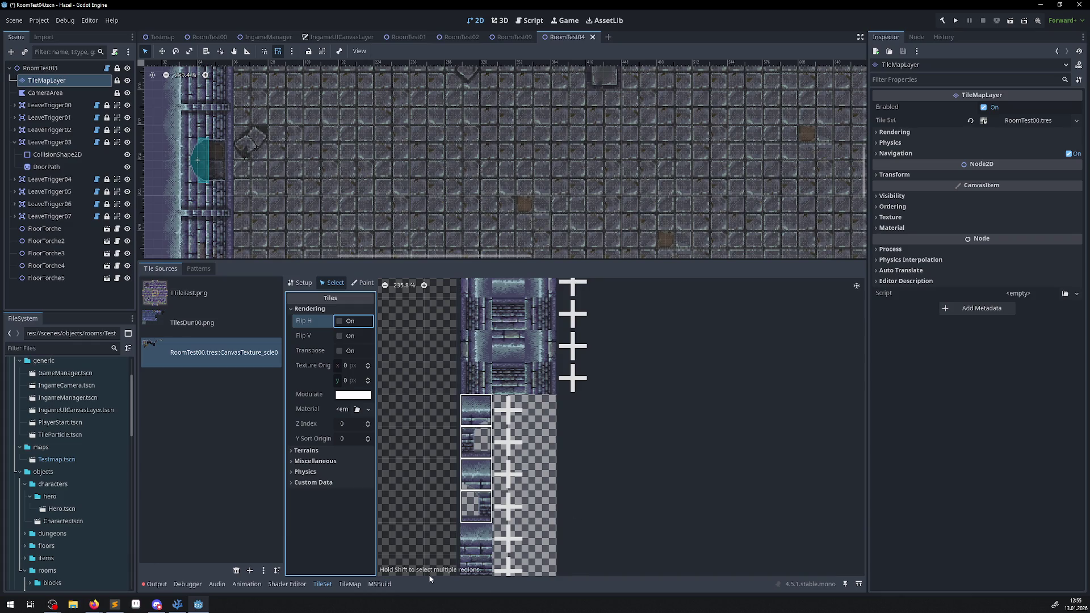
Select alternative 1 of wall tile (6,0) and turn on Flip H
{"action": "left_click", "coordinate": [482, 508]}
{"action": "left_click", "coordinate": [482, 457]}
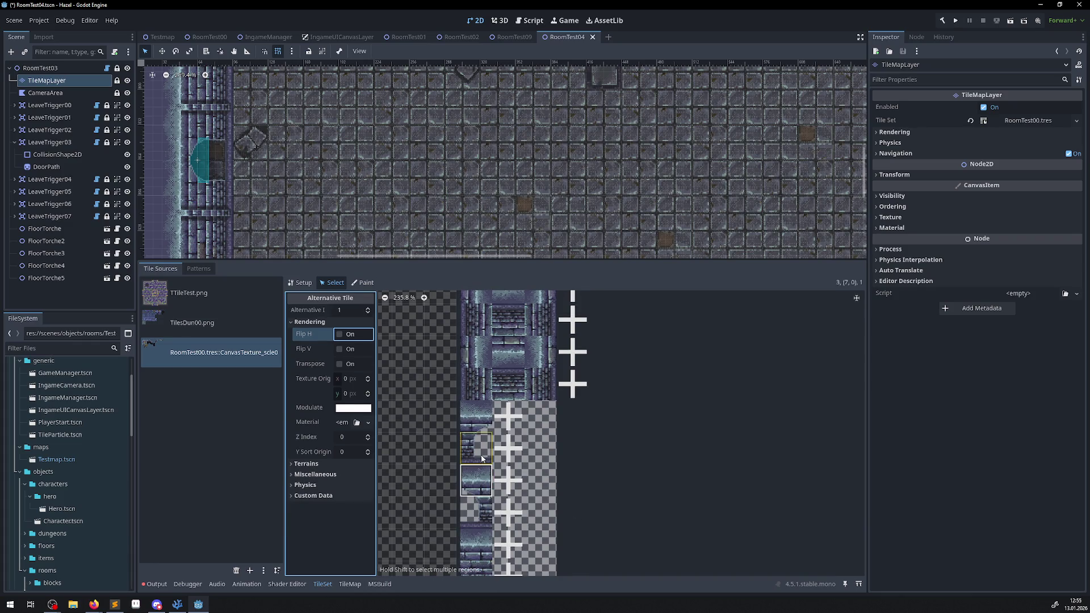
{"action": "left_click", "coordinate": [480, 481]}
{"action": "left_click", "coordinate": [476, 445]}
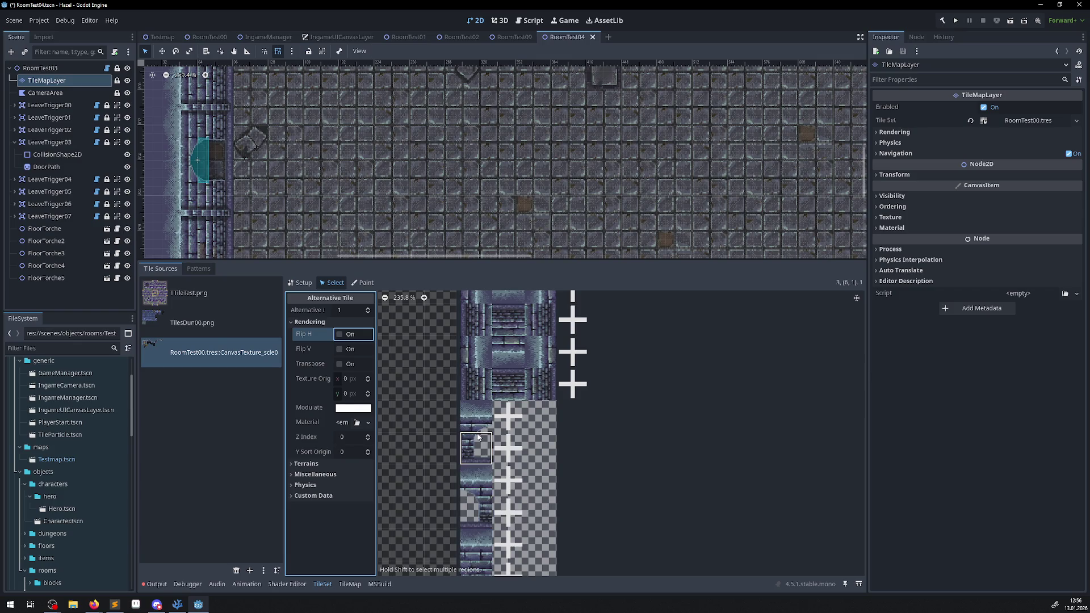
{"action": "left_click", "coordinate": [477, 480]}
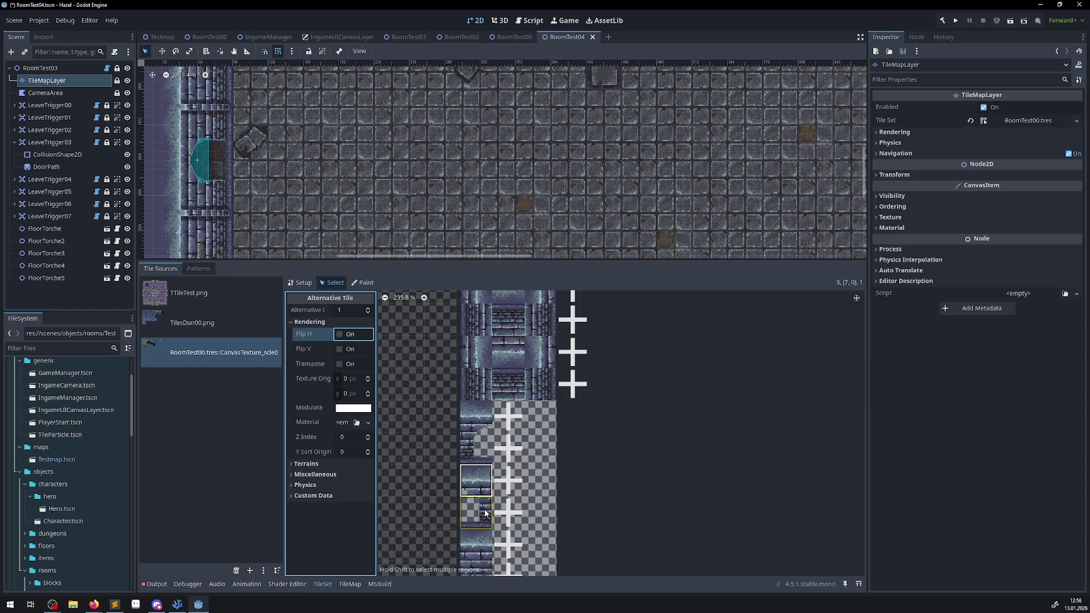
{"action": "key", "text": "Delete"}
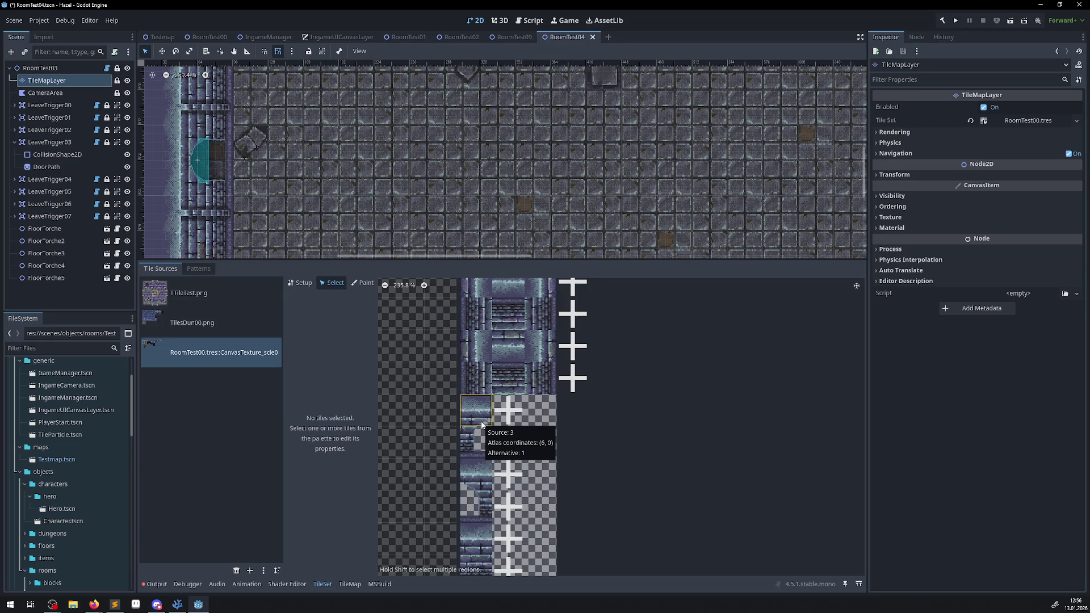
{"action": "left_click", "coordinate": [482, 425]}
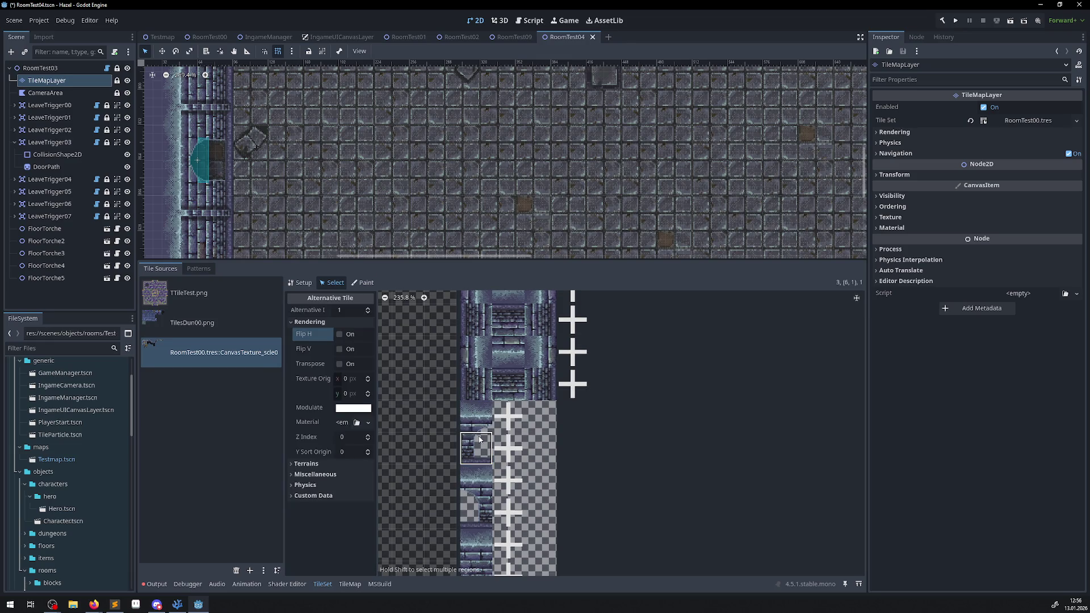
{"action": "left_click", "coordinate": [475, 479]}
{"action": "left_click", "coordinate": [486, 421]}
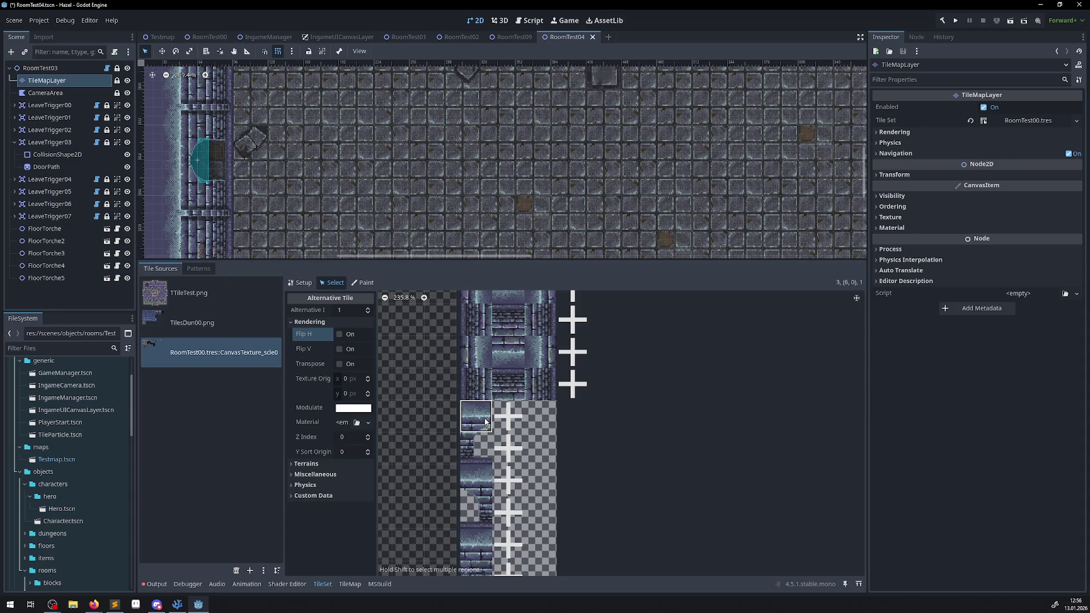
{"action": "left_click", "coordinate": [340, 334]}
Give alternative 1 of tiles (6,0), (6,1), (7,0) and (7,1) Flip H plus Transpose
{"action": "left_click", "coordinate": [339, 364]}
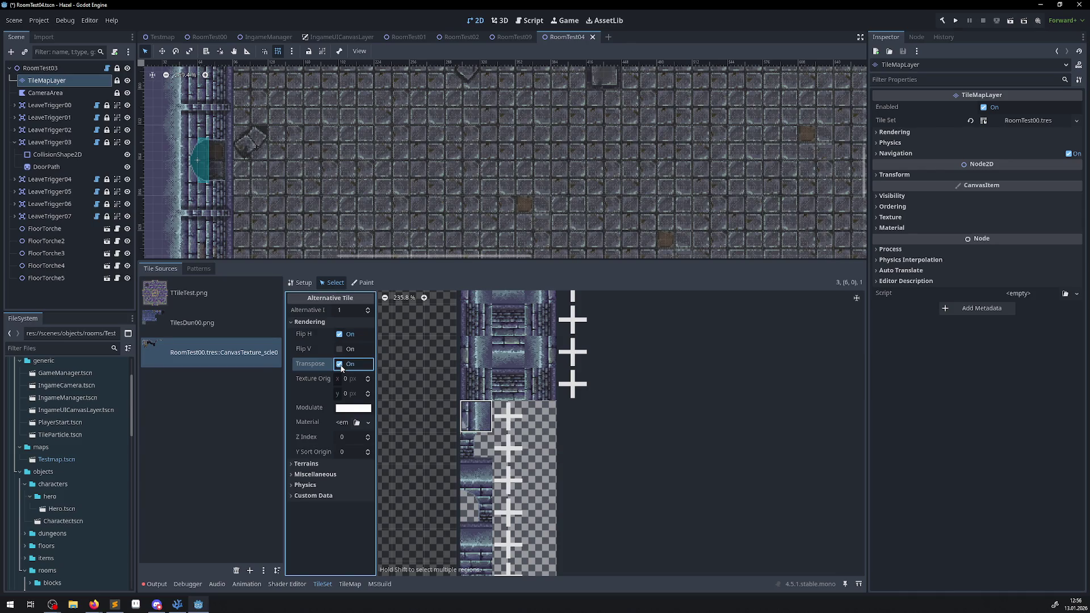
{"action": "left_click", "coordinate": [476, 451]}
{"action": "left_click", "coordinate": [339, 334]}
{"action": "left_click", "coordinate": [339, 364]}
{"action": "left_click", "coordinate": [475, 480]}
{"action": "left_click", "coordinate": [339, 335]}
{"action": "left_click", "coordinate": [339, 364]}
{"action": "left_click", "coordinate": [475, 513]}
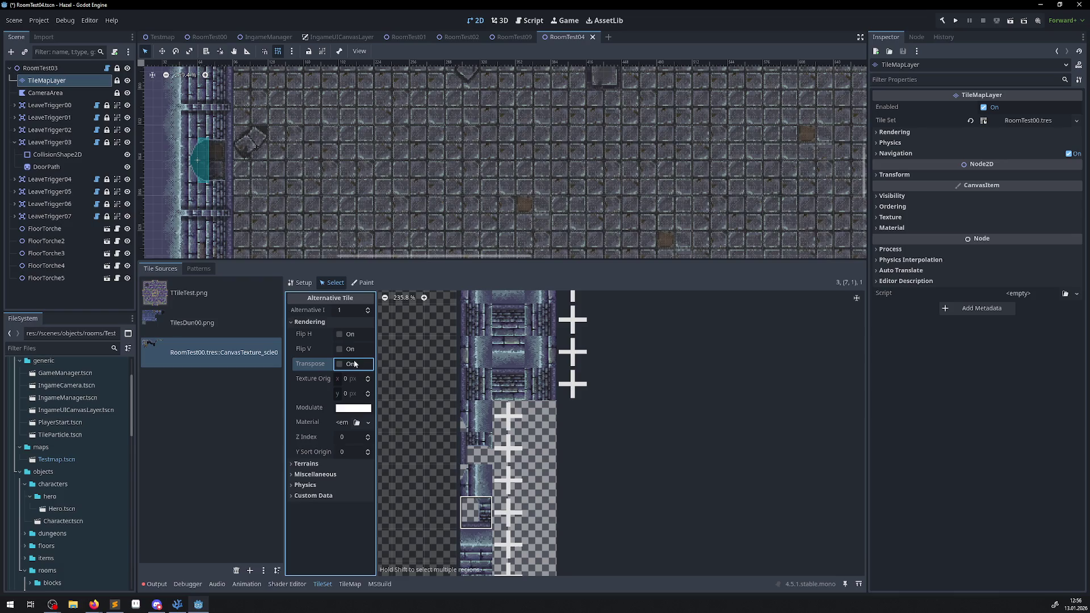
{"action": "left_click", "coordinate": [339, 335]}
{"action": "left_click", "coordinate": [340, 363]}
{"action": "left_click", "coordinate": [508, 511]}
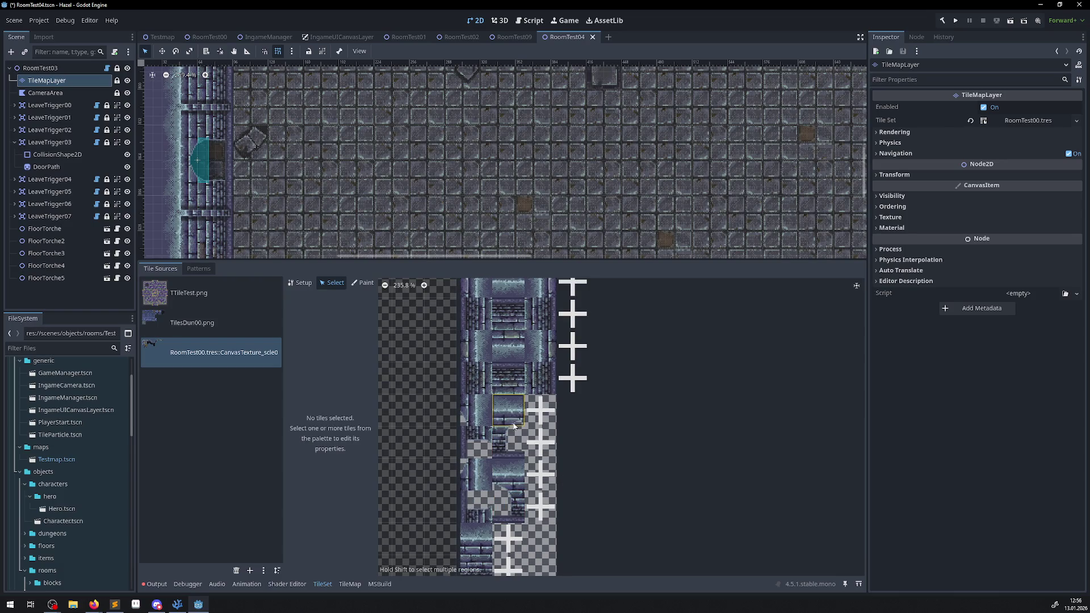
Turn on Flip V for alternative 2 of tiles (6,0) and (7,0)
{"action": "left_click", "coordinate": [506, 416]}
{"action": "left_click", "coordinate": [340, 349]}
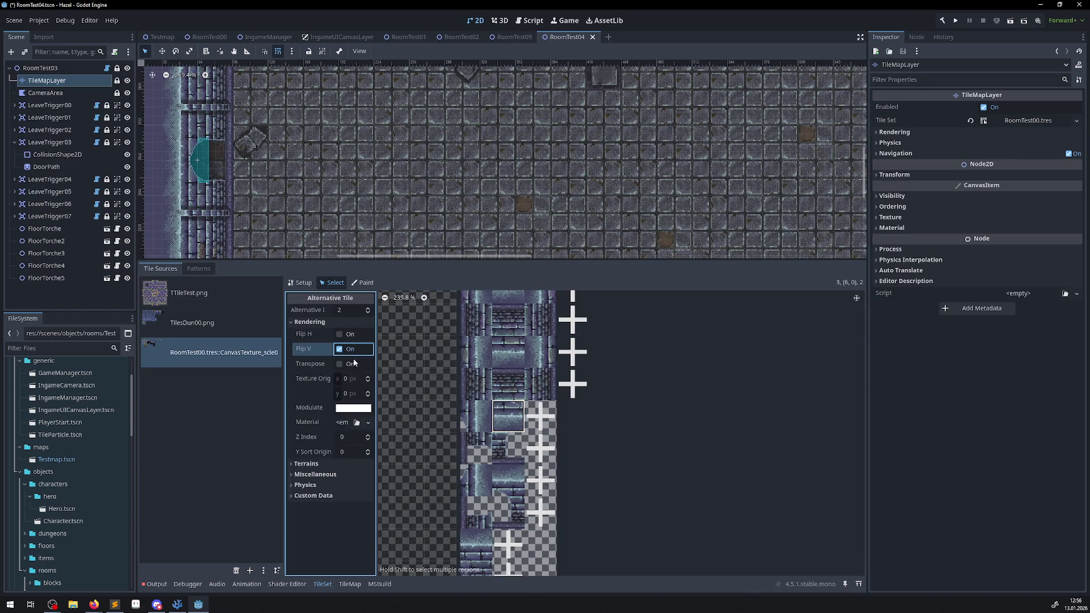
{"action": "left_click", "coordinate": [502, 493]}
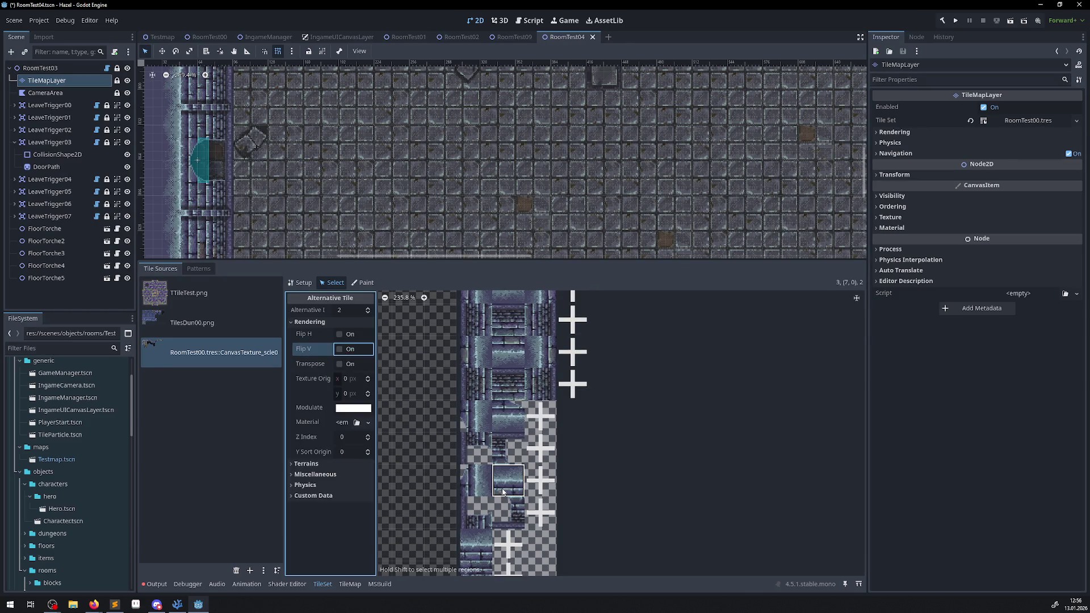
{"action": "left_click", "coordinate": [339, 349]}
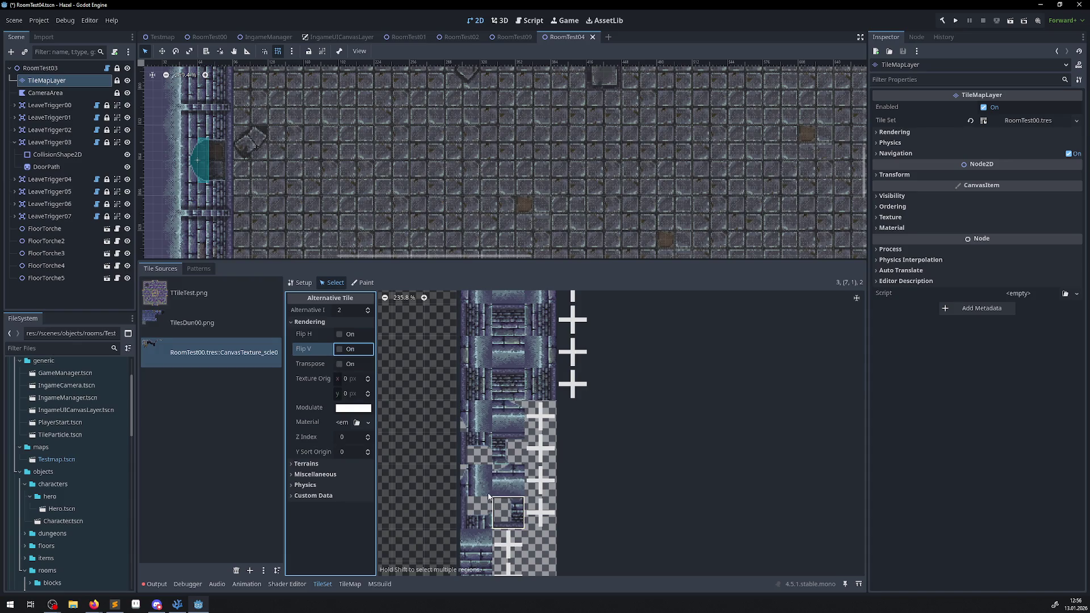
{"action": "left_click", "coordinate": [549, 421]}
Add third alternatives to the wall tiles, flipping one vertically and transposing the next
{"action": "left_click", "coordinate": [536, 440]}
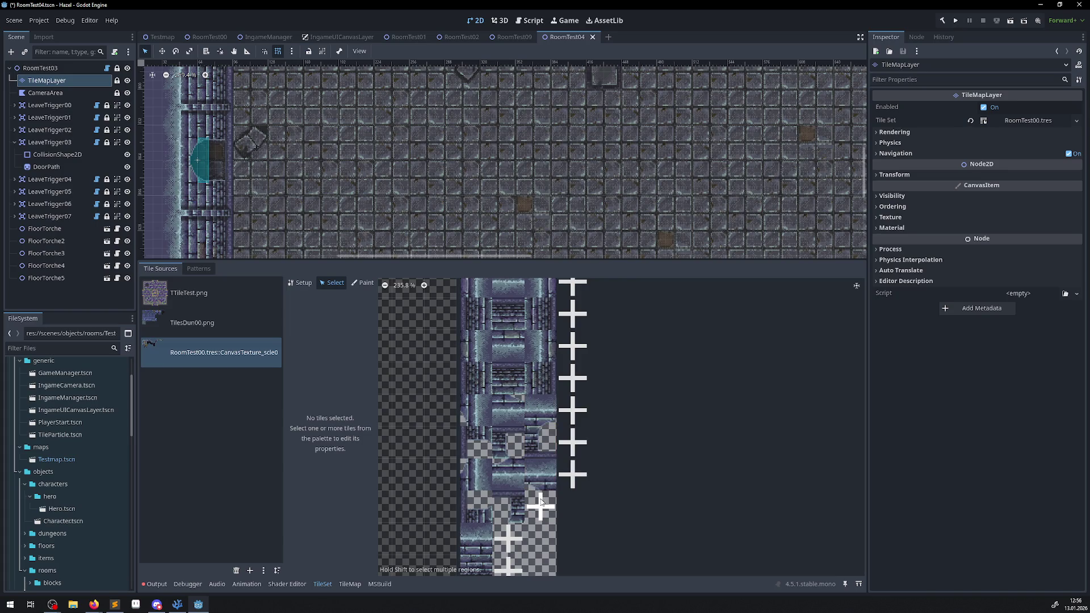
{"action": "left_click", "coordinate": [535, 440]}
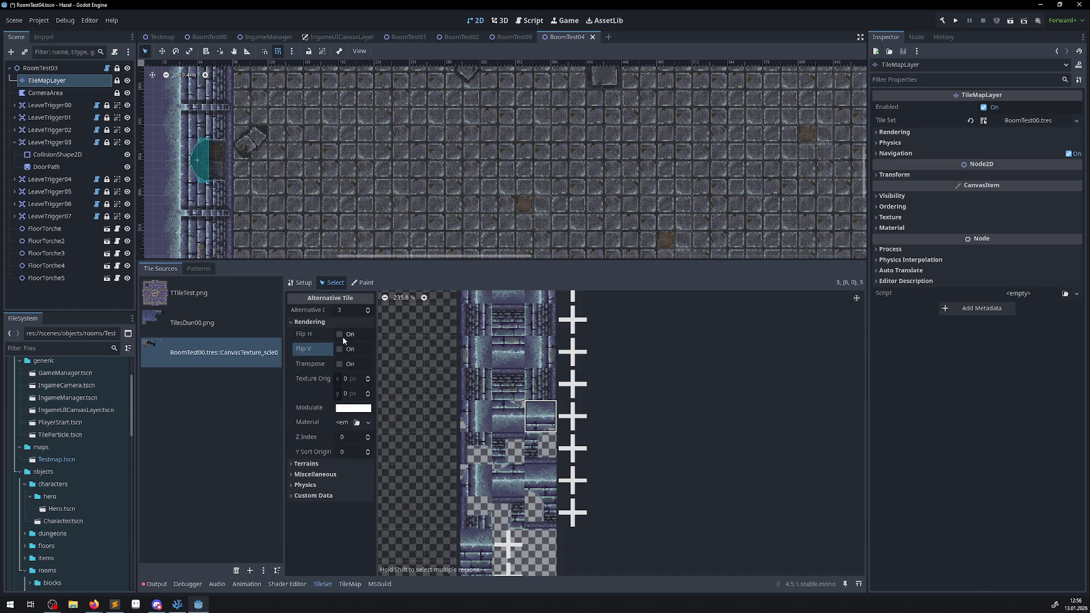
{"action": "left_click", "coordinate": [340, 349]}
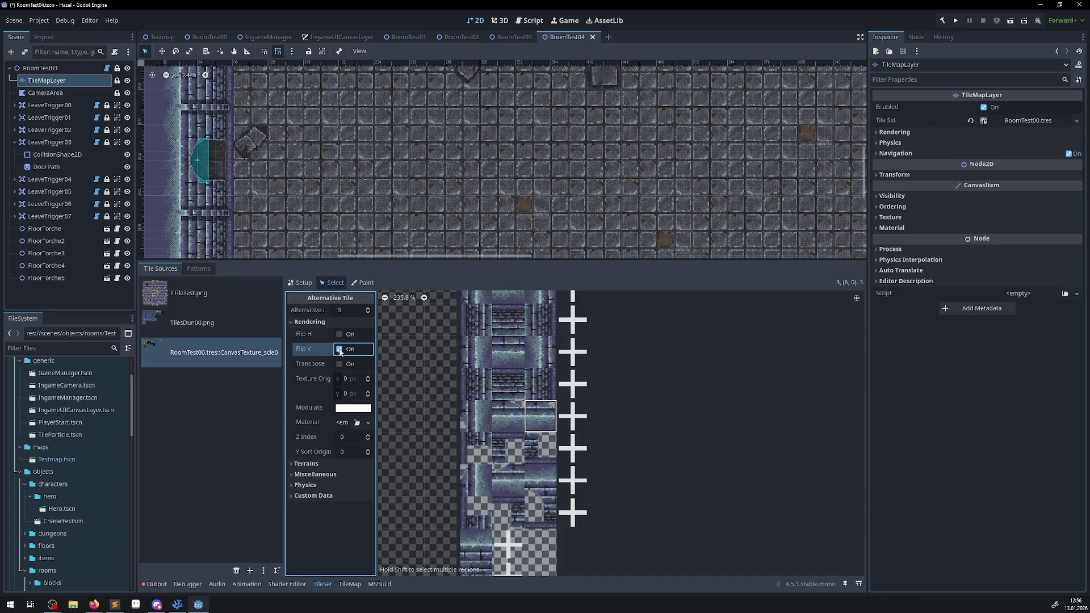
{"action": "left_click", "coordinate": [531, 388]}
{"action": "left_click", "coordinate": [534, 425]}
{"action": "left_click", "coordinate": [541, 448]}
{"action": "left_click", "coordinate": [339, 364]}
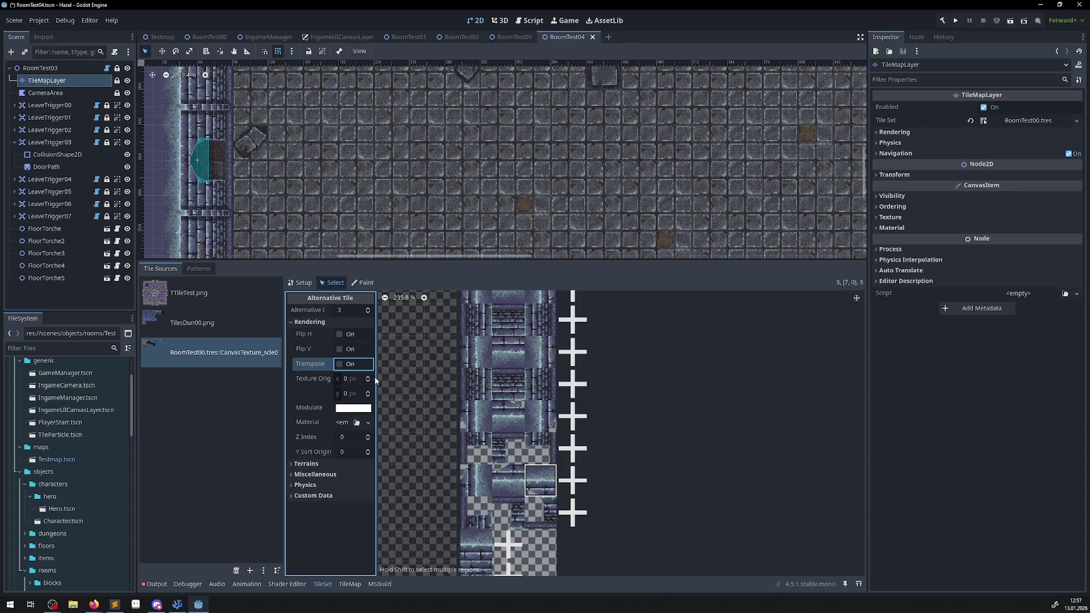
{"action": "left_click", "coordinate": [541, 477]}
{"action": "left_click", "coordinate": [542, 513]}
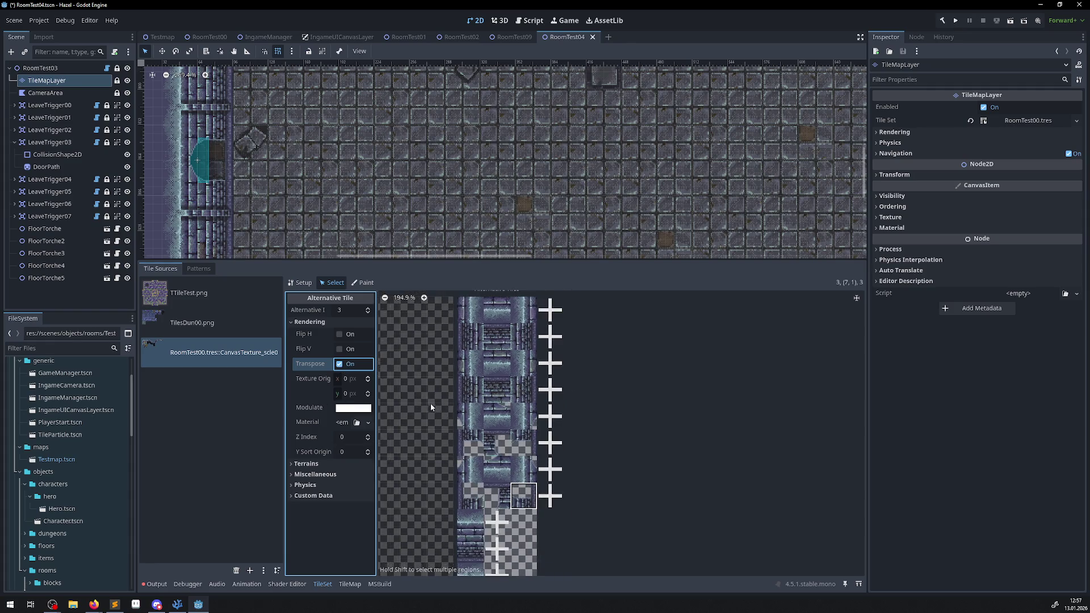
Show Z Index and set 101 on the alternatives of wall tile (7,0)
{"action": "scroll", "coordinate": [430, 403], "scroll_direction": "down", "scroll_amount": 2}
{"action": "scroll", "coordinate": [624, 425], "scroll_direction": "left", "scroll_amount": 5}
{"action": "left_click", "coordinate": [540, 381]}
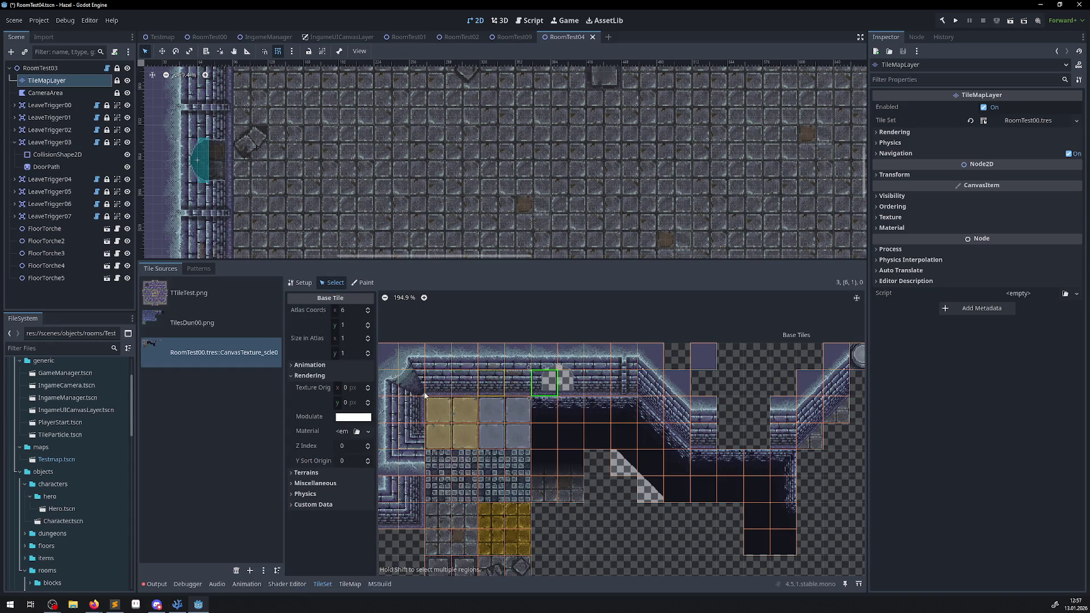
{"action": "left_click", "coordinate": [306, 446]}
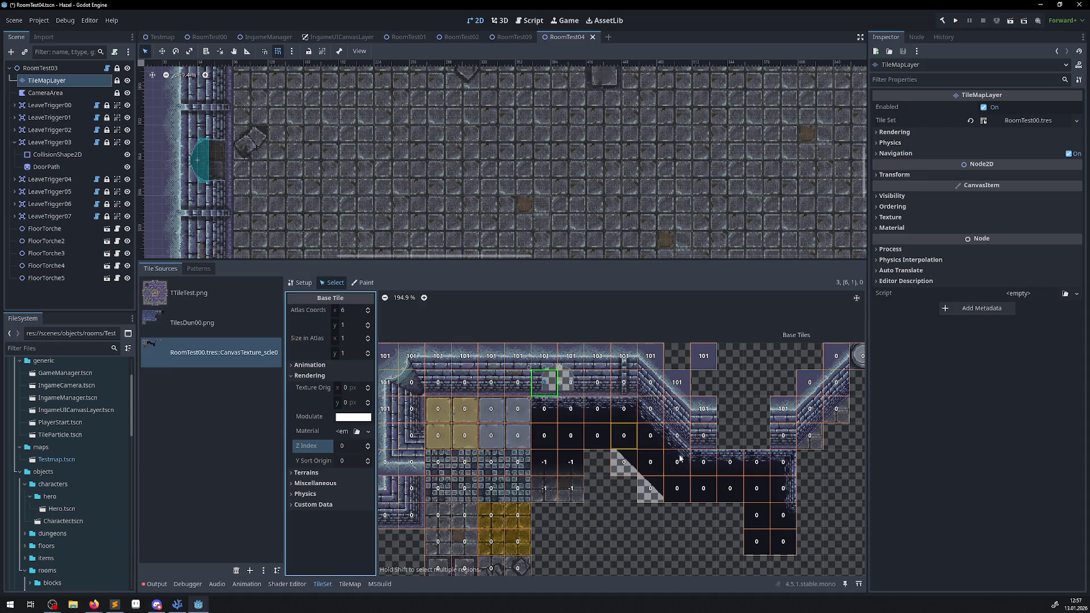
{"action": "scroll", "coordinate": [609, 448], "scroll_direction": "right", "scroll_amount": 10}
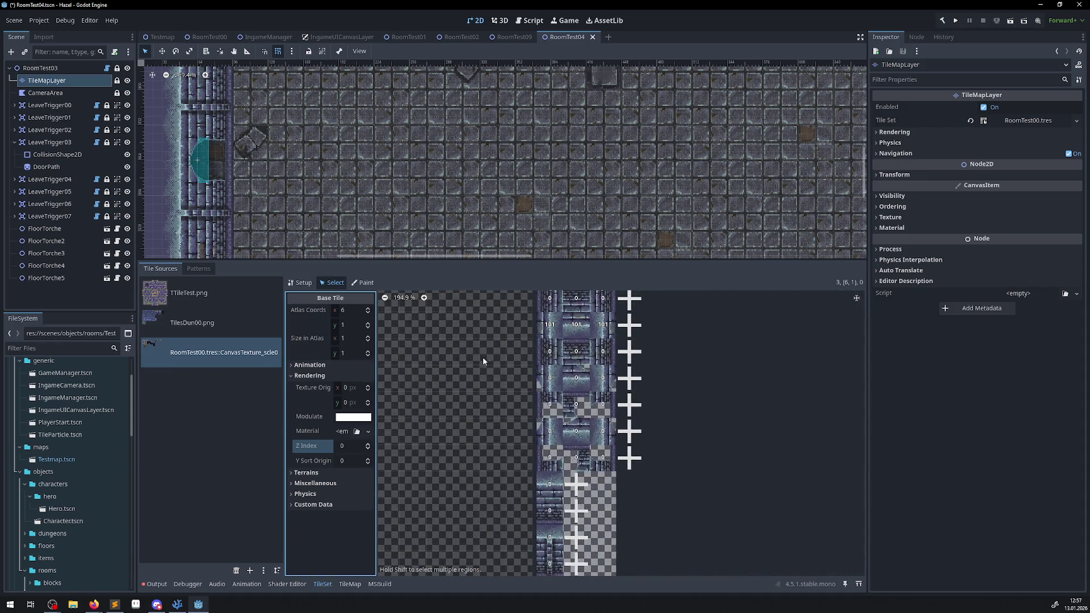
{"action": "left_click", "coordinate": [549, 433]}
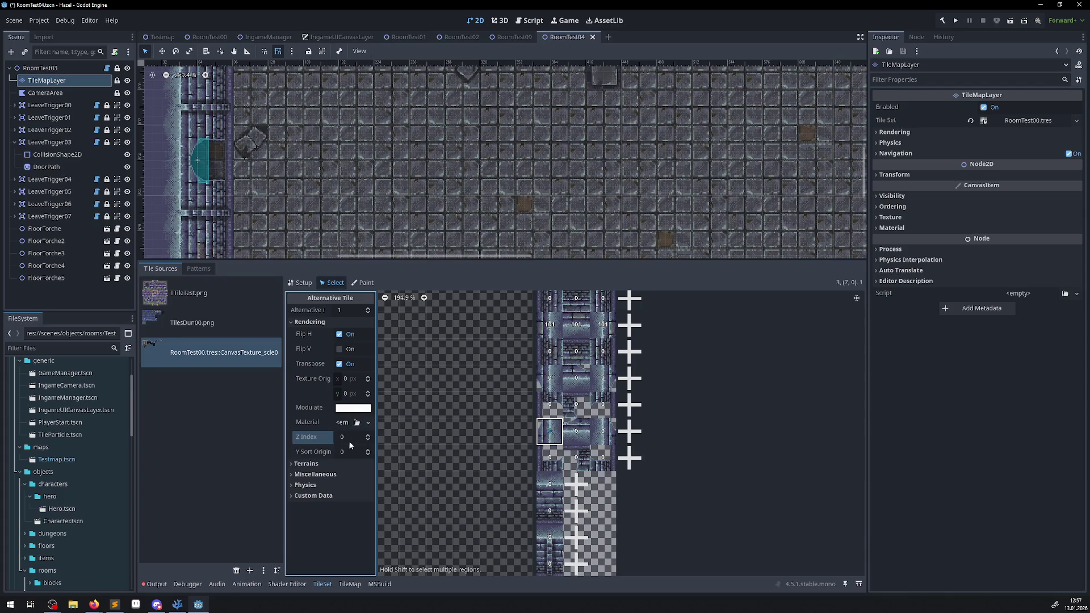
{"action": "type", "text": "101"}
{"action": "key", "text": "Return"}
{"action": "left_click", "coordinate": [576, 431]}
{"action": "left_click", "coordinate": [545, 442]}
{"action": "left_click", "coordinate": [347, 436]}
{"action": "left_click", "coordinate": [603, 432]}
{"action": "left_click", "coordinate": [342, 437]}
Set Z Index 101 on alternatives 1, 2 and 3 of wall tile (6,0)
{"action": "left_click", "coordinate": [548, 381]}
{"action": "scroll", "coordinate": [472, 430], "scroll_direction": "up", "scroll_amount": 3}
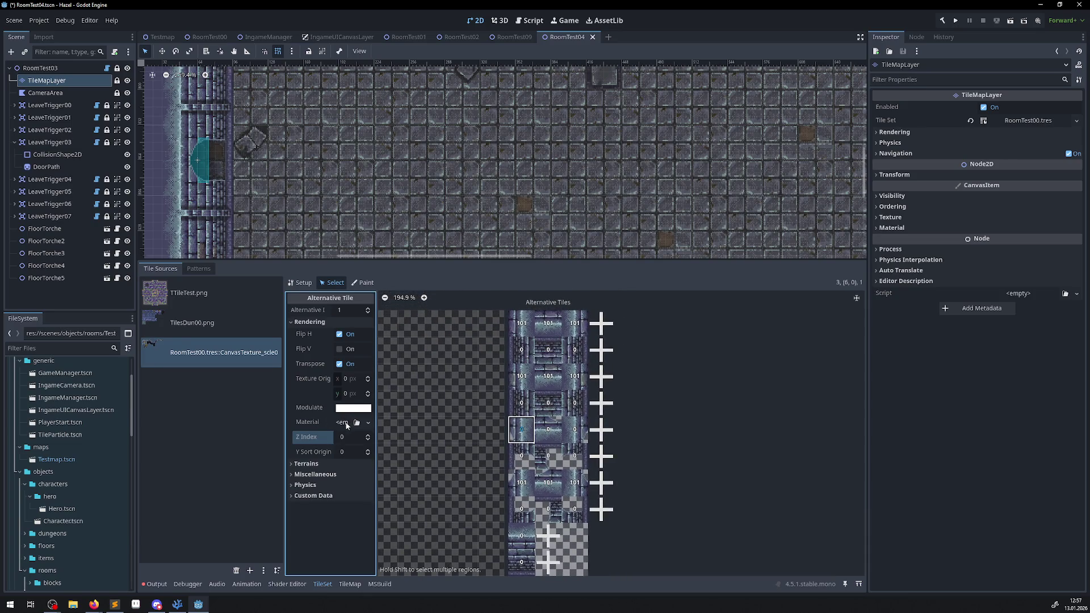
{"action": "left_click", "coordinate": [369, 437]}
{"action": "type", "text": "101"}
{"action": "left_click", "coordinate": [548, 430]}
{"action": "left_click", "coordinate": [342, 437]}
{"action": "type", "text": "101"}
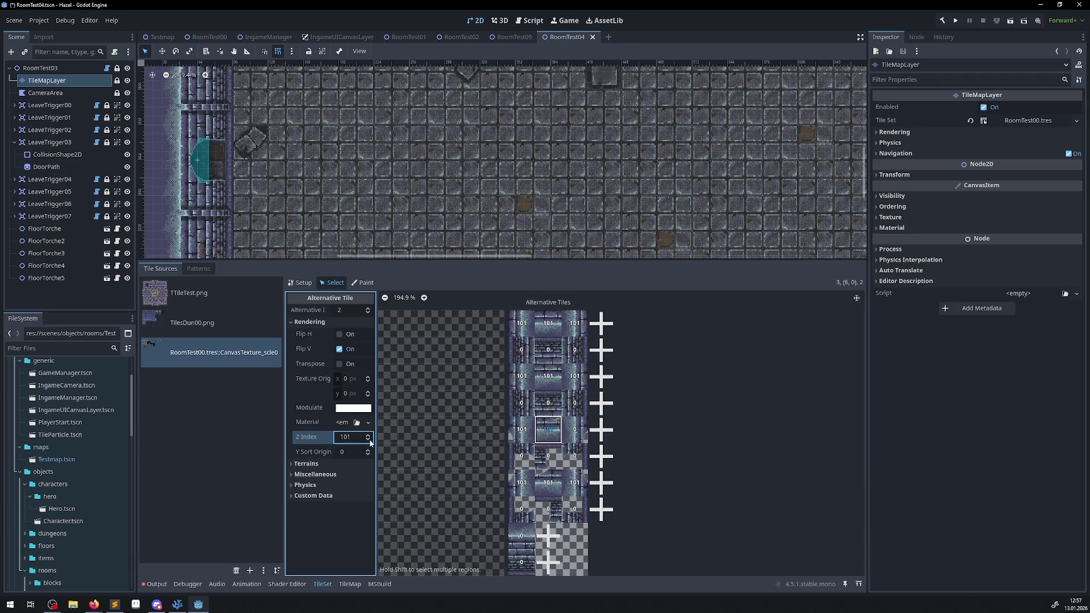
{"action": "left_click", "coordinate": [574, 430]}
{"action": "left_click", "coordinate": [347, 437]}
{"action": "type", "text": "101"}
{"action": "key", "text": "Return"}
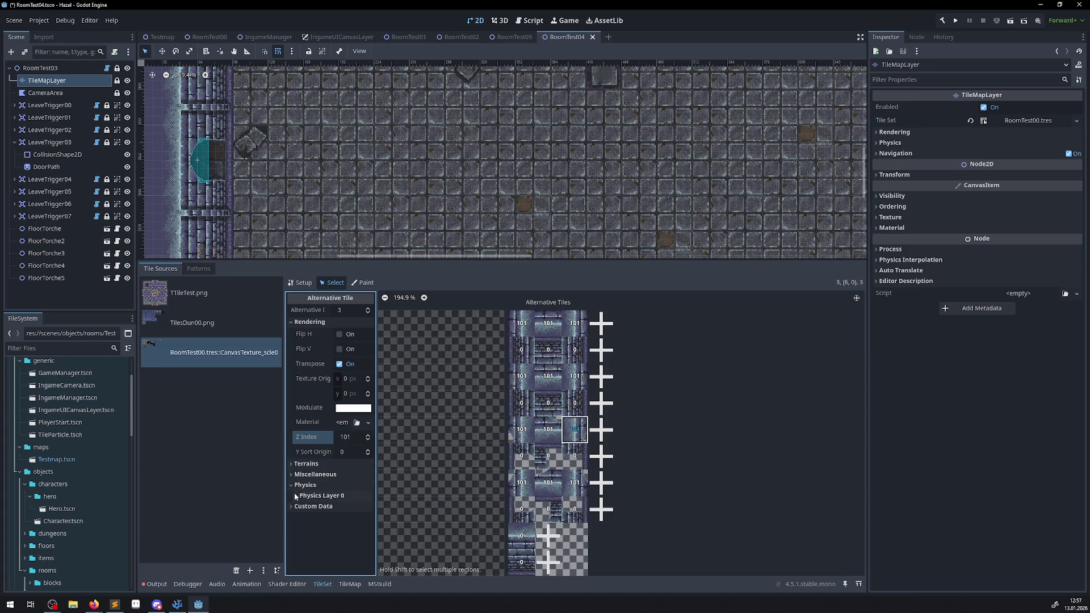
Expand the tile's Physics settings to reach Physics Layer 0
{"action": "left_click", "coordinate": [296, 486]}
{"action": "scroll", "coordinate": [389, 492], "scroll_direction": "down", "scroll_amount": 3}
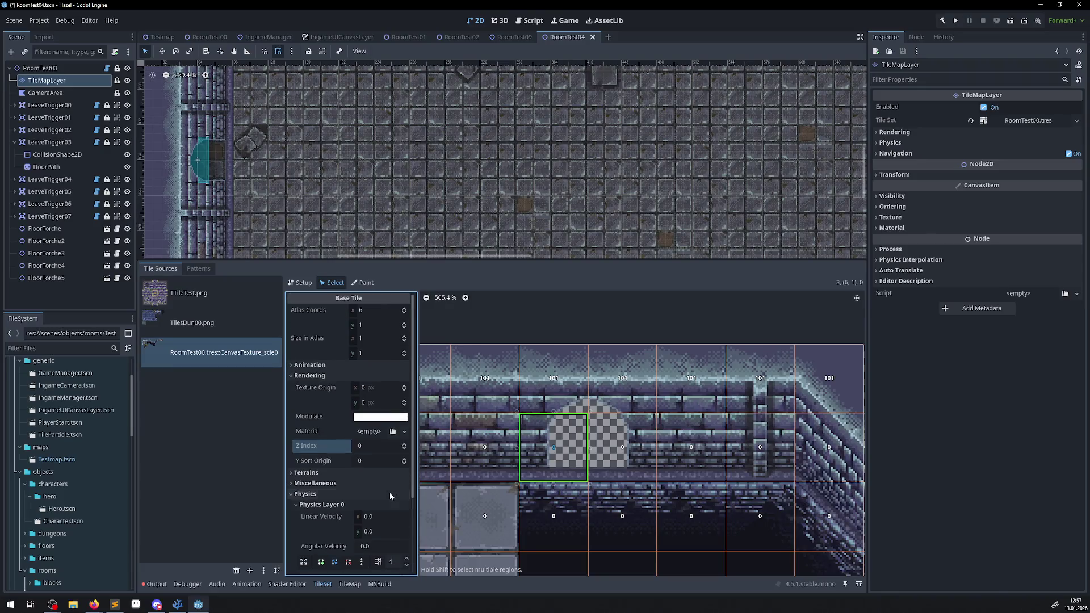
{"action": "scroll", "coordinate": [454, 432], "scroll_direction": "down", "scroll_amount": 5}
{"action": "scroll", "coordinate": [574, 364], "scroll_direction": "down", "scroll_amount": 1}
{"action": "scroll", "coordinate": [636, 437], "scroll_direction": "left", "scroll_amount": 5}
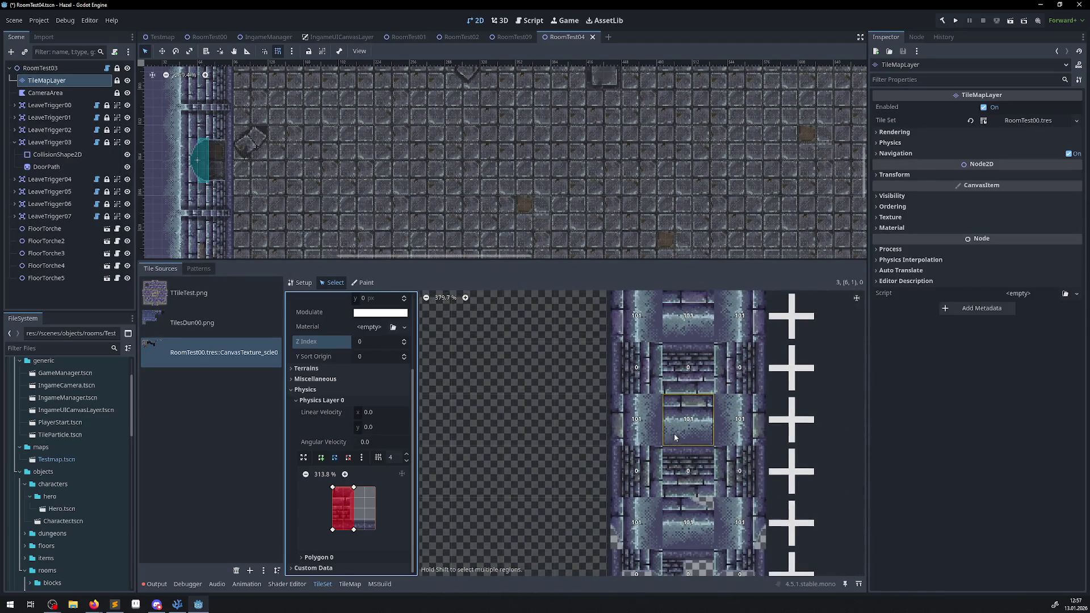
{"action": "scroll", "coordinate": [624, 432], "scroll_direction": "down", "scroll_amount": 2}
Give the left wall tile a sloped collision polygon with its bottom-right corner raised
{"action": "left_click", "coordinate": [594, 508]}
{"action": "left_click", "coordinate": [555, 448]}
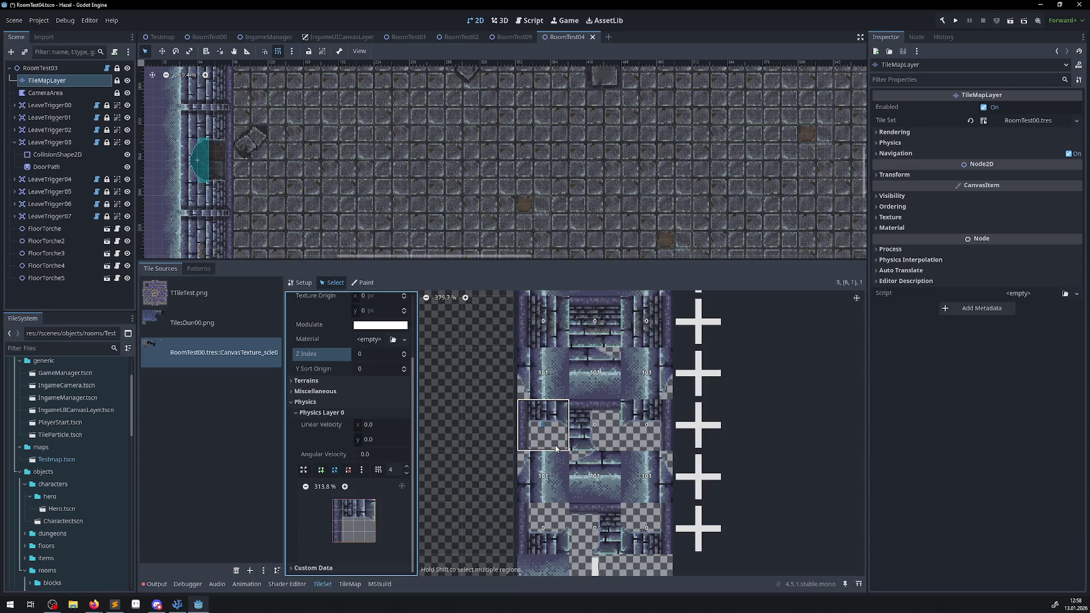
{"action": "key", "text": "f"}
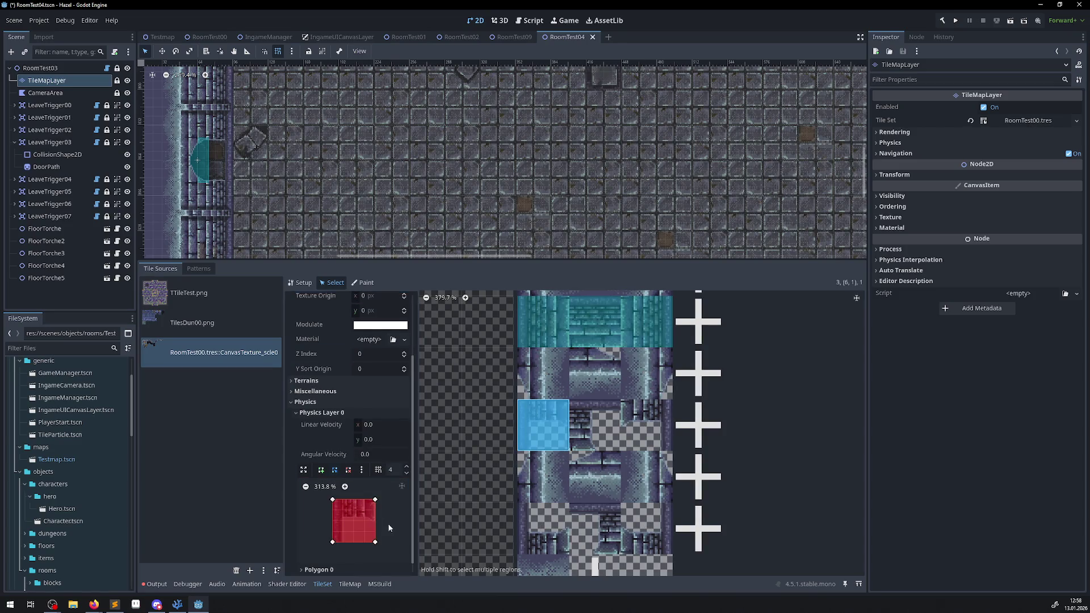
{"action": "left_click", "coordinate": [334, 469]}
{"action": "mouse_move", "coordinate": [375, 541]}
{"action": "left_mouse_down"}
{"action": "mouse_move", "coordinate": [375, 520]}
{"action": "mouse_move", "coordinate": [336, 521]}
{"action": "left_mouse_up"}
Give the adjacent wall tile a left-half collision polygon and save the scene
{"action": "left_click", "coordinate": [591, 436]}
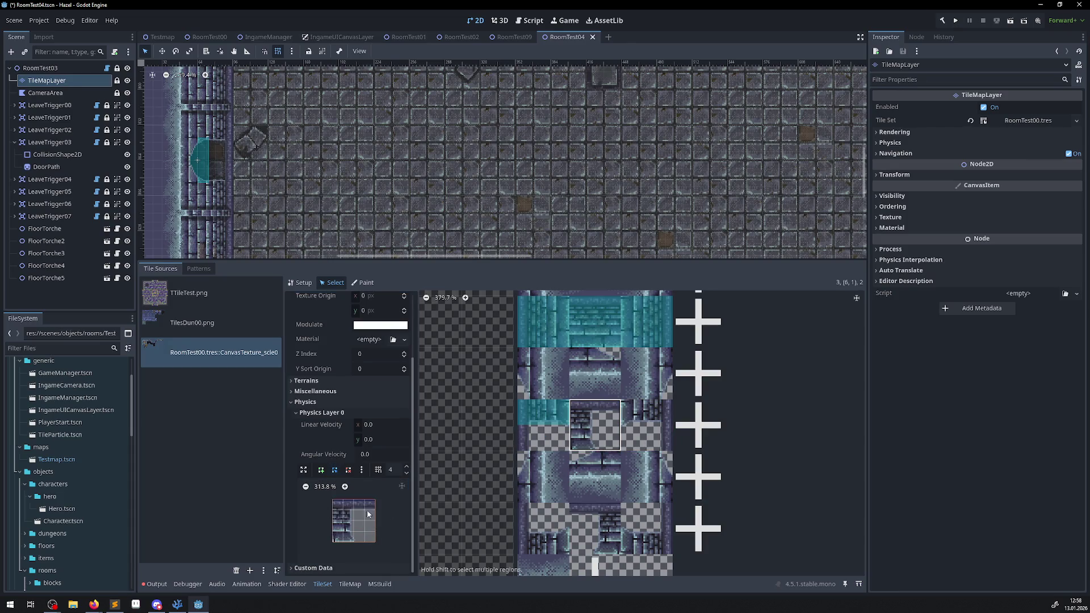
{"action": "key", "text": "f"}
{"action": "left_click_drag", "start_coordinate": [376, 499], "coordinate": [354, 500]}
{"action": "left_click_drag", "start_coordinate": [376, 543], "coordinate": [353, 542]}
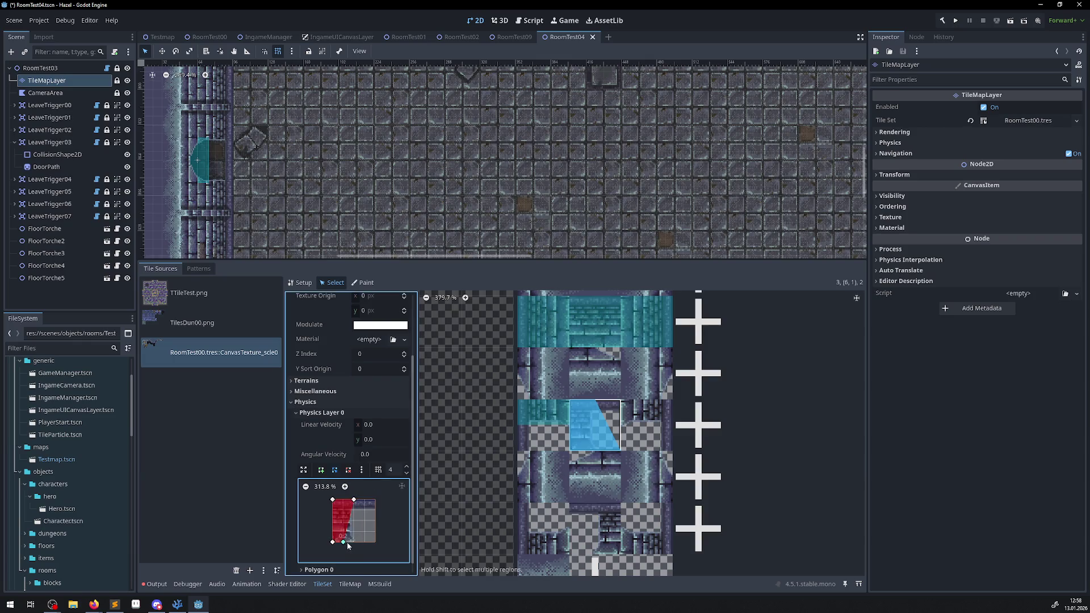
{"action": "key", "text": "ctrl+s"}
Add a sloped collision polygon with raised bottom-right corner to the next tile right, then save
{"action": "left_click", "coordinate": [659, 443]}
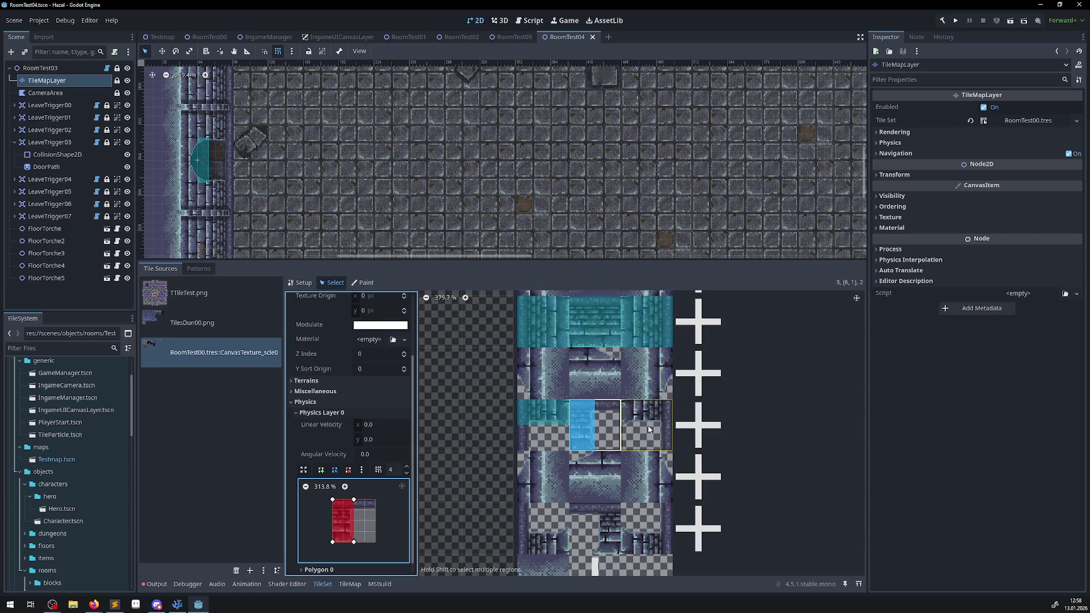
{"action": "key", "text": "f"}
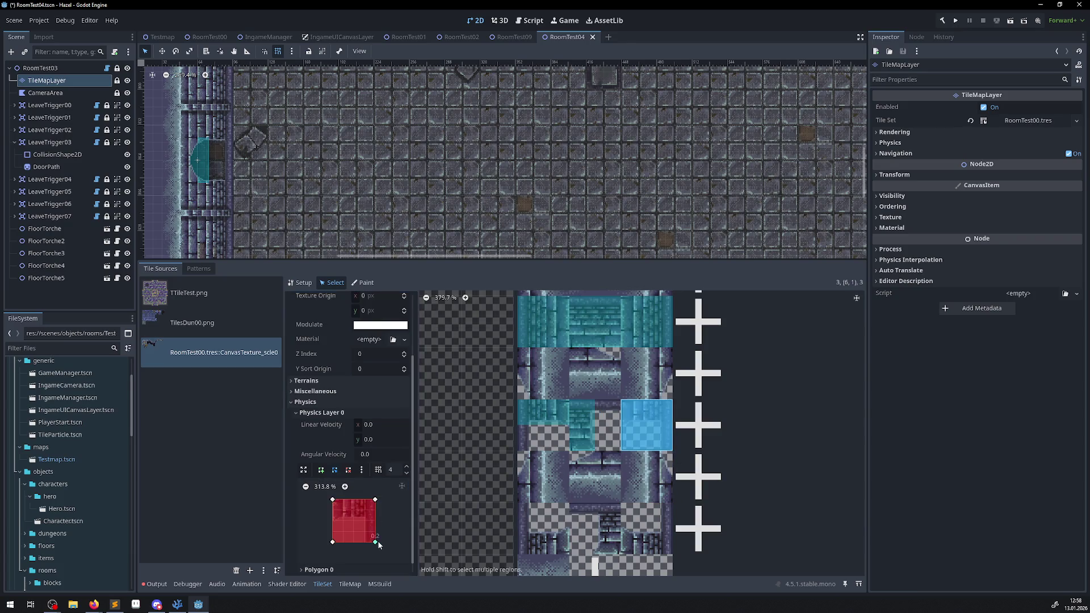
{"action": "mouse_move", "coordinate": [375, 542]}
{"action": "left_mouse_down"}
{"action": "mouse_move", "coordinate": [375, 517]}
{"action": "mouse_move", "coordinate": [333, 520]}
{"action": "left_mouse_up"}
{"action": "key", "text": "ctrl+s"}
Slope the tile below by lowering its polygon's top-right corner, then save
{"action": "left_click", "coordinate": [641, 522]}
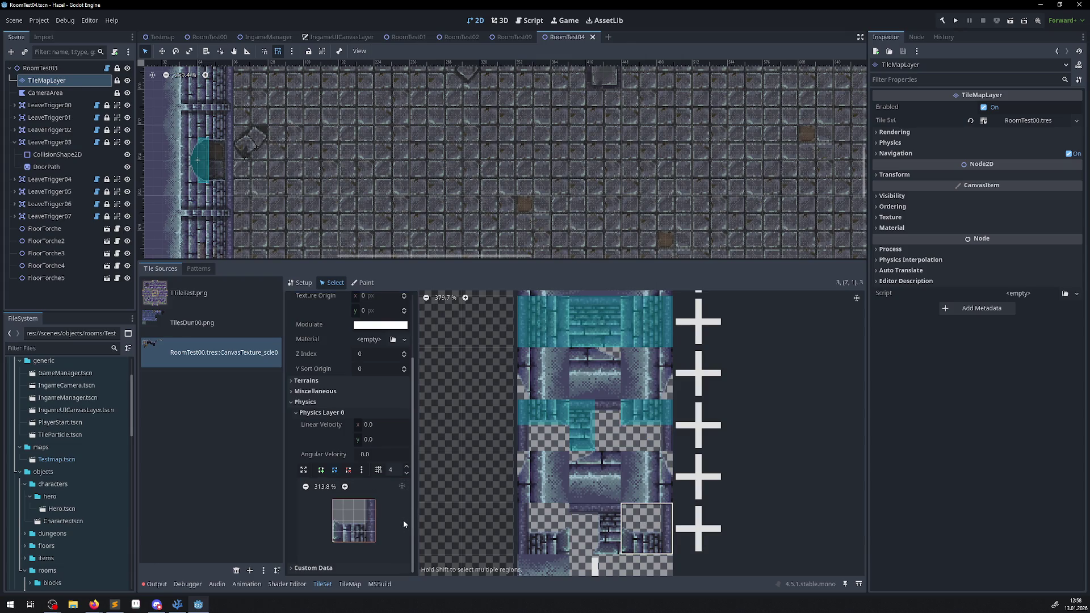
{"action": "key", "text": "f"}
{"action": "mouse_move", "coordinate": [375, 500]}
{"action": "left_mouse_down"}
{"action": "mouse_move", "coordinate": [375, 521]}
{"action": "mouse_move", "coordinate": [332, 521]}
{"action": "left_mouse_up"}
{"action": "key", "text": "ctrl+s"}
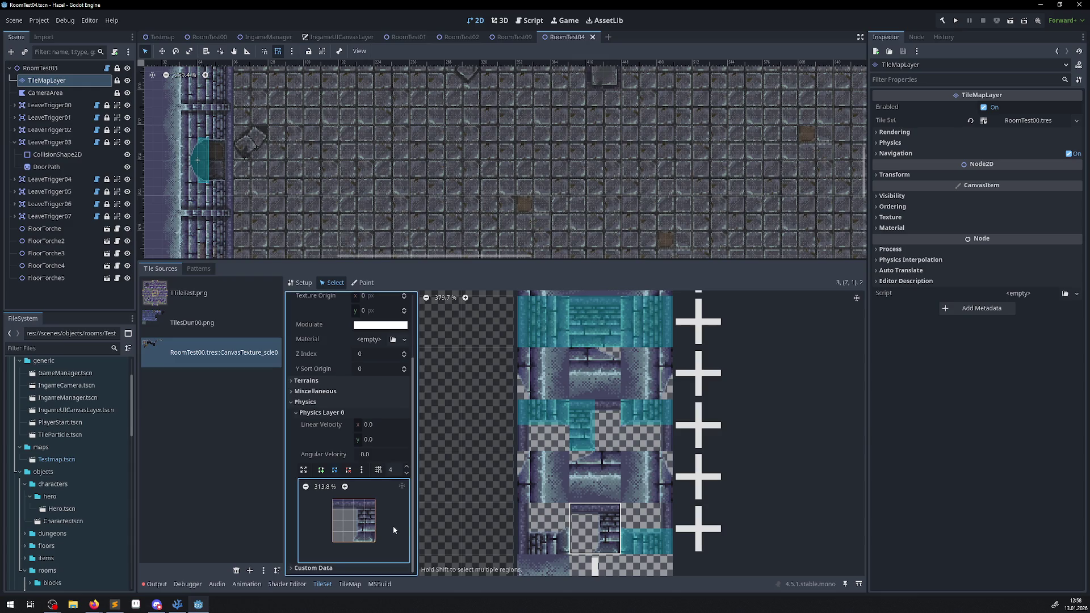
Add a right-half collision polygon to the selected tile and save
{"action": "key", "text": "f"}
{"action": "left_click_drag", "start_coordinate": [333, 500], "coordinate": [353, 500]}
{"action": "left_click_drag", "start_coordinate": [333, 542], "coordinate": [353, 542]}
{"action": "key", "text": "ctrl+s"}
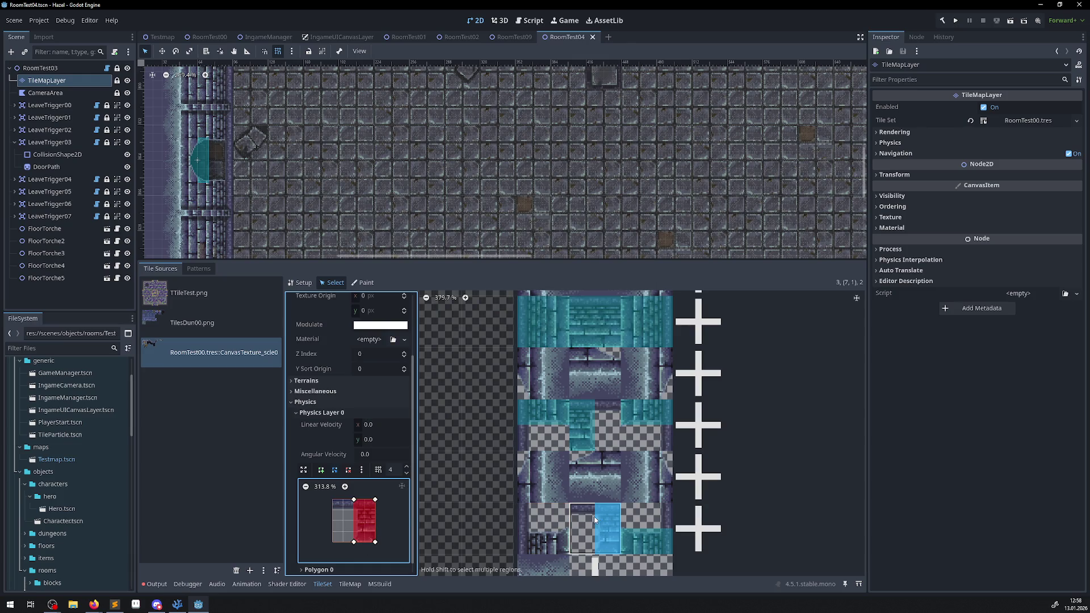
Give the next wall tile a polygon with top-right corner at mid-height, then save
{"action": "left_click", "coordinate": [542, 525]}
{"action": "key", "text": "f"}
{"action": "mouse_move", "coordinate": [375, 500]}
{"action": "left_mouse_down"}
{"action": "mouse_move", "coordinate": [375, 520]}
{"action": "mouse_move", "coordinate": [332, 521]}
{"action": "left_mouse_up"}
{"action": "key", "text": "ctrl+s"}
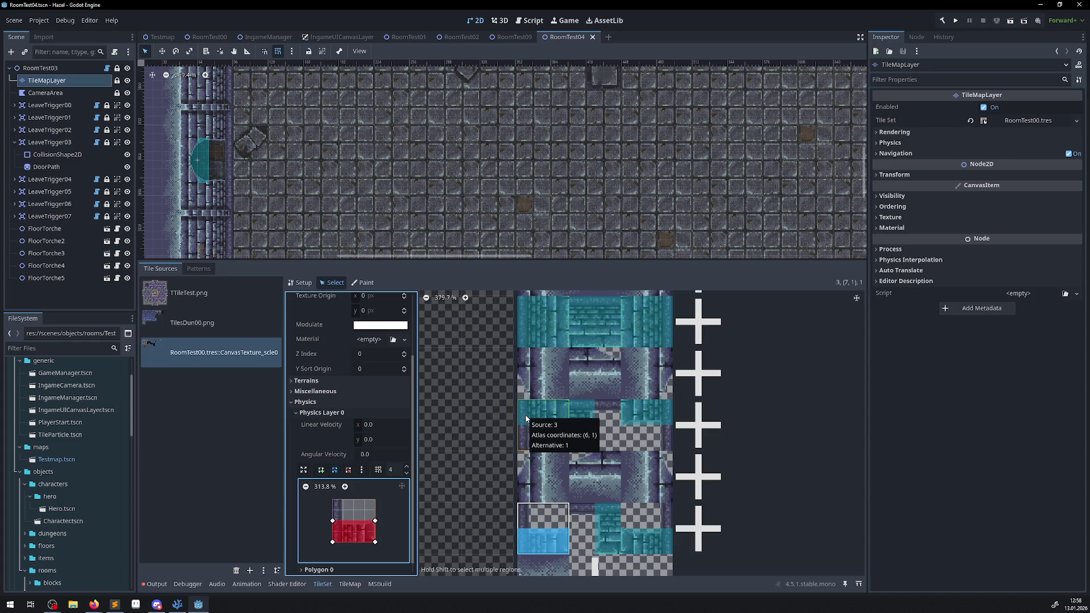
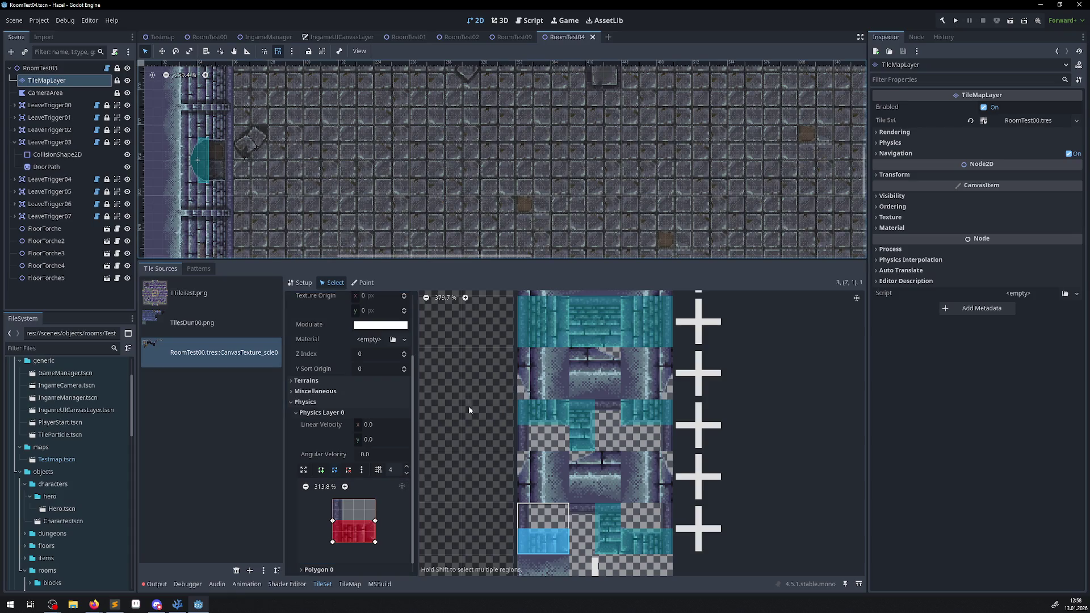
Open the RoomTest05, RoomTest06 and RoomTest07 scenes and pan across each room
{"action": "scroll", "coordinate": [482, 427], "scroll_direction": "down", "scroll_amount": 8}
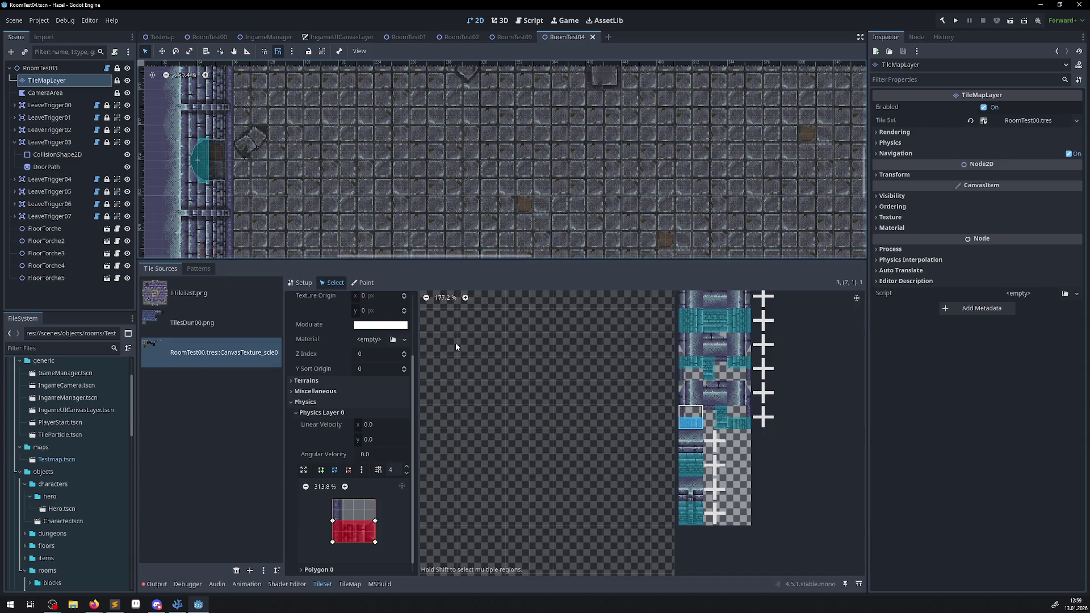
{"action": "scroll", "coordinate": [113, 482], "scroll_direction": "up", "scroll_amount": 3}
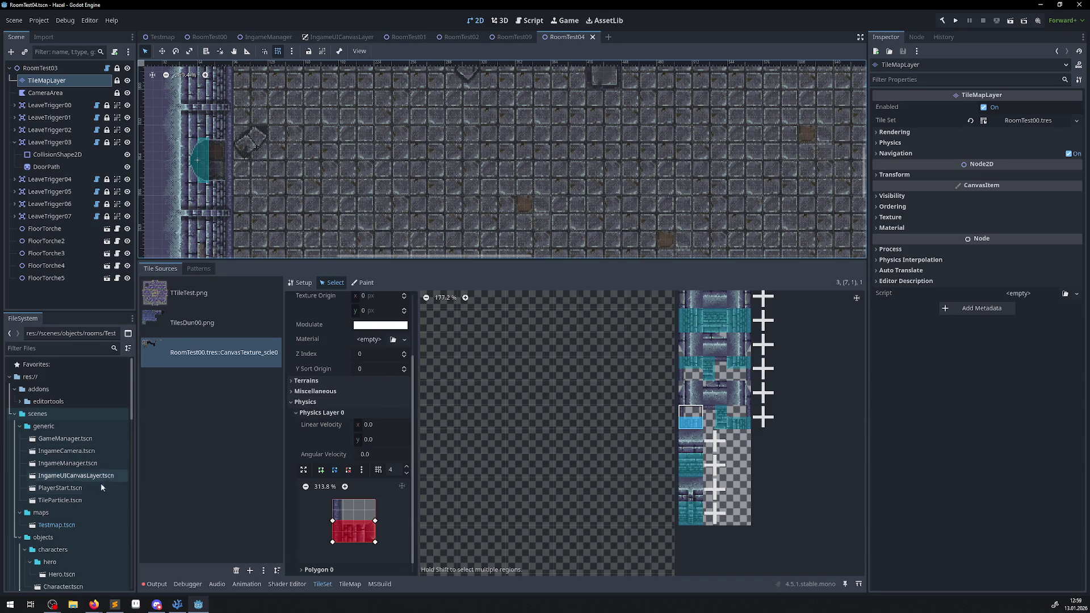
{"action": "scroll", "coordinate": [94, 482], "scroll_direction": "down", "scroll_amount": 5}
{"action": "scroll", "coordinate": [93, 489], "scroll_direction": "down", "scroll_amount": 5}
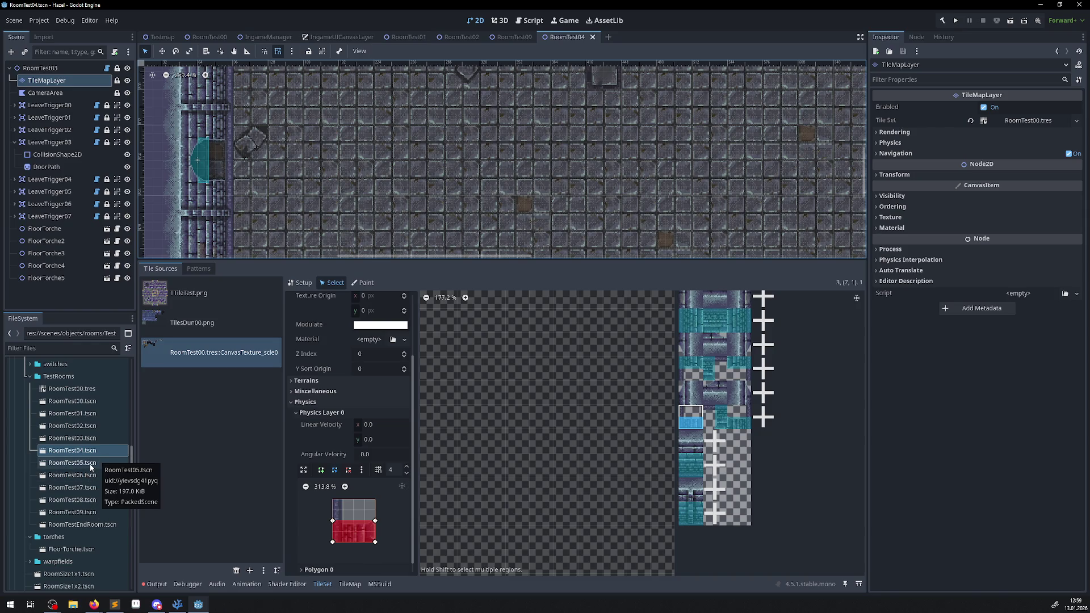
{"action": "double_click", "coordinate": [72, 463]}
{"action": "scroll", "coordinate": [414, 158], "scroll_direction": "down", "scroll_amount": 5}
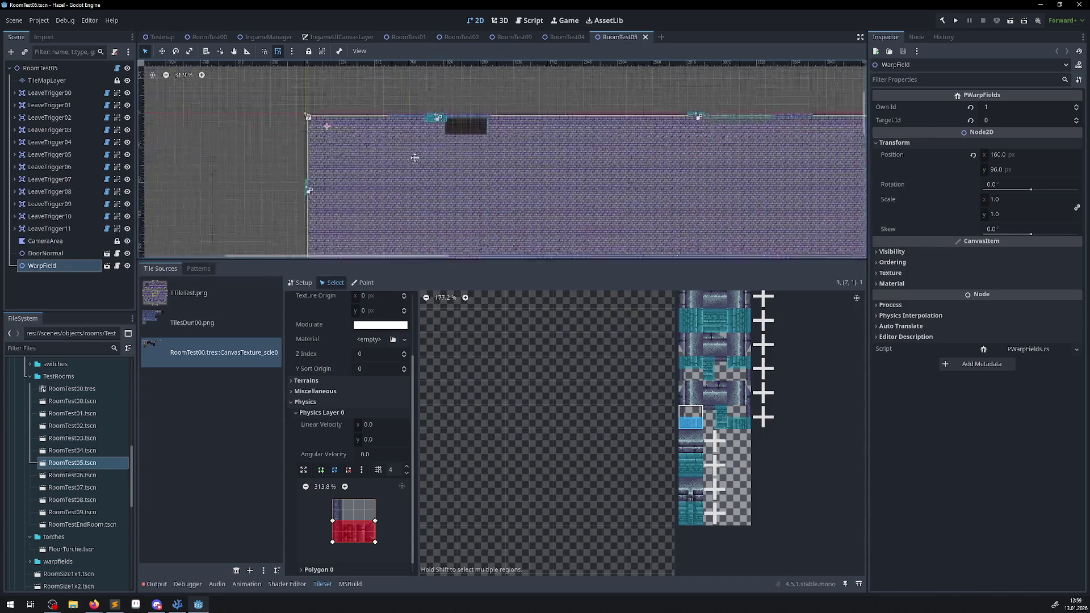
{"action": "mouse_move", "coordinate": [457, 259]}
{"action": "left_mouse_down"}
{"action": "mouse_move", "coordinate": [511, 460]}
{"action": "mouse_move", "coordinate": [567, 445]}
{"action": "left_mouse_up"}
{"action": "mouse_move", "coordinate": [695, 343]}
{"action": "left_mouse_down"}
{"action": "mouse_move", "coordinate": [406, 360]}
{"action": "mouse_move", "coordinate": [414, 365]}
{"action": "left_mouse_up"}
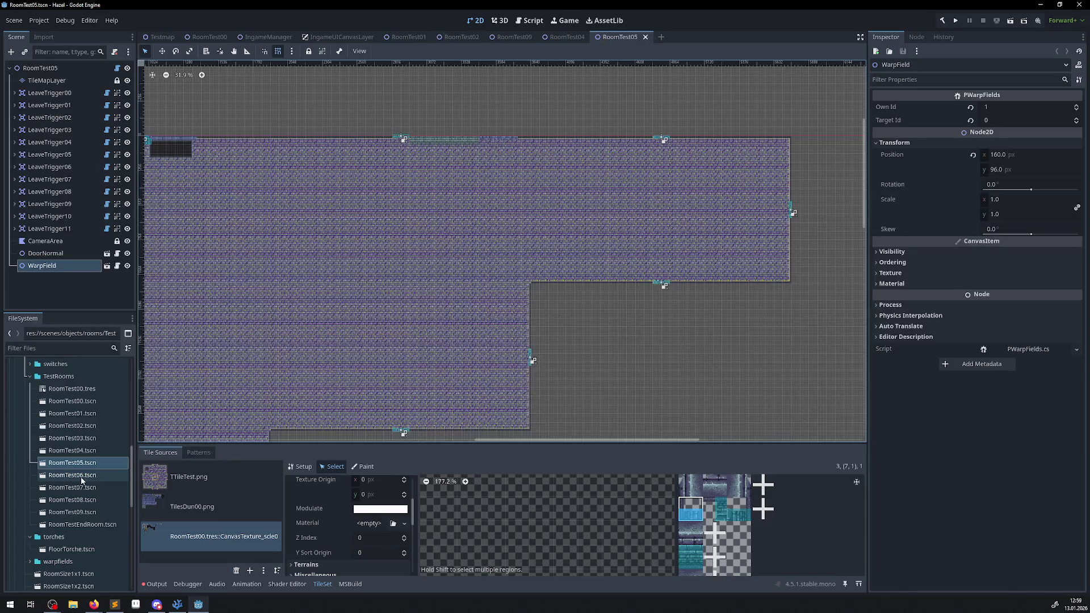
{"action": "double_click", "coordinate": [80, 476]}
{"action": "mouse_move", "coordinate": [380, 215]}
{"action": "left_mouse_down"}
{"action": "mouse_move", "coordinate": [227, 95]}
{"action": "mouse_move", "coordinate": [267, 130]}
{"action": "left_mouse_up"}
{"action": "double_click", "coordinate": [71, 488]}
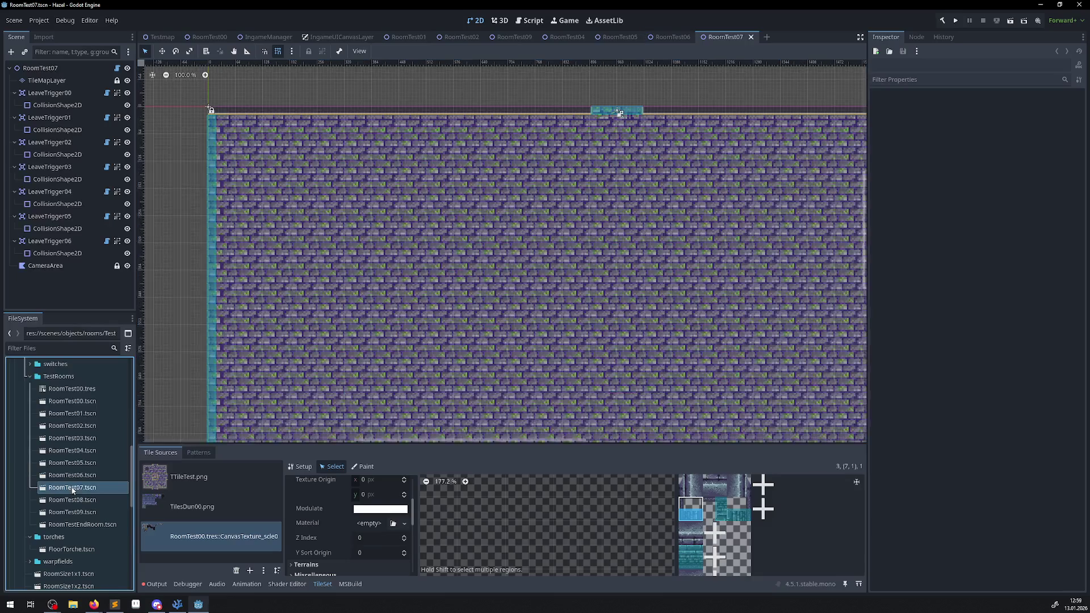
{"action": "left_click_drag", "start_coordinate": [210, 433], "coordinate": [282, 544]}
Look through RoomTest08, RoomTest09 and RoomTest00, ending on RoomTestEndRoom.tscn
{"action": "double_click", "coordinate": [72, 500]}
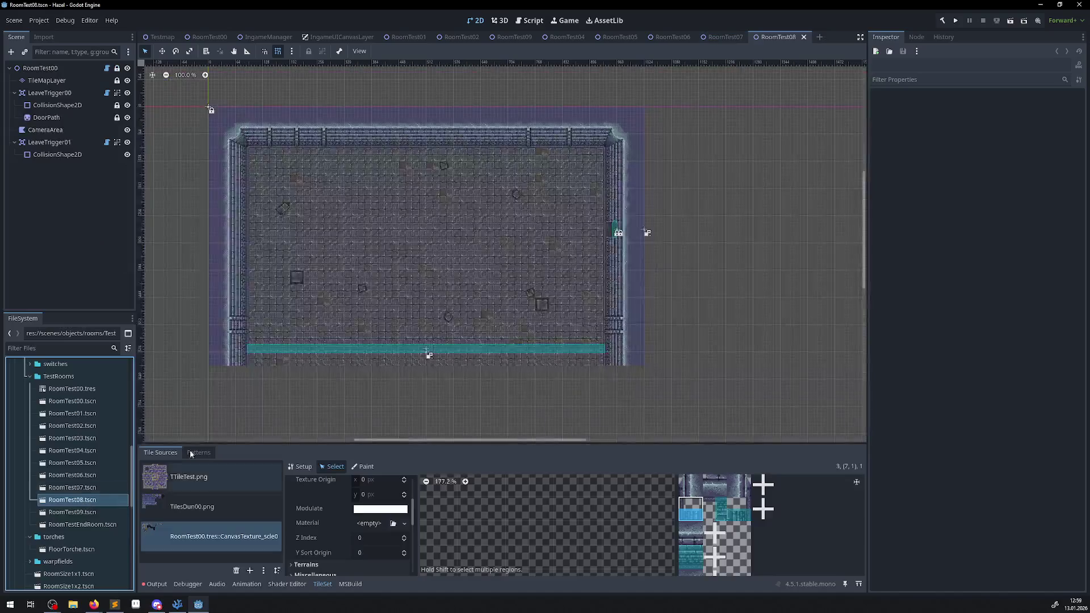
{"action": "double_click", "coordinate": [88, 513]}
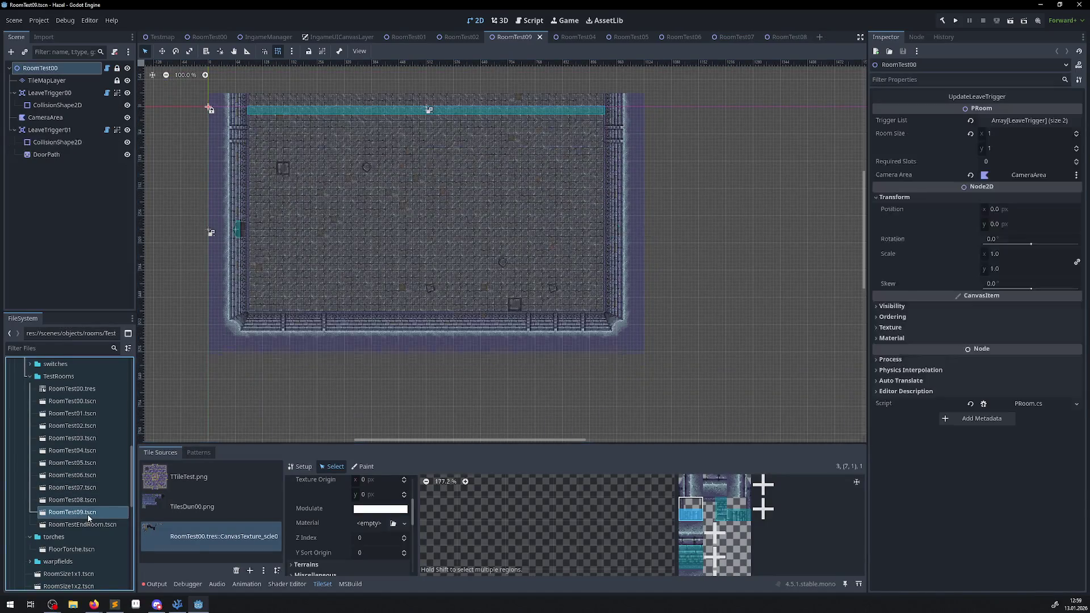
{"action": "double_click", "coordinate": [89, 498]}
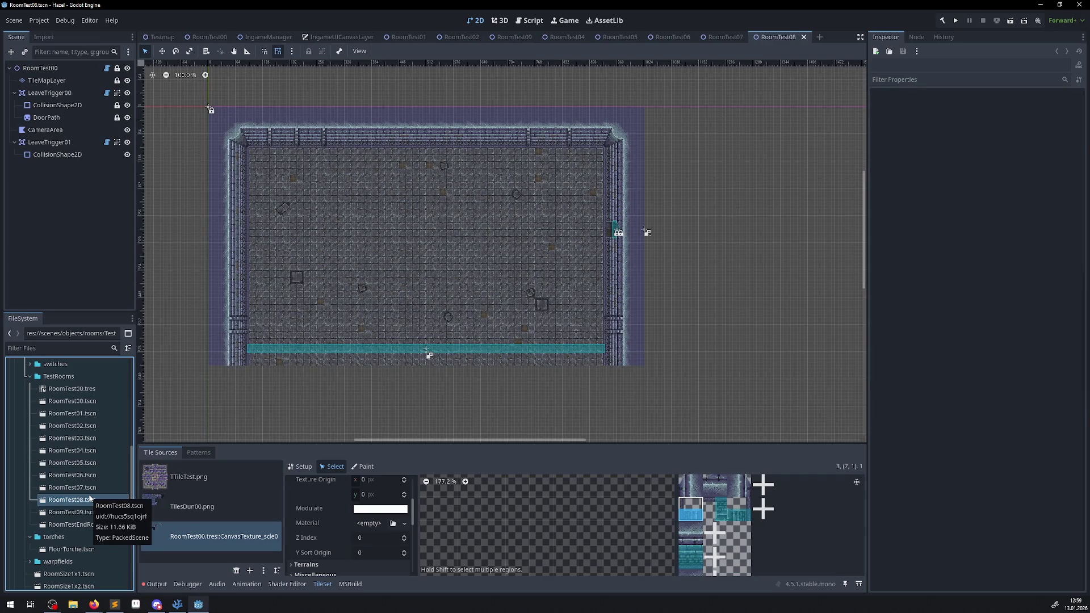
{"action": "double_click", "coordinate": [78, 401]}
{"action": "scroll", "coordinate": [212, 332], "scroll_direction": "down", "scroll_amount": 1}
{"action": "scroll", "coordinate": [427, 342], "scroll_direction": "up", "scroll_amount": 3}
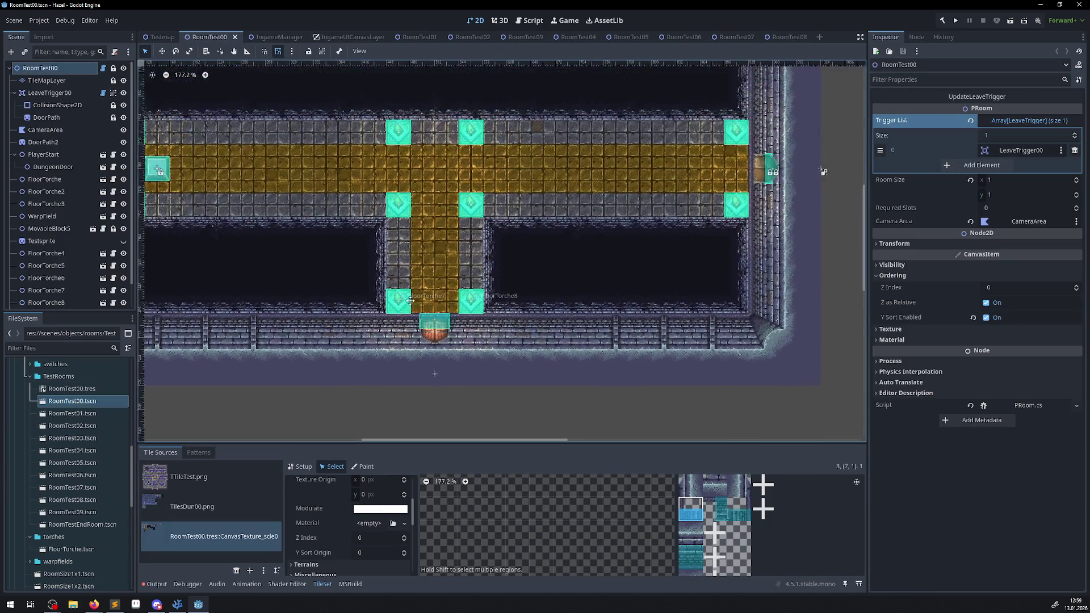
{"action": "scroll", "coordinate": [427, 341], "scroll_direction": "down", "scroll_amount": 1}
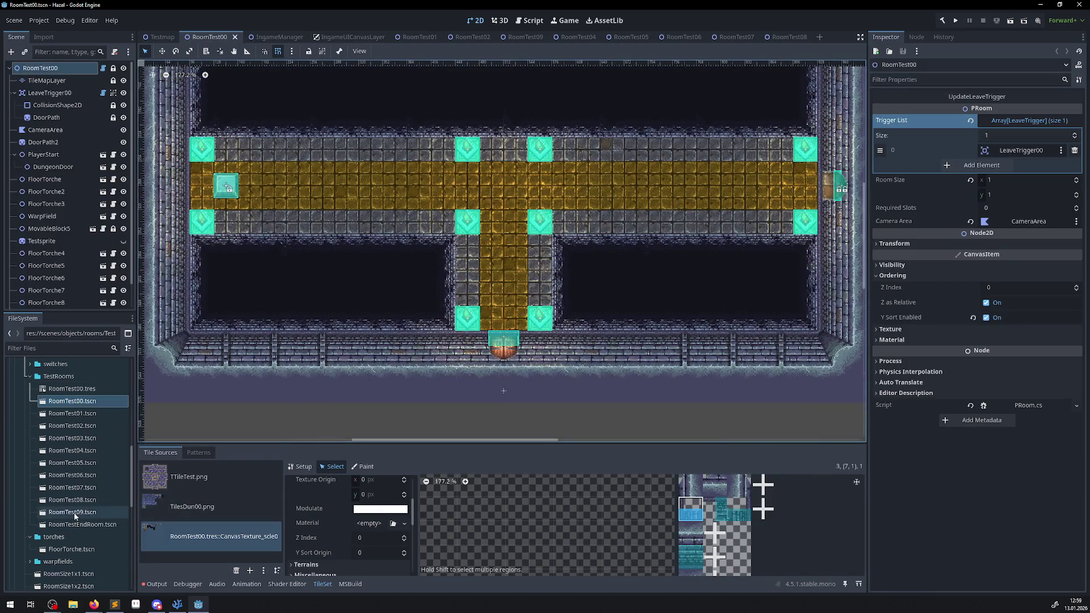
{"action": "double_click", "coordinate": [76, 512]}
{"action": "double_click", "coordinate": [82, 524]}
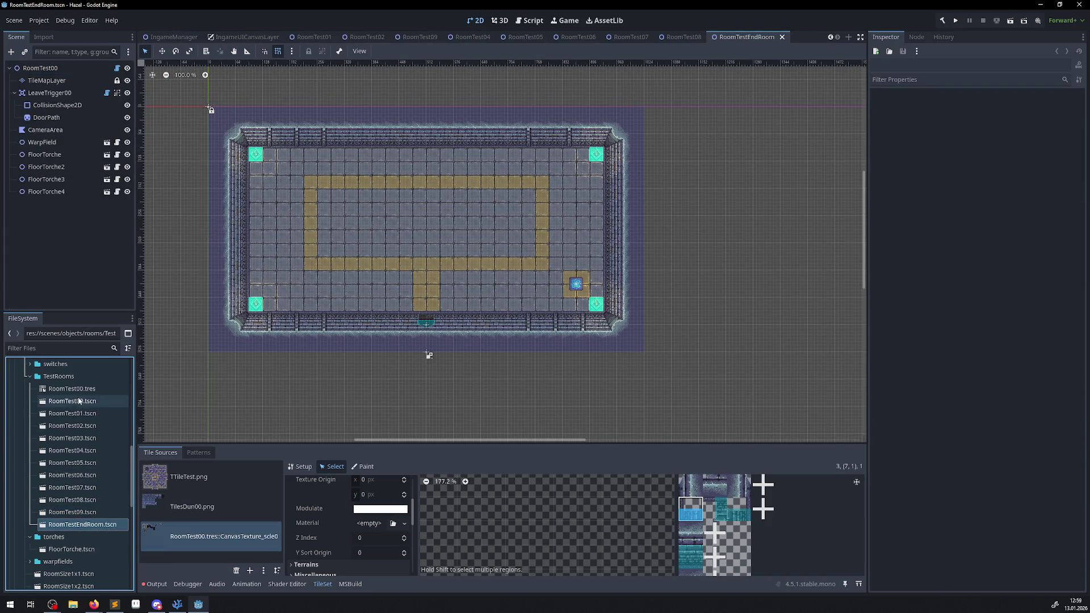
{"action": "right_click", "coordinate": [90, 528]}
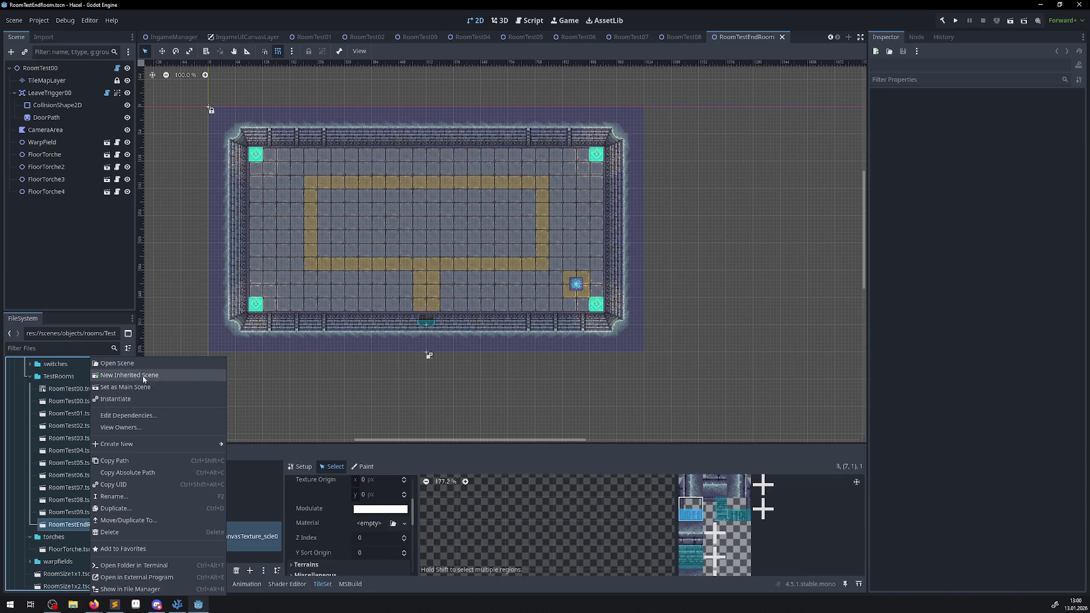
Duplicate RoomTestEndRoom.tscn as RoomTest10.tscn and close the RoomTestEndRoom tab
{"action": "left_click", "coordinate": [119, 508]}
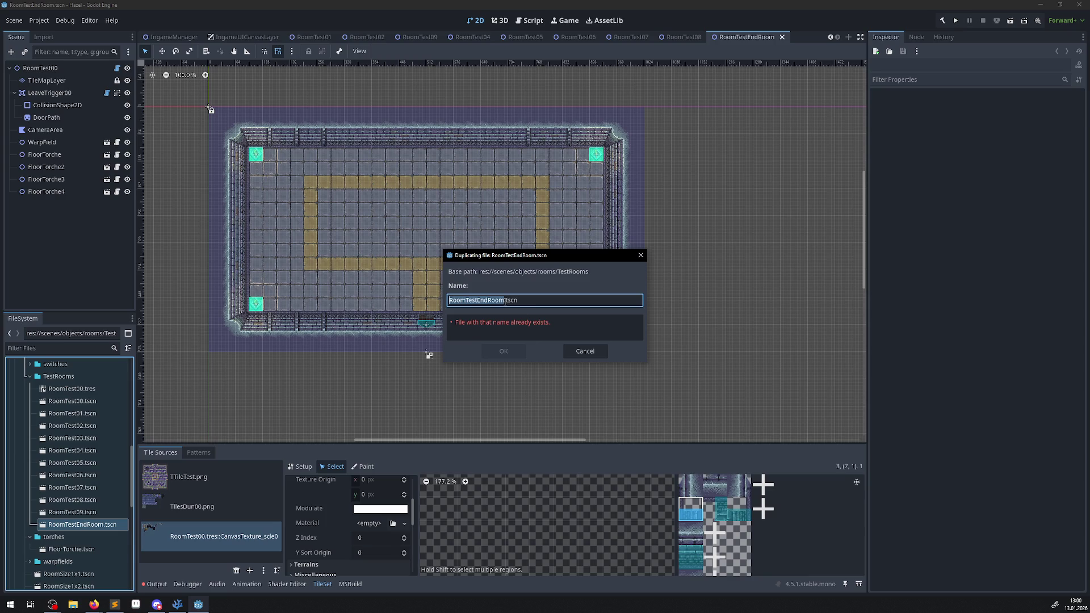
{"action": "type", "text": "RoomTest"}
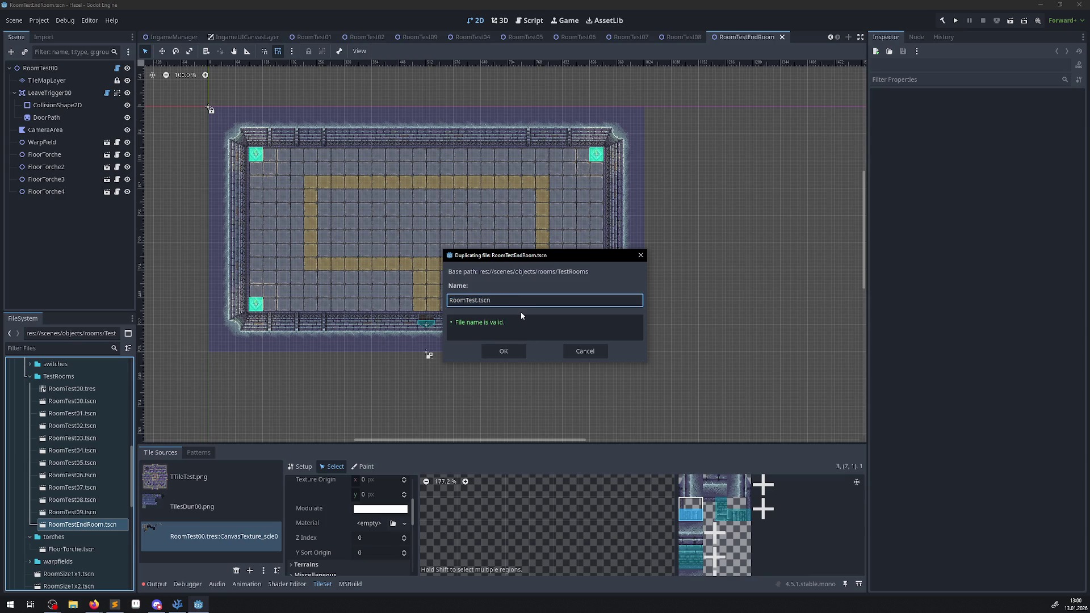
{"action": "type", "text": "10"}
{"action": "key", "text": "Return"}
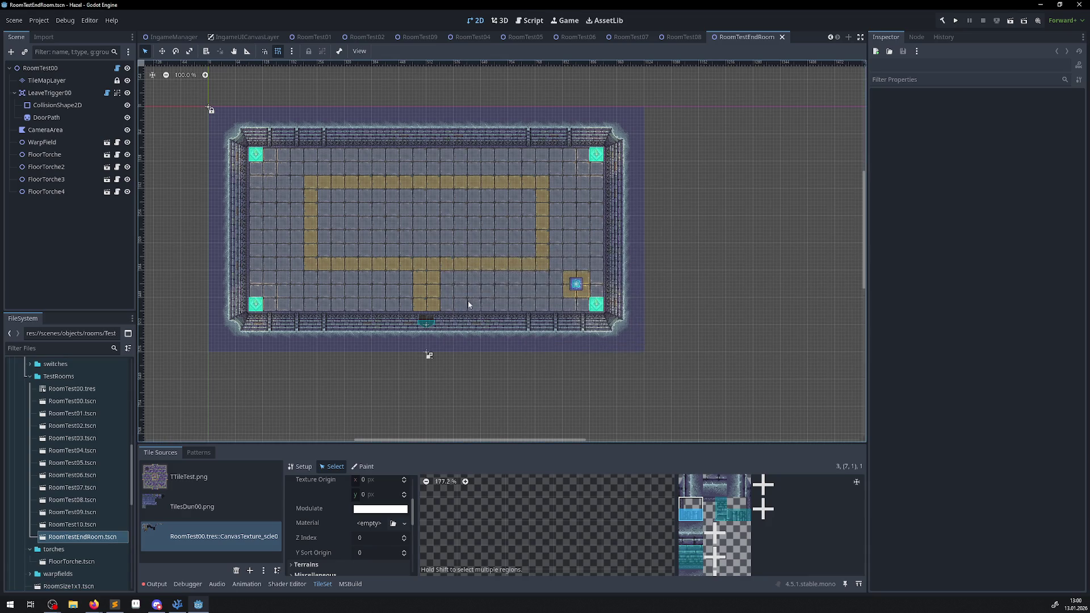
{"action": "left_click", "coordinate": [783, 37]}
Open RoomTest10.tscn and delete its WarpField node
{"action": "double_click", "coordinate": [72, 524]}
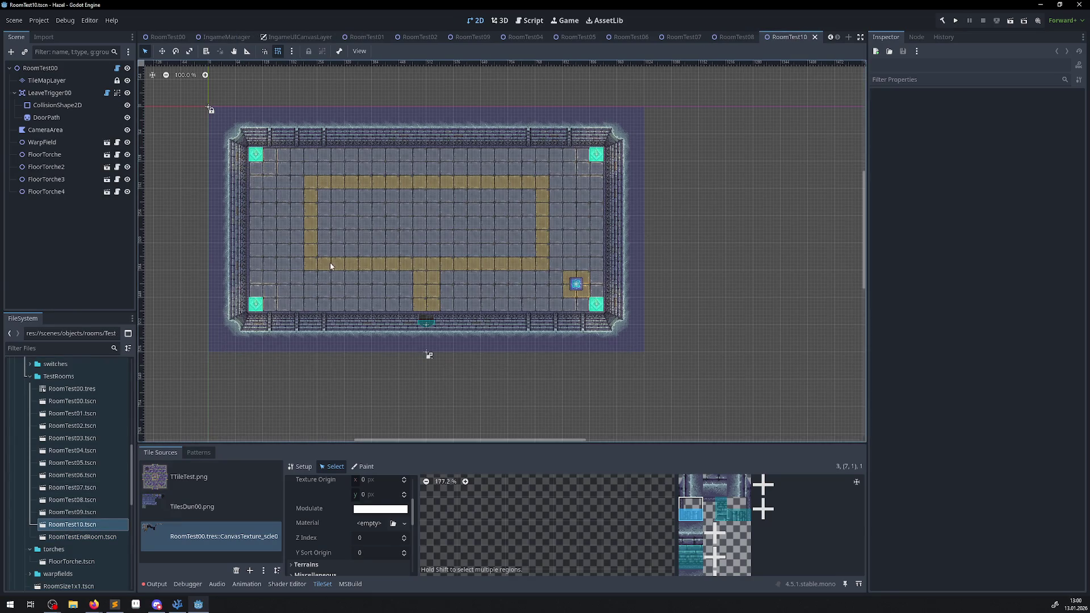
{"action": "scroll", "coordinate": [596, 306], "scroll_direction": "up", "scroll_amount": 4}
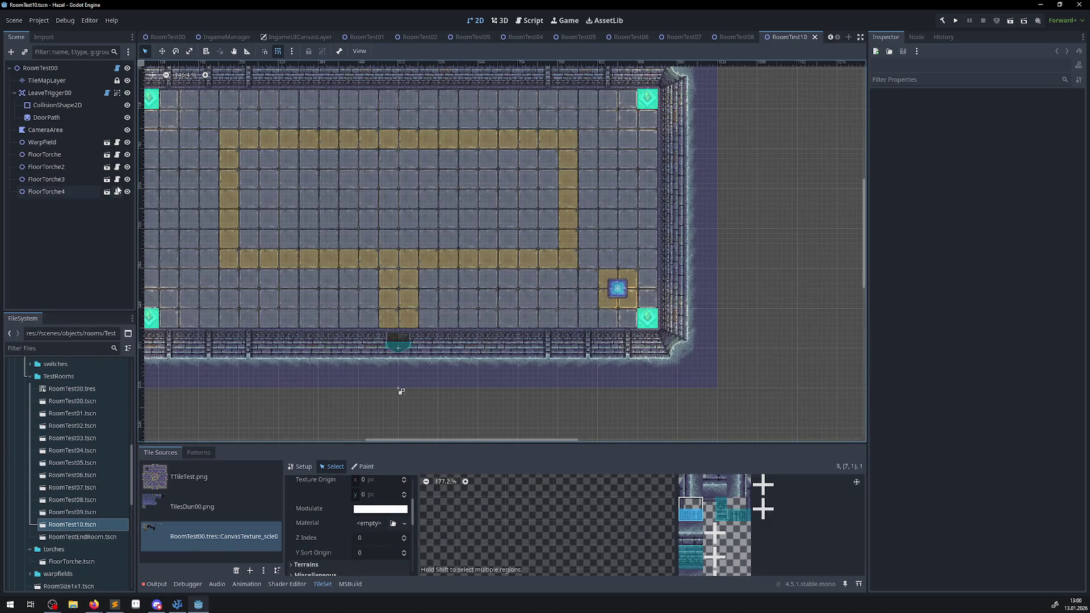
{"action": "left_click", "coordinate": [62, 145]}
{"action": "key", "text": "Delete"}
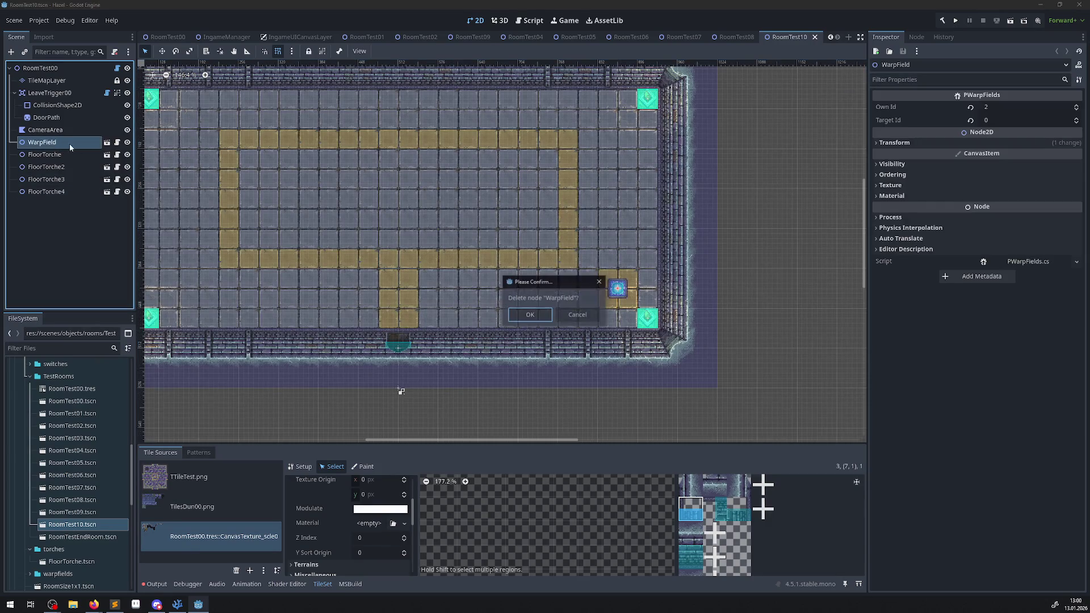
{"action": "left_click", "coordinate": [537, 315]}
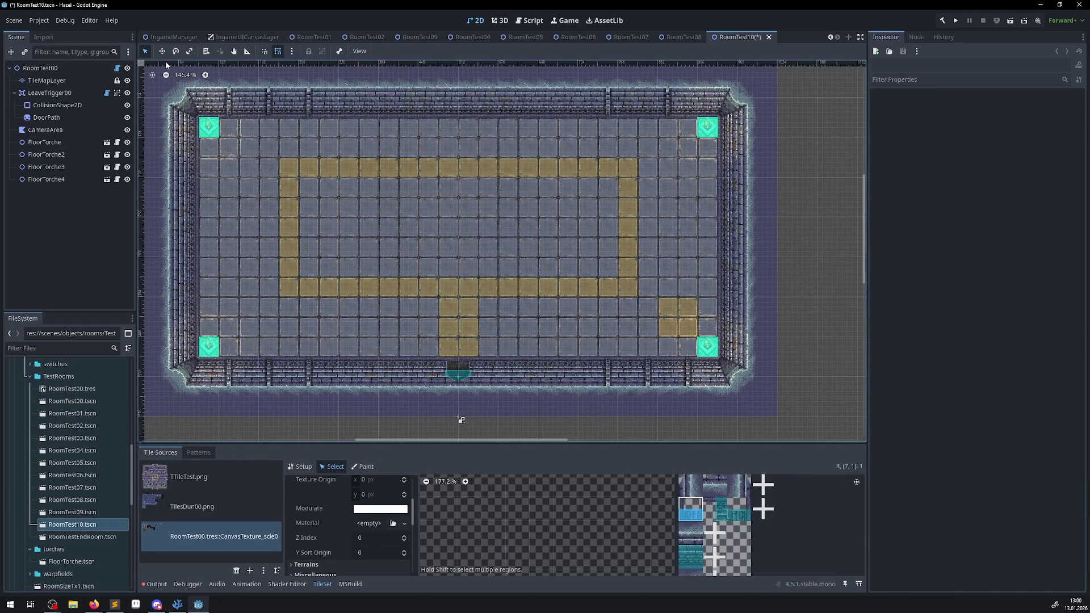
{"action": "scroll", "coordinate": [574, 560], "scroll_direction": "down", "scroll_amount": 3}
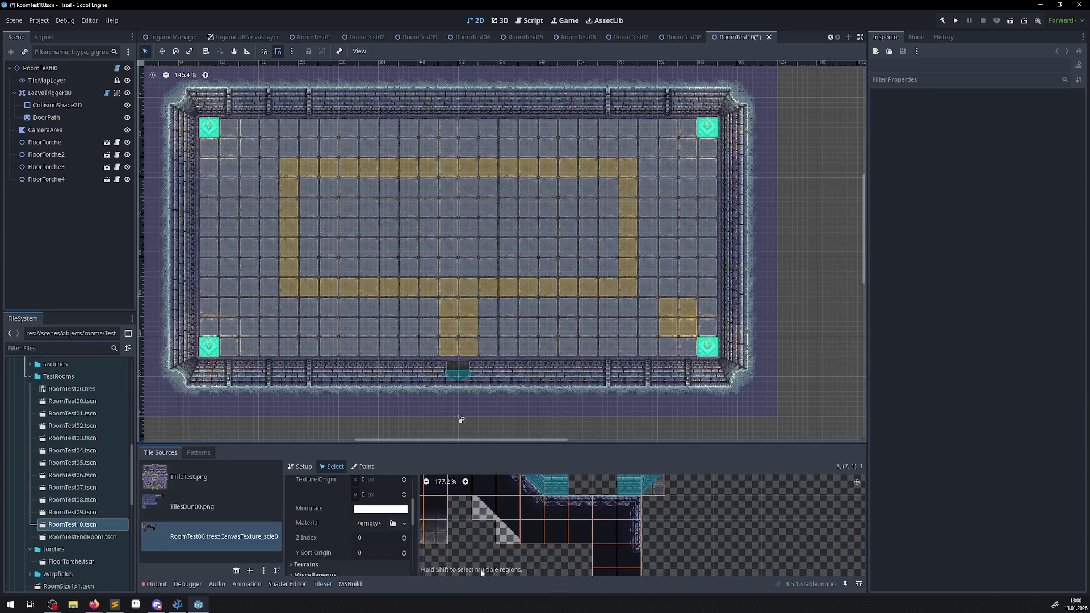
Enlarge the tile panel and select RoomTest10's TileMapLayer for tile painting
{"action": "scroll", "coordinate": [579, 518], "scroll_direction": "down", "scroll_amount": 2}
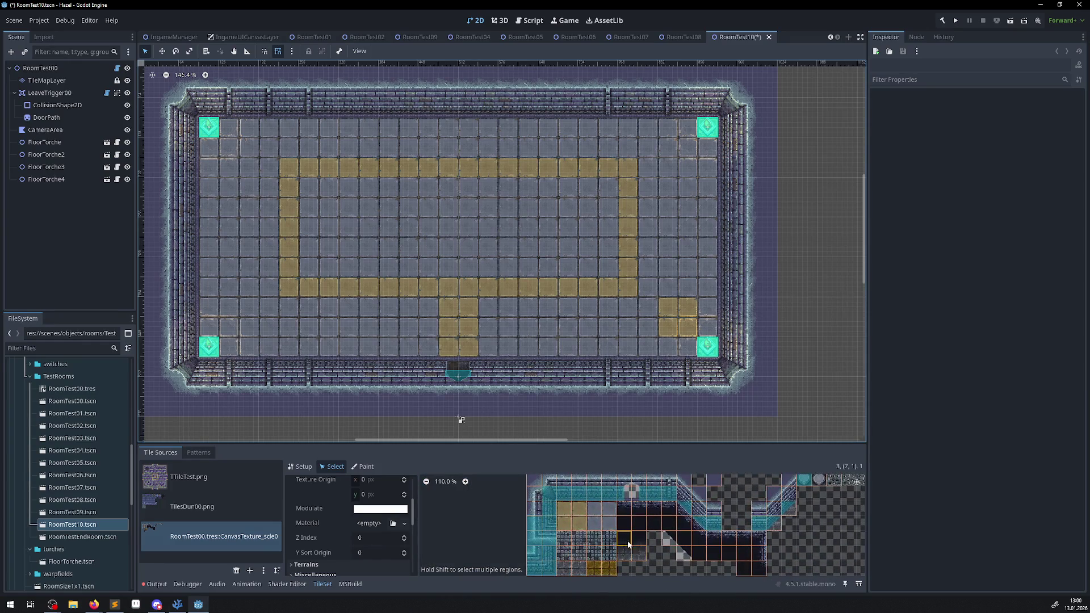
{"action": "scroll", "coordinate": [567, 565], "scroll_direction": "down", "scroll_amount": 3}
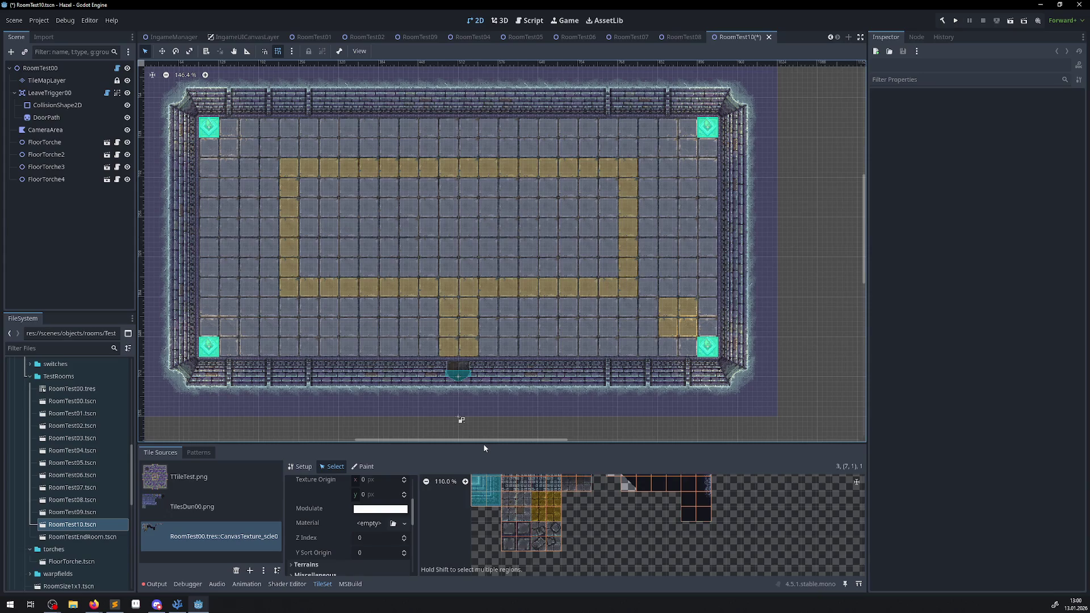
{"action": "left_click_drag", "start_coordinate": [484, 449], "coordinate": [484, 373]}
{"action": "mouse_move", "coordinate": [526, 505]}
{"action": "left_mouse_down"}
{"action": "mouse_move", "coordinate": [509, 448]}
{"action": "mouse_move", "coordinate": [508, 466]}
{"action": "mouse_move", "coordinate": [553, 500]}
{"action": "left_mouse_up"}
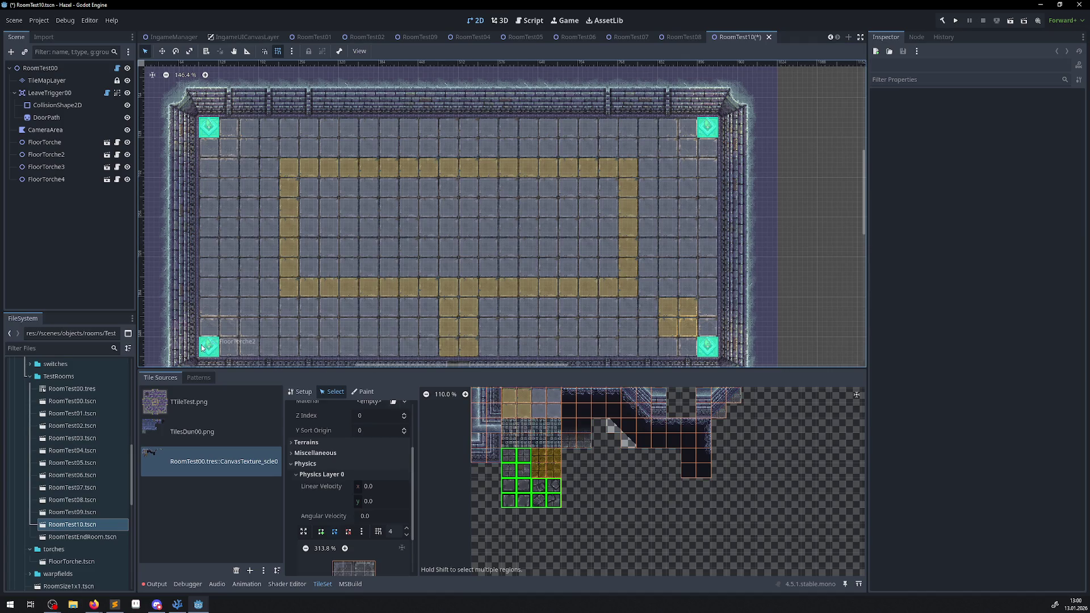
{"action": "mouse_move", "coordinate": [211, 332]}
{"action": "left_mouse_down"}
{"action": "mouse_move", "coordinate": [569, 224]}
{"action": "mouse_move", "coordinate": [202, 321]}
{"action": "mouse_move", "coordinate": [212, 331]}
{"action": "left_mouse_up"}
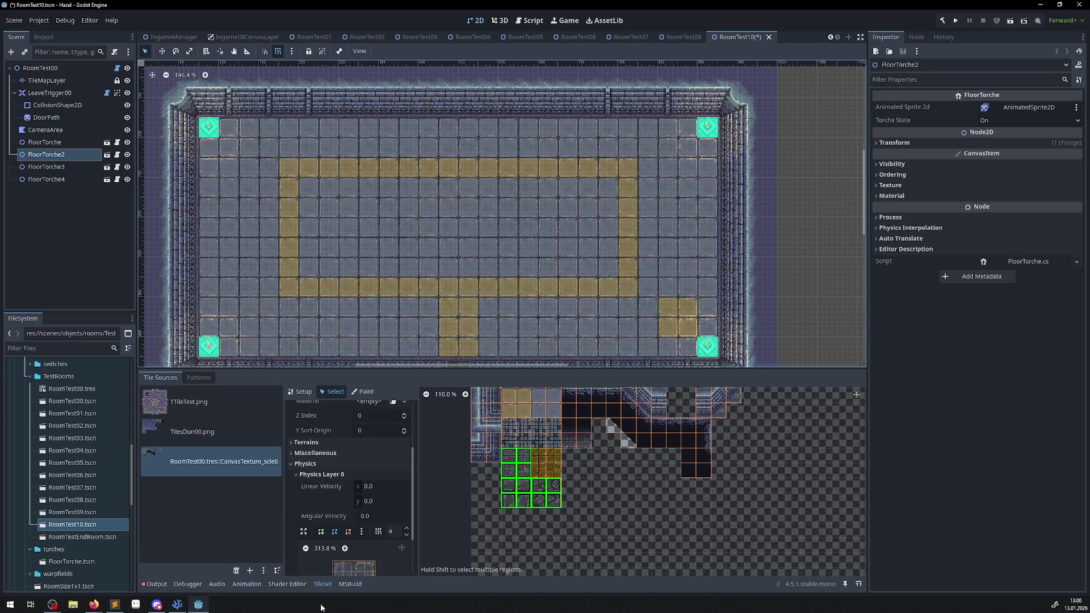
{"action": "left_click", "coordinate": [46, 81]}
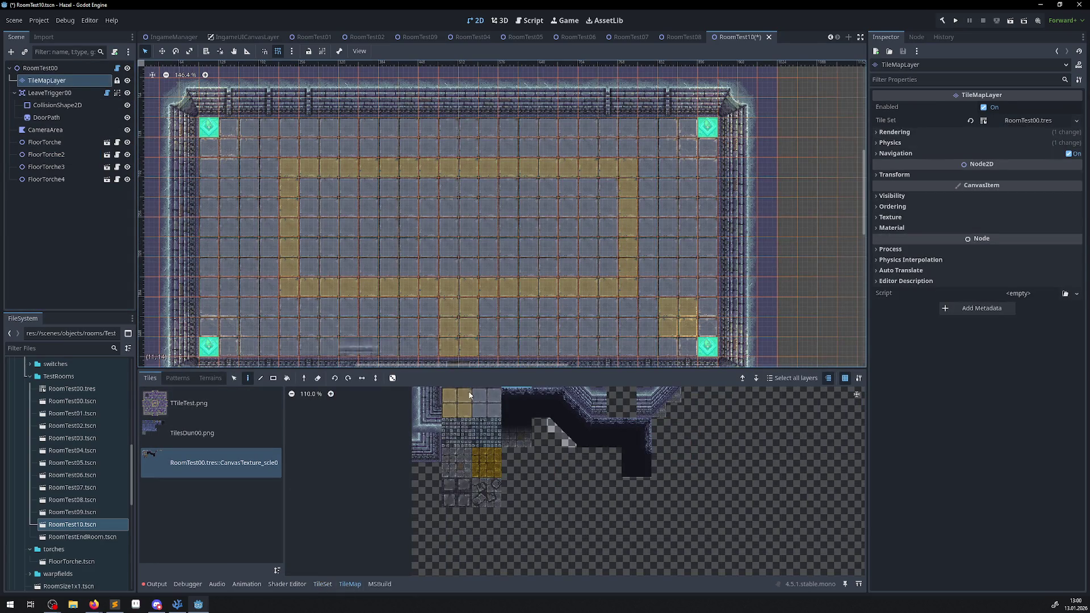
Pick a 2x4 stone tile block with random placement and rectangle-fill the top and bottom floor rows
{"action": "mouse_move", "coordinate": [449, 454]}
{"action": "left_mouse_down"}
{"action": "mouse_move", "coordinate": [465, 501]}
{"action": "mouse_move", "coordinate": [494, 454]}
{"action": "left_mouse_up"}
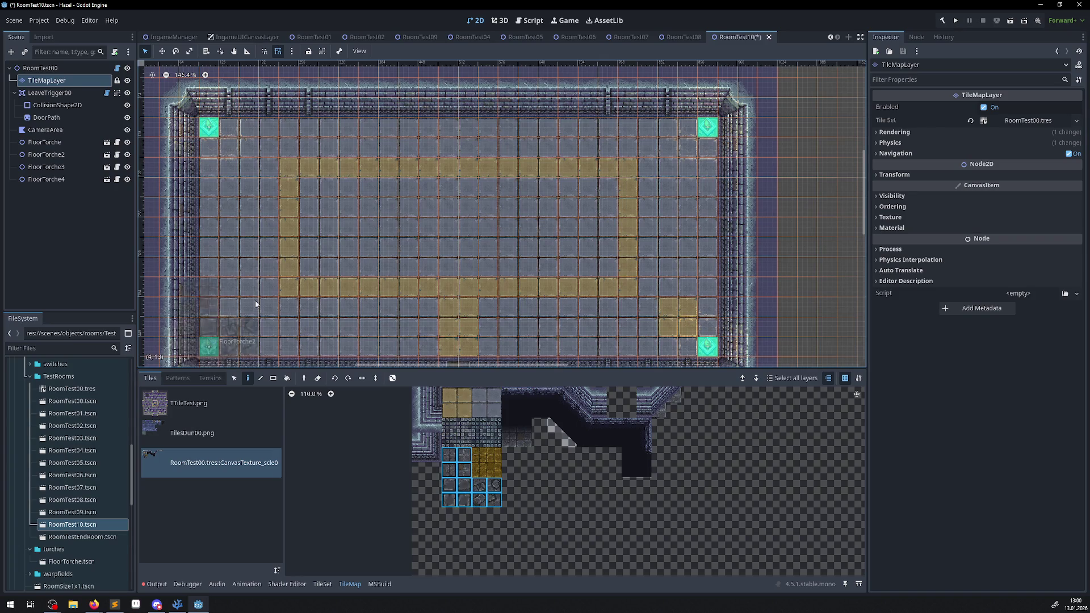
{"action": "left_click", "coordinate": [392, 378]}
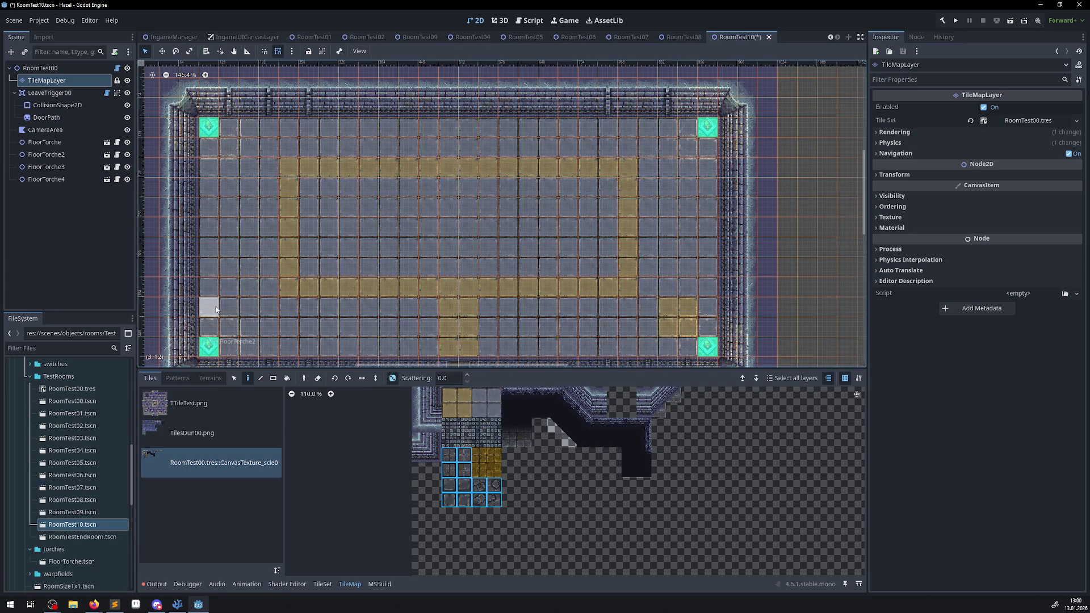
{"action": "key", "text": "r"}
{"action": "left_click_drag", "start_coordinate": [209, 327], "coordinate": [707, 145]}
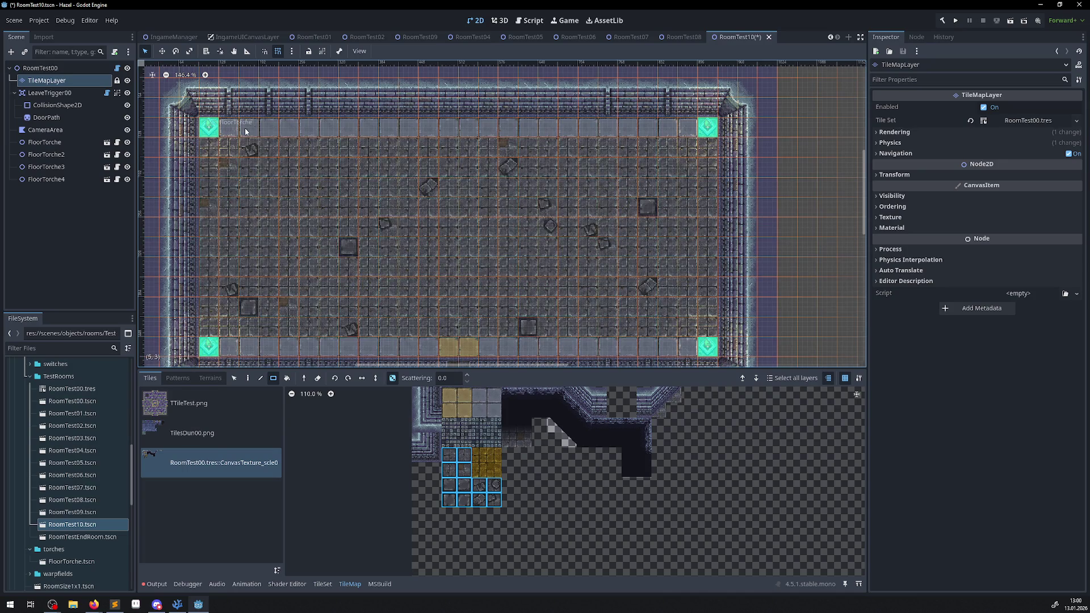
{"action": "left_click_drag", "start_coordinate": [272, 132], "coordinate": [687, 128]}
{"action": "scroll", "coordinate": [307, 267], "scroll_direction": "down", "scroll_amount": 3}
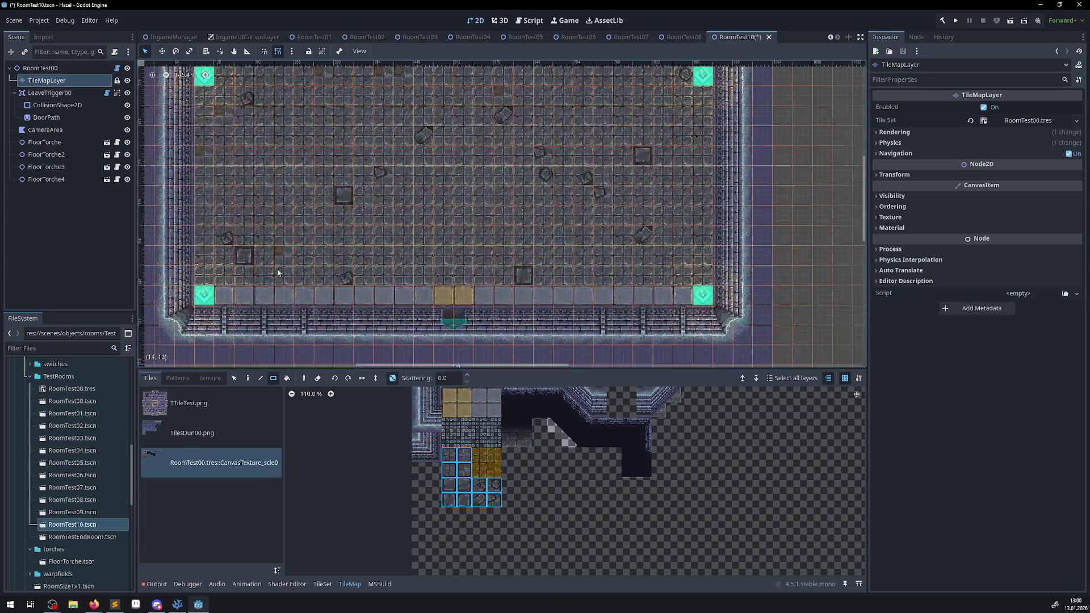
{"action": "left_click_drag", "start_coordinate": [234, 293], "coordinate": [687, 297]}
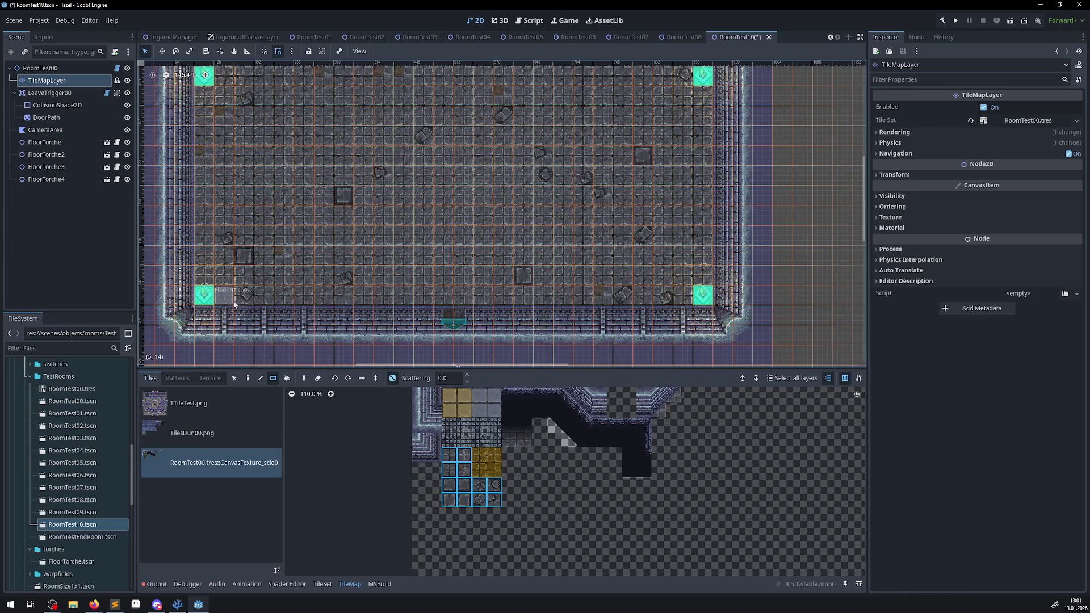
Rectangle-fill the remaining floor patches and single spots with random stone tiles
{"action": "scroll", "coordinate": [427, 199], "scroll_direction": "down", "scroll_amount": 2}
{"action": "left_click_drag", "start_coordinate": [465, 122], "coordinate": [599, 249]}
{"action": "left_click_drag", "start_coordinate": [615, 288], "coordinate": [298, 121]}
{"action": "left_click_drag", "start_coordinate": [307, 193], "coordinate": [504, 278]}
{"action": "left_click_drag", "start_coordinate": [315, 250], "coordinate": [255, 204]}
{"action": "left_click_drag", "start_coordinate": [268, 154], "coordinate": [339, 221]}
{"action": "left_click_drag", "start_coordinate": [292, 111], "coordinate": [318, 152]}
{"action": "left_click_drag", "start_coordinate": [359, 196], "coordinate": [414, 219]}
{"action": "mouse_move", "coordinate": [324, 219]}
{"action": "left_mouse_down"}
{"action": "mouse_move", "coordinate": [272, 190]}
{"action": "mouse_move", "coordinate": [287, 175]}
{"action": "left_mouse_up"}
{"action": "left_click", "coordinate": [325, 229]}
{"action": "mouse_move", "coordinate": [326, 244]}
{"action": "left_mouse_down"}
{"action": "mouse_move", "coordinate": [392, 281]}
{"action": "mouse_move", "coordinate": [346, 249]}
{"action": "mouse_move", "coordinate": [241, 226]}
{"action": "mouse_move", "coordinate": [333, 268]}
{"action": "left_mouse_up"}
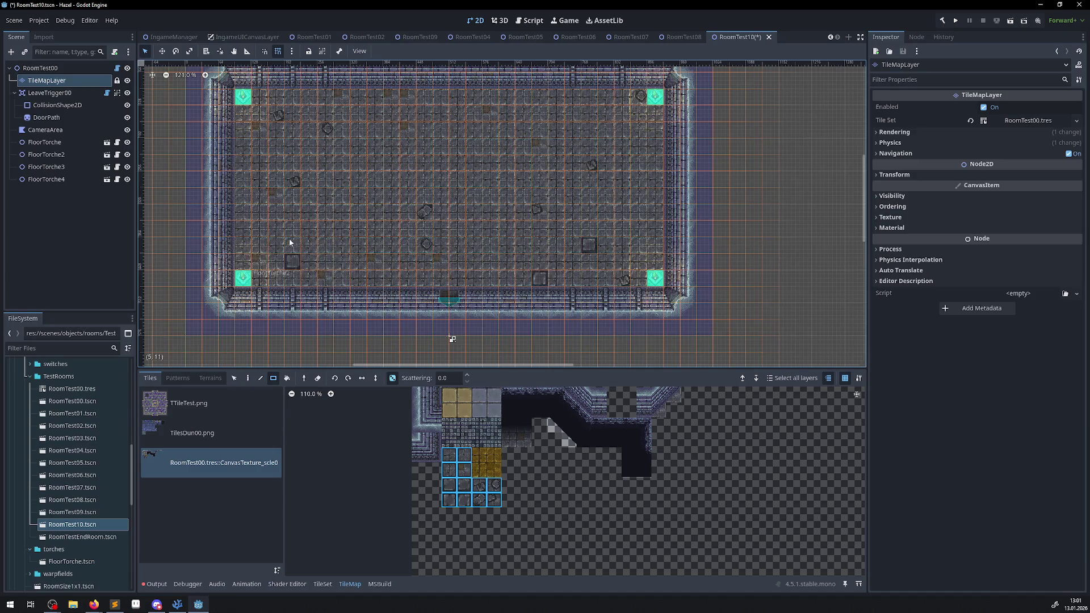
Paint stone floor over the stray dark square tile
{"action": "scroll", "coordinate": [375, 219], "scroll_direction": "up", "scroll_amount": 3}
{"action": "scroll", "coordinate": [380, 222], "scroll_direction": "right", "scroll_amount": 2}
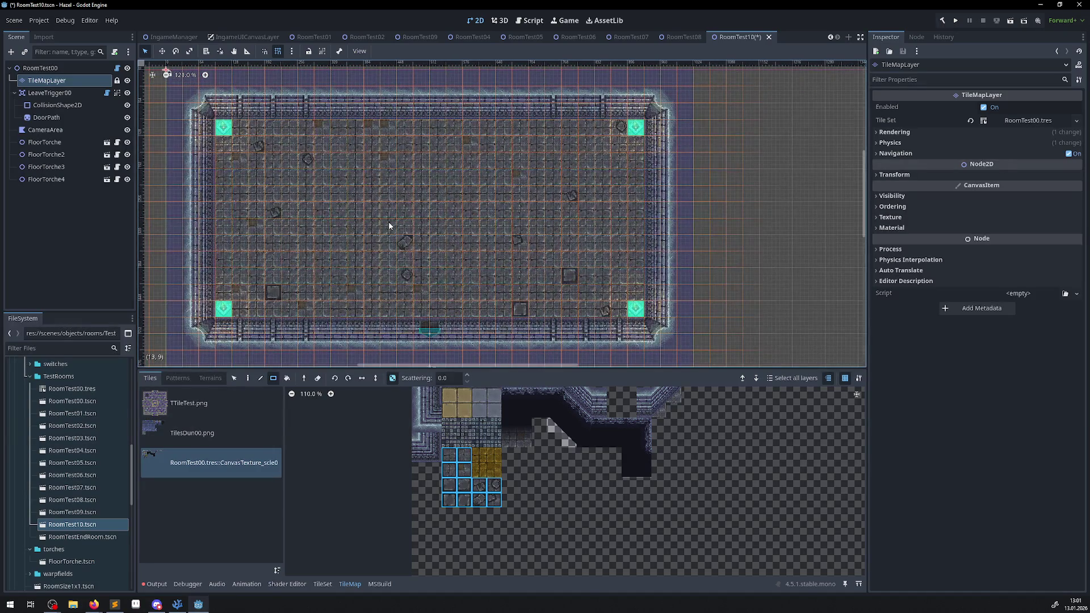
{"action": "mouse_move", "coordinate": [518, 302]}
{"action": "left_mouse_down"}
{"action": "mouse_move", "coordinate": [482, 286]}
{"action": "mouse_move", "coordinate": [531, 315]}
{"action": "left_mouse_up"}
Place door openings on the left and right walls using the wall-opening tiles
{"action": "scroll", "coordinate": [526, 397], "scroll_direction": "up", "scroll_amount": 3}
{"action": "left_click_drag", "start_coordinate": [530, 443], "coordinate": [519, 433]}
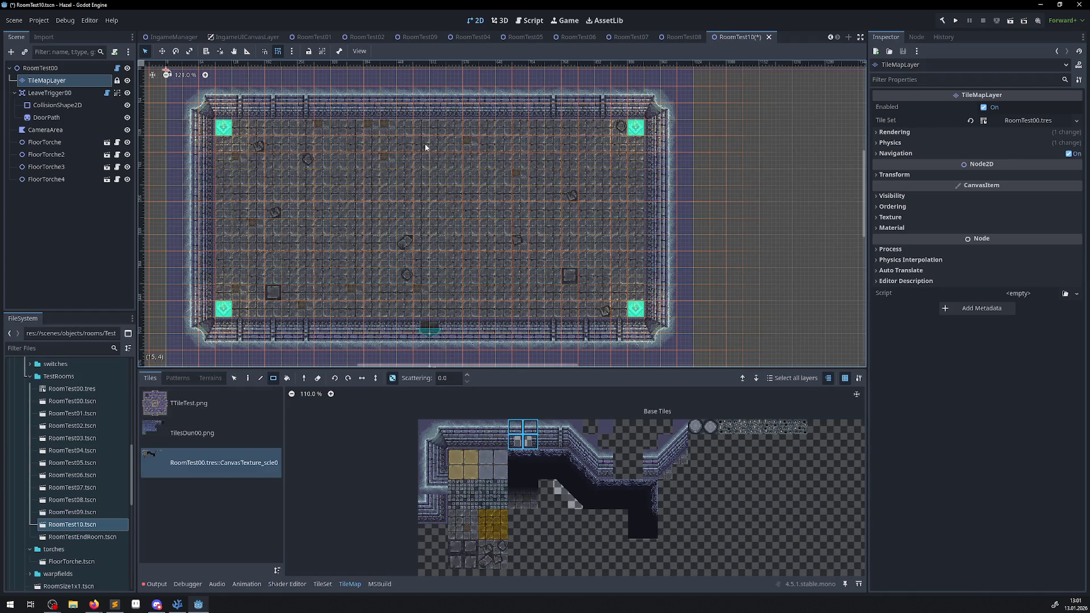
{"action": "left_click", "coordinate": [247, 378]}
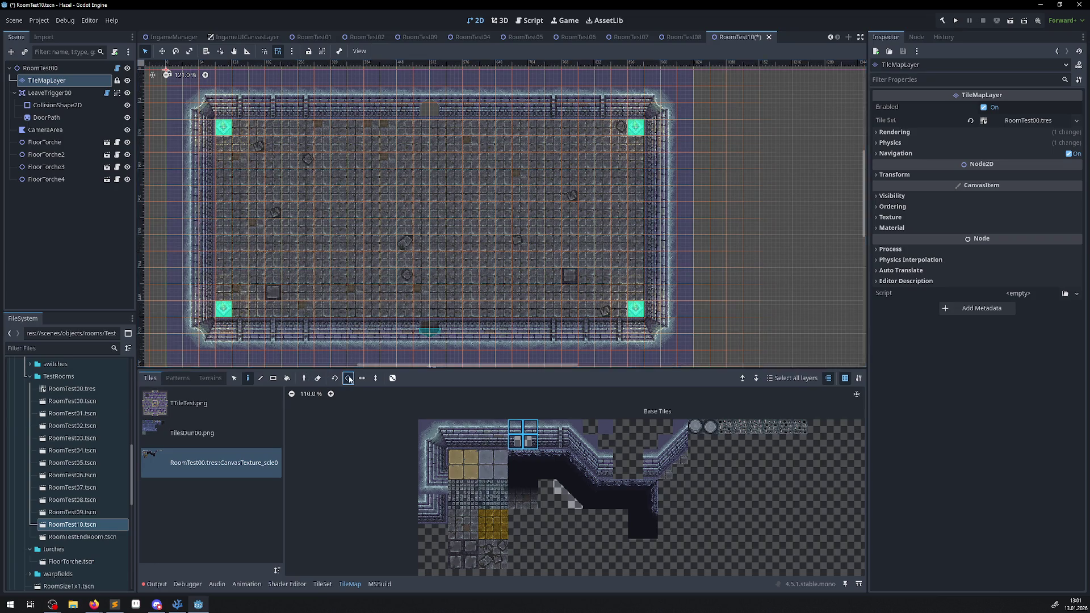
{"action": "left_click", "coordinate": [201, 218]}
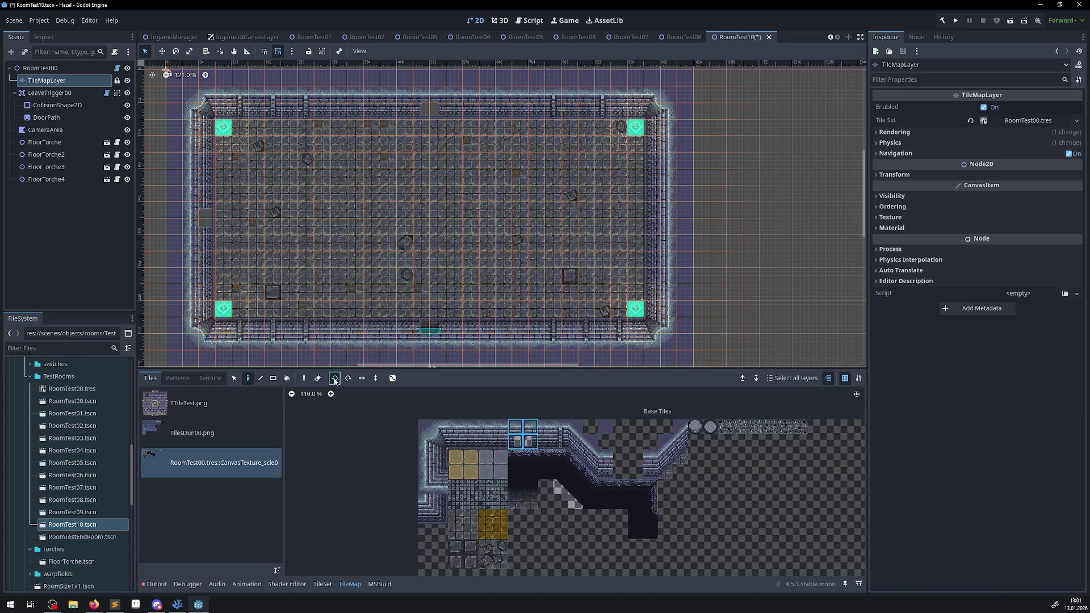
{"action": "left_click", "coordinate": [656, 217]}
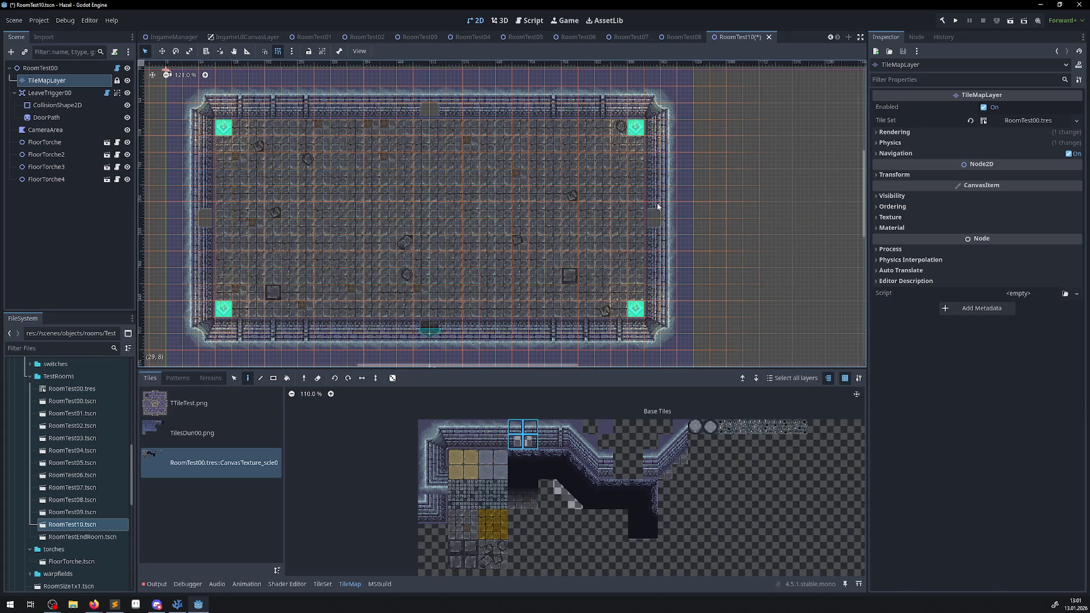
{"action": "scroll", "coordinate": [746, 226], "scroll_direction": "up", "scroll_amount": 4}
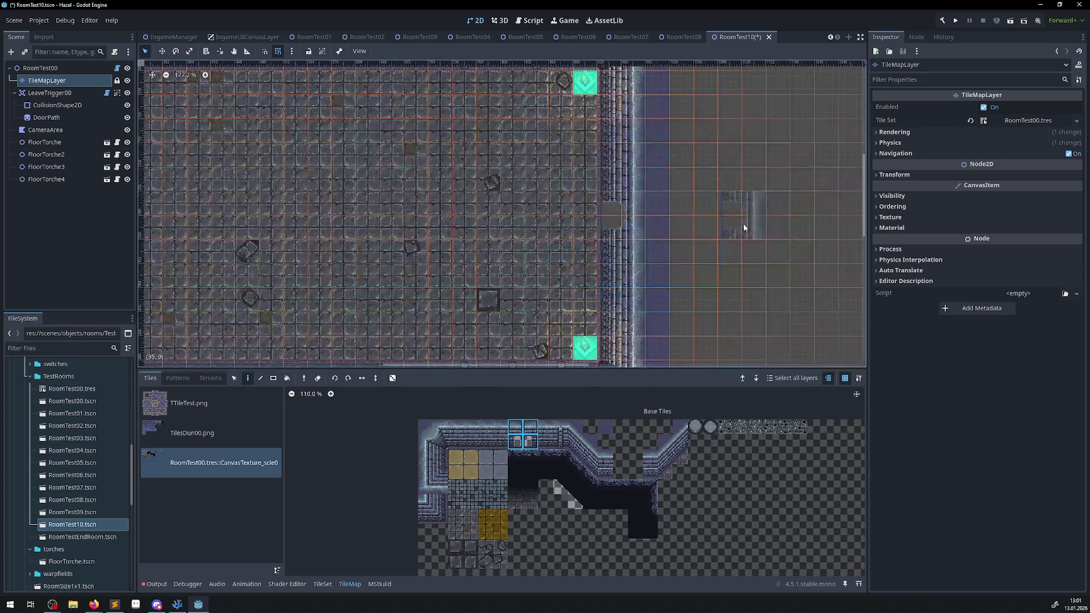
{"action": "scroll", "coordinate": [420, 227], "scroll_direction": "down", "scroll_amount": 6}
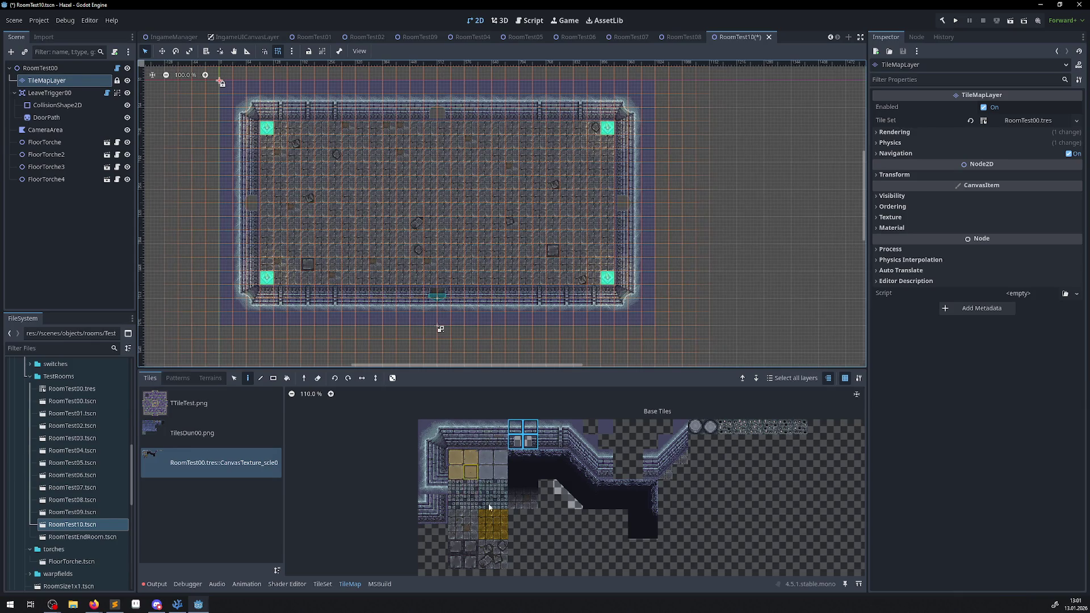
{"action": "left_click_drag", "start_coordinate": [485, 517], "coordinate": [500, 530]}
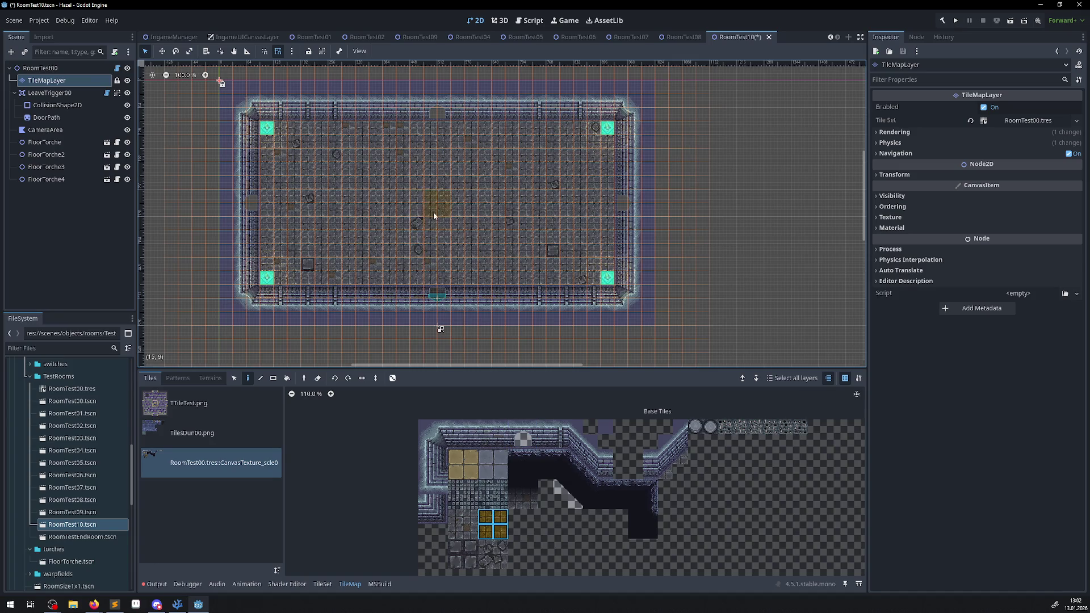
Stamp 2x2 gold tiles at the centre and stretch them into a large random gold rectangle
{"action": "scroll", "coordinate": [435, 213], "scroll_direction": "up", "scroll_amount": 2}
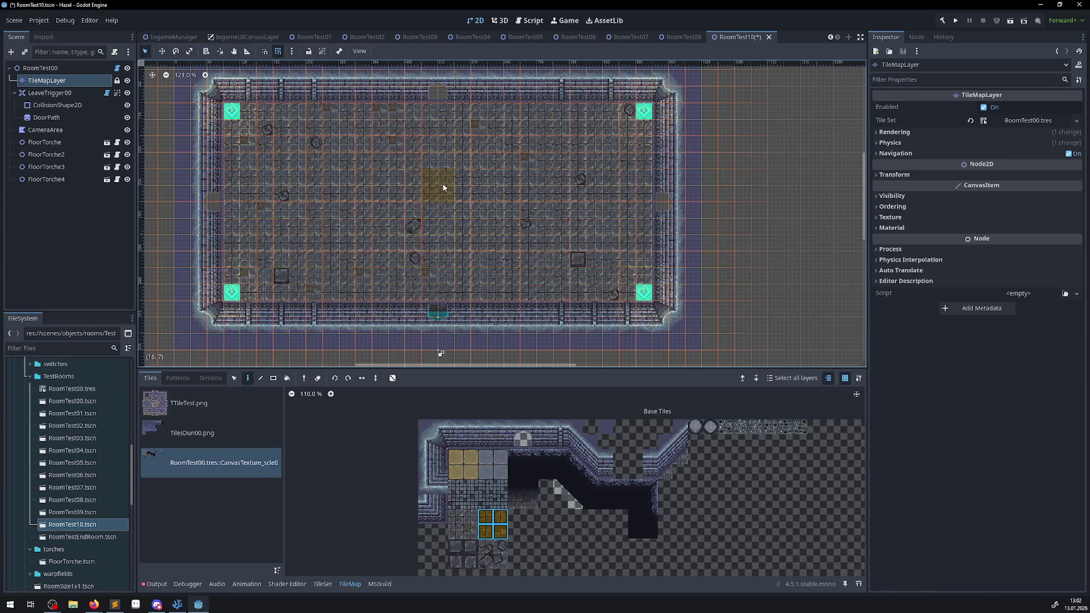
{"action": "left_click", "coordinate": [444, 187]}
{"action": "left_click", "coordinate": [393, 378]}
{"action": "left_click", "coordinate": [273, 379]}
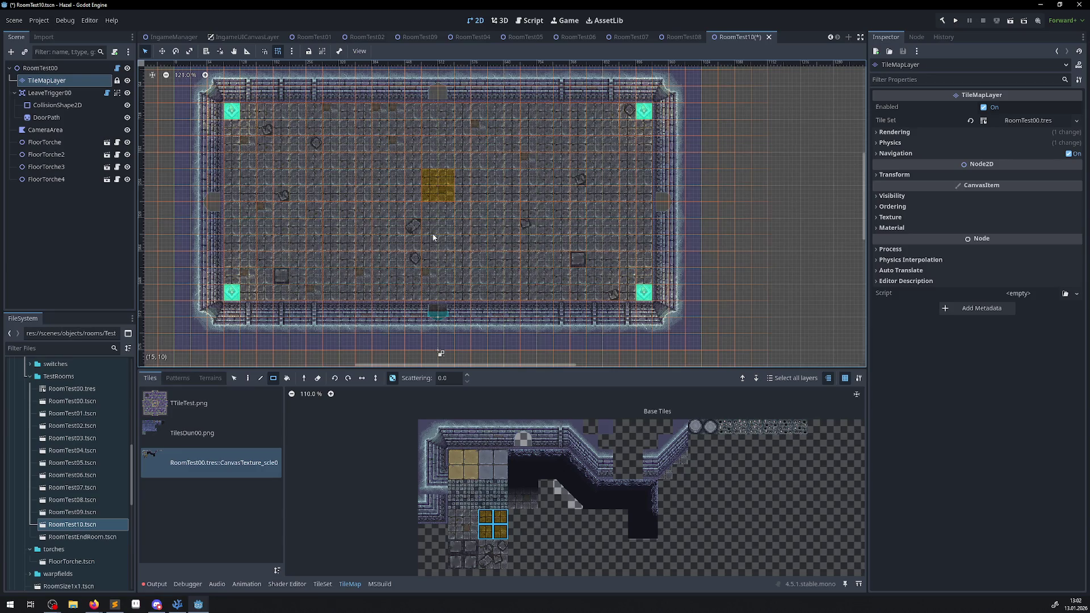
{"action": "left_click_drag", "start_coordinate": [429, 231], "coordinate": [451, 213]}
{"action": "mouse_move", "coordinate": [411, 177]}
{"action": "left_mouse_down"}
{"action": "mouse_move", "coordinate": [463, 233]}
{"action": "mouse_move", "coordinate": [357, 170]}
{"action": "mouse_move", "coordinate": [374, 172]}
{"action": "left_mouse_up"}
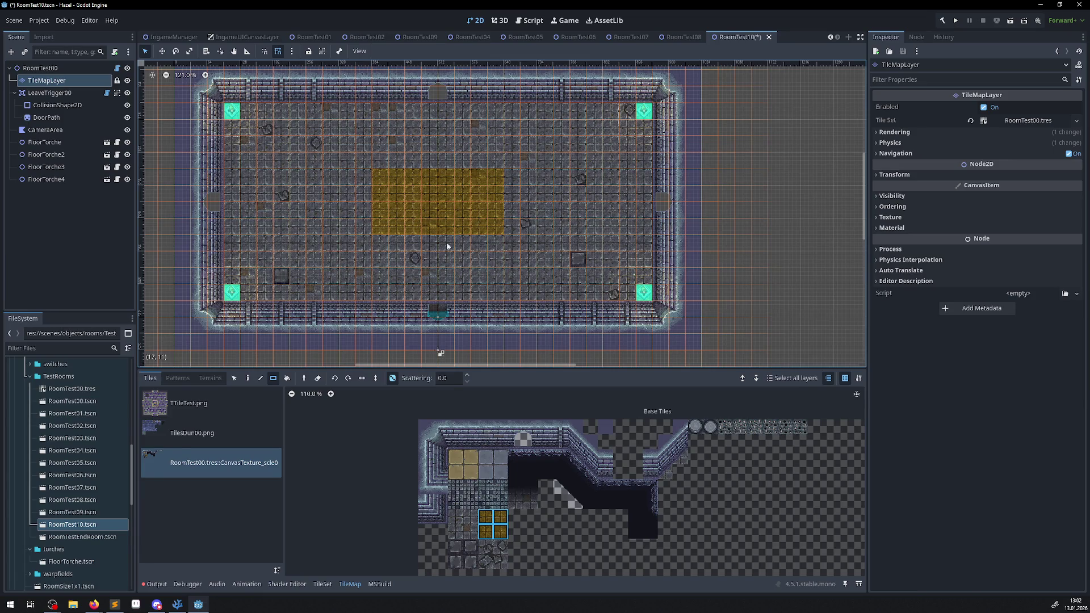
{"action": "left_click_drag", "start_coordinate": [366, 243], "coordinate": [516, 167]}
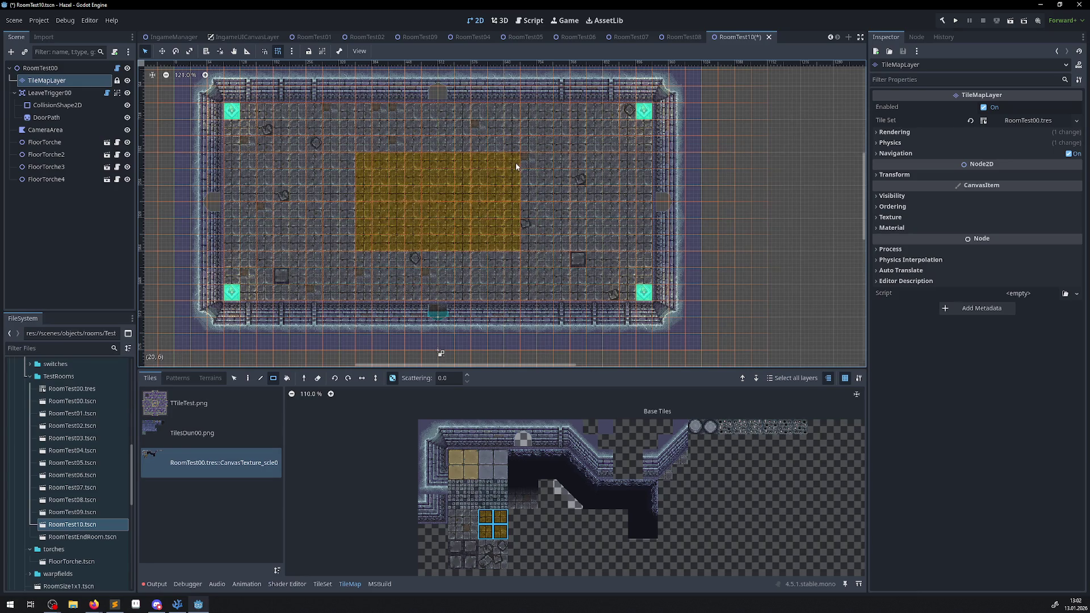
{"action": "left_click", "coordinate": [25, 52]}
Instance SmallChest.tscn from a 'ches' search and move it into the gold area
{"action": "type", "text": "ches"}
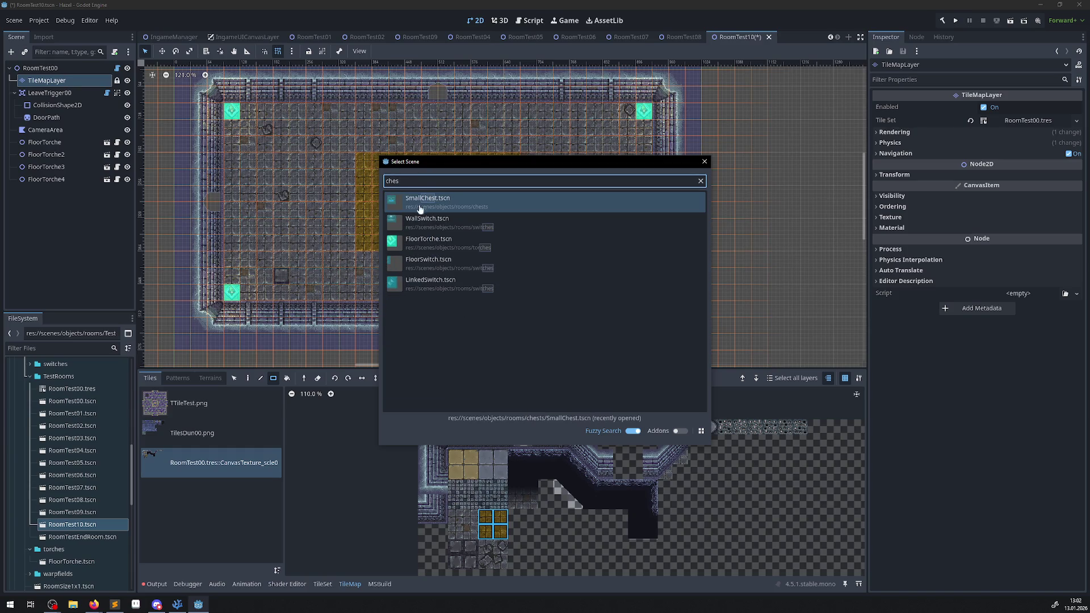
{"action": "left_click", "coordinate": [418, 207]}
{"action": "scroll", "coordinate": [180, 142], "scroll_direction": "up", "scroll_amount": 3}
{"action": "key", "text": "w"}
{"action": "mouse_move", "coordinate": [171, 118]}
{"action": "left_mouse_down"}
{"action": "mouse_move", "coordinate": [410, 249]}
{"action": "mouse_move", "coordinate": [375, 284]}
{"action": "left_mouse_up"}
{"action": "scroll", "coordinate": [391, 265], "scroll_direction": "up", "scroll_amount": 4}
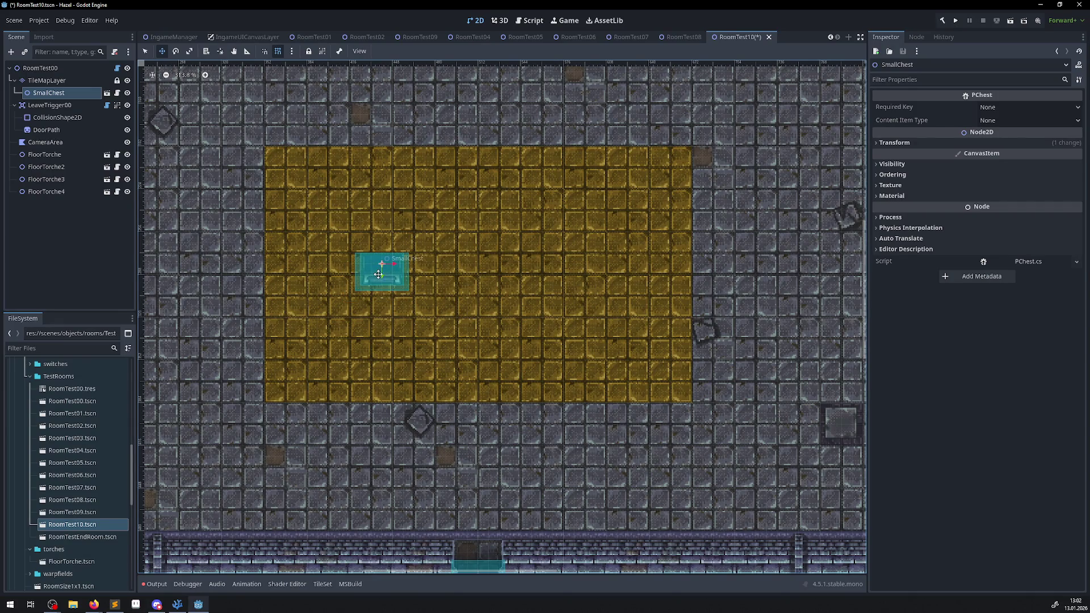
{"action": "scroll", "coordinate": [374, 284], "scroll_direction": "up", "scroll_amount": 8}
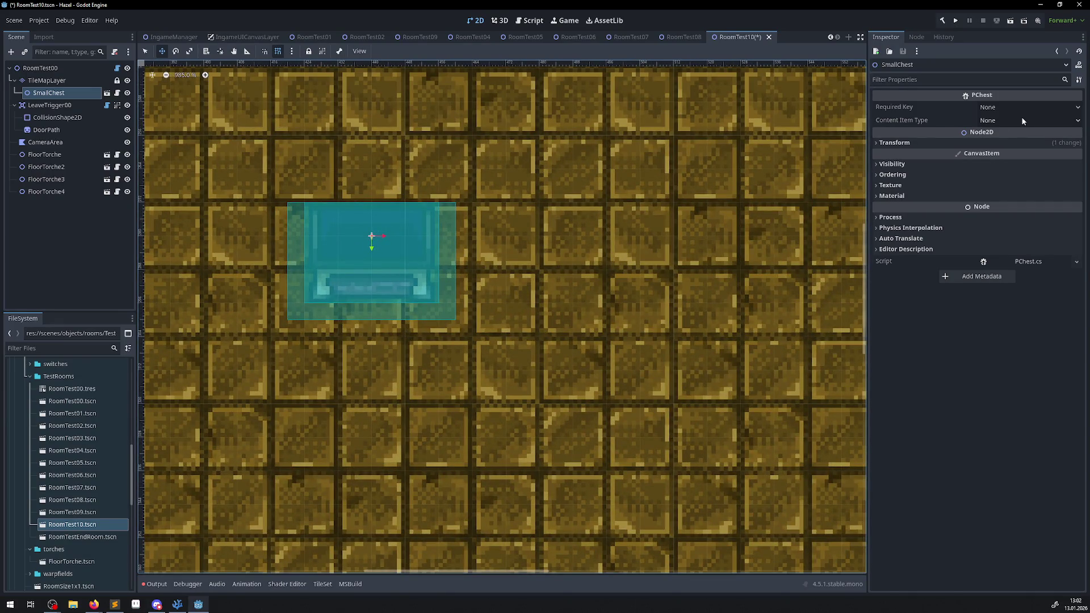
{"action": "scroll", "coordinate": [423, 278], "scroll_direction": "up", "scroll_amount": 2}
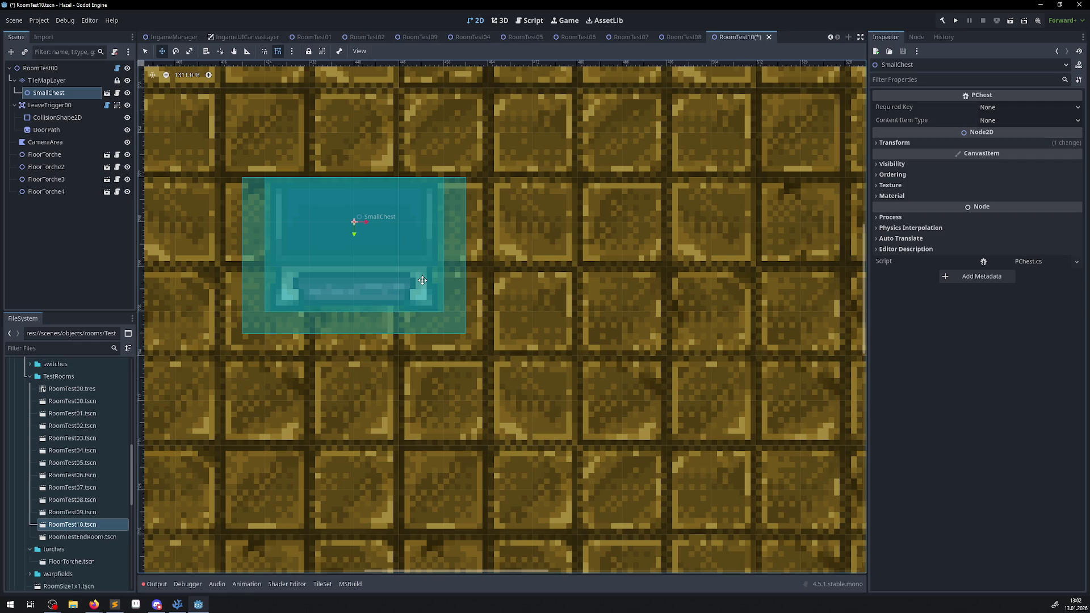
In the SmallChest scene, set ChestSprite's animation to Locked and save
{"action": "left_click", "coordinate": [107, 93]}
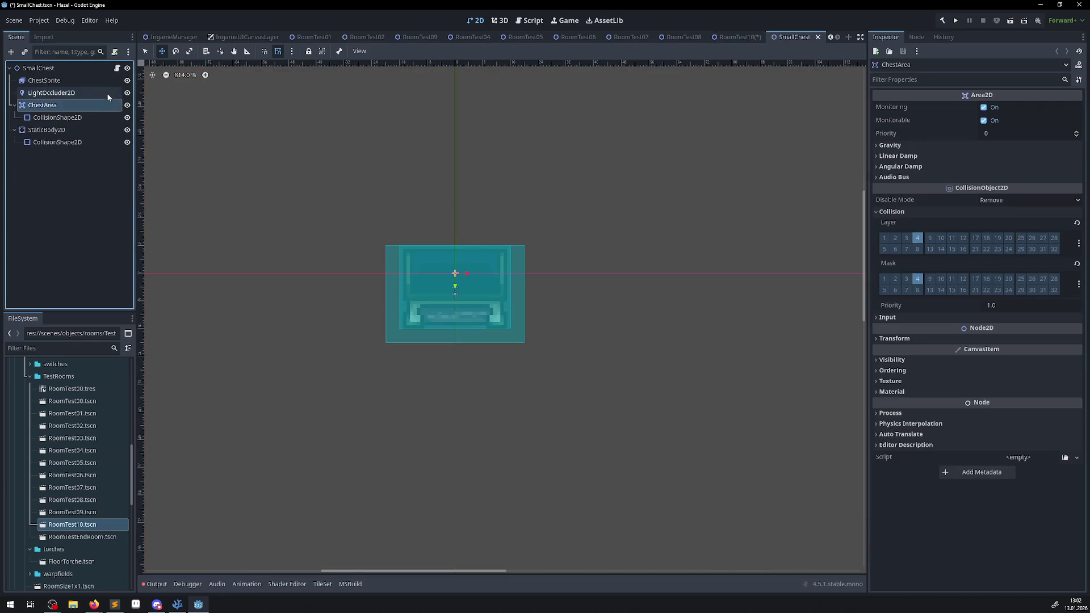
{"action": "left_click", "coordinate": [57, 82]}
{"action": "left_click", "coordinate": [170, 424]}
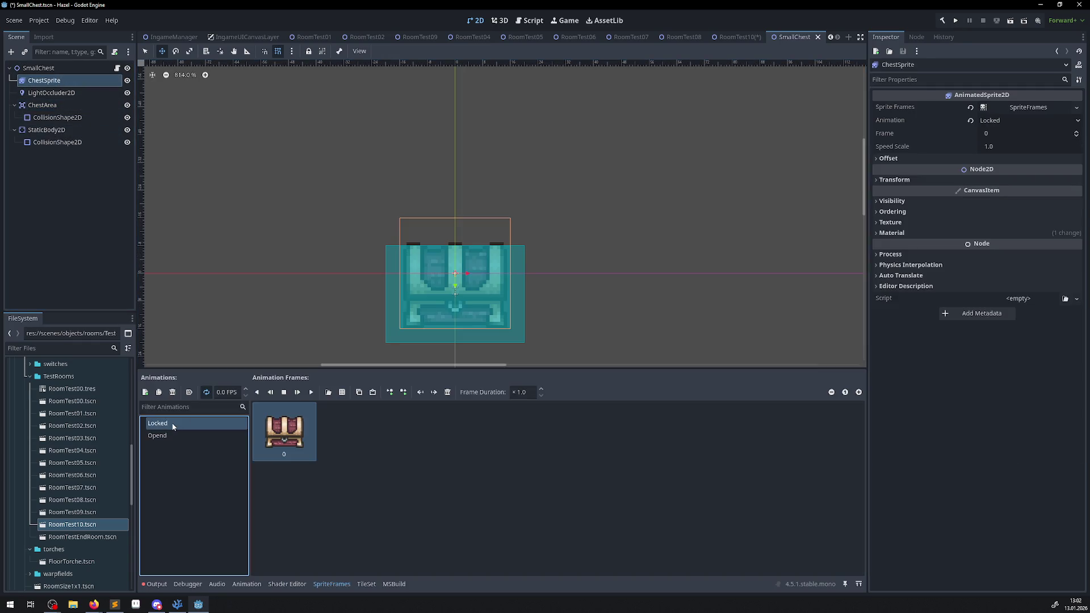
{"action": "key", "text": "ctrl+s"}
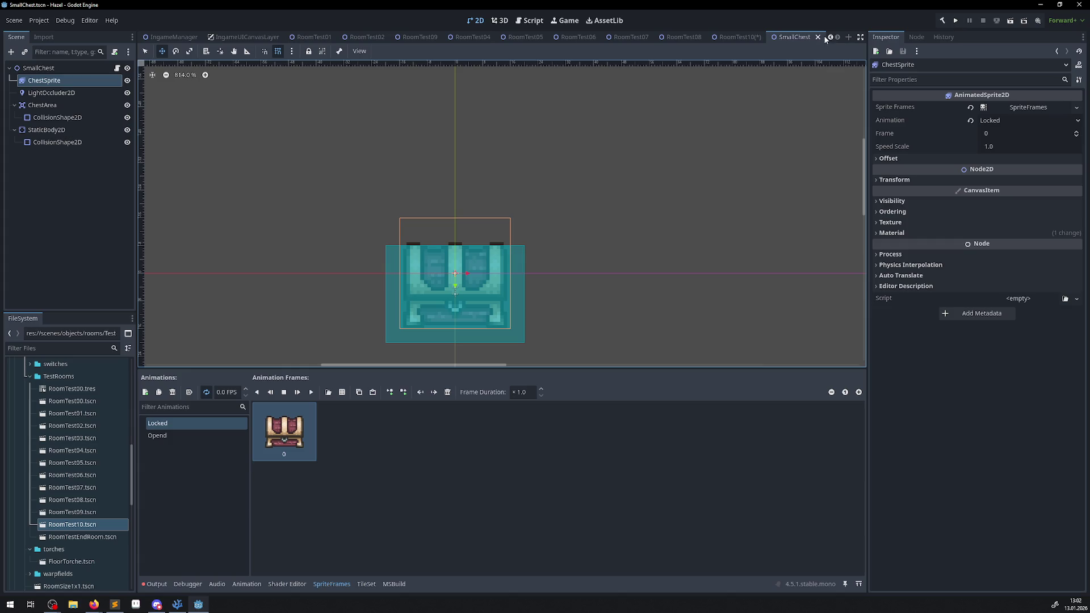
{"action": "left_click", "coordinate": [819, 37]}
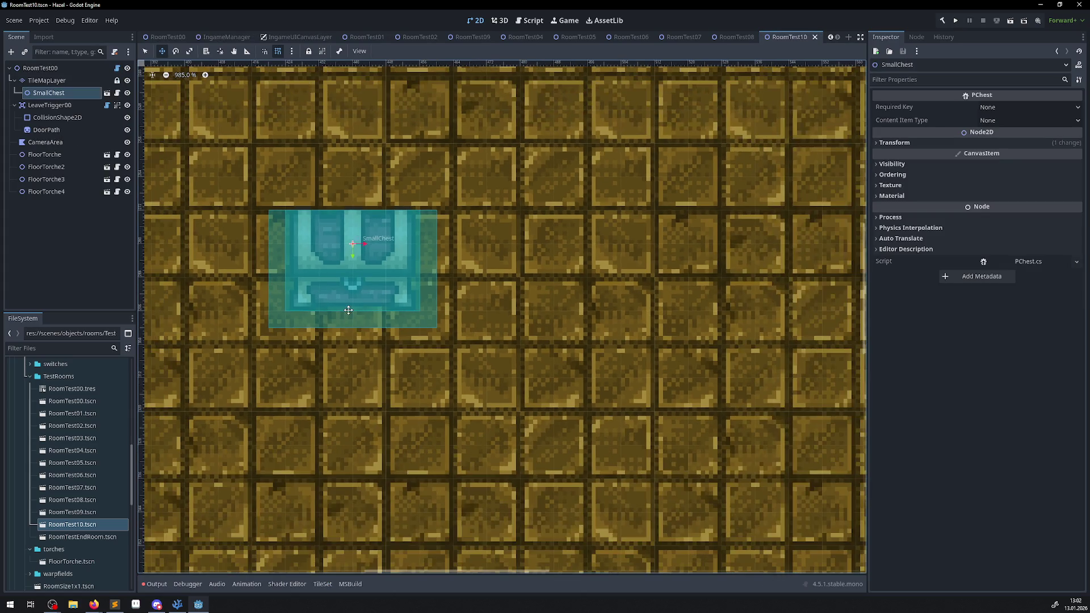
Paste a second chest under the room root and spread the two chests left and right
{"action": "mouse_move", "coordinate": [375, 278]}
{"action": "left_mouse_down"}
{"action": "mouse_move", "coordinate": [370, 302]}
{"action": "mouse_move", "coordinate": [369, 287]}
{"action": "left_mouse_up"}
{"action": "scroll", "coordinate": [437, 298], "scroll_direction": "down", "scroll_amount": 8}
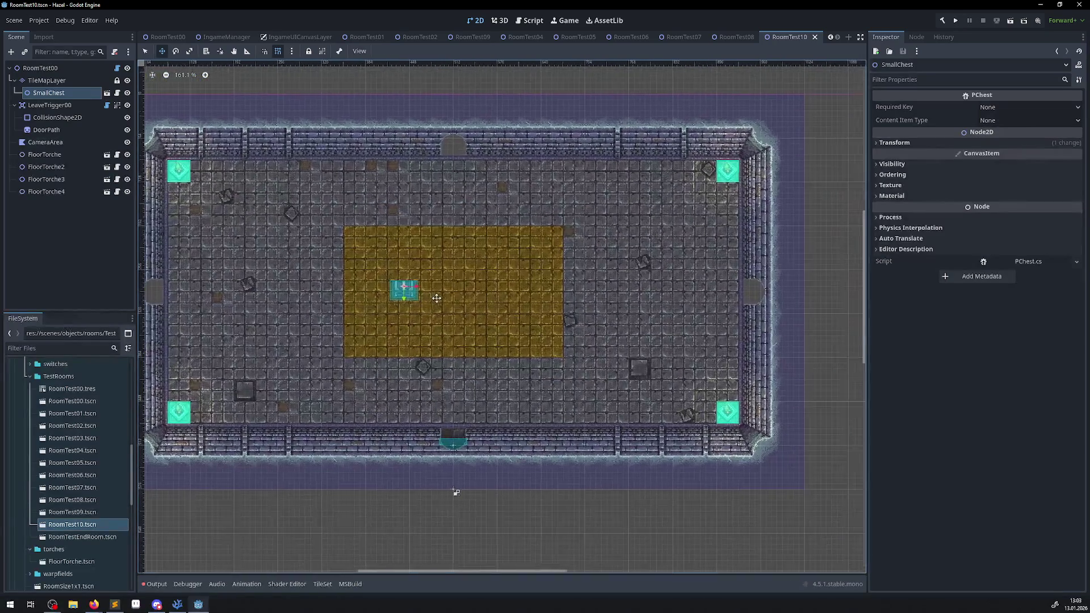
{"action": "scroll", "coordinate": [437, 298], "scroll_direction": "up", "scroll_amount": 4}
{"action": "key", "text": "ctrl+v"}
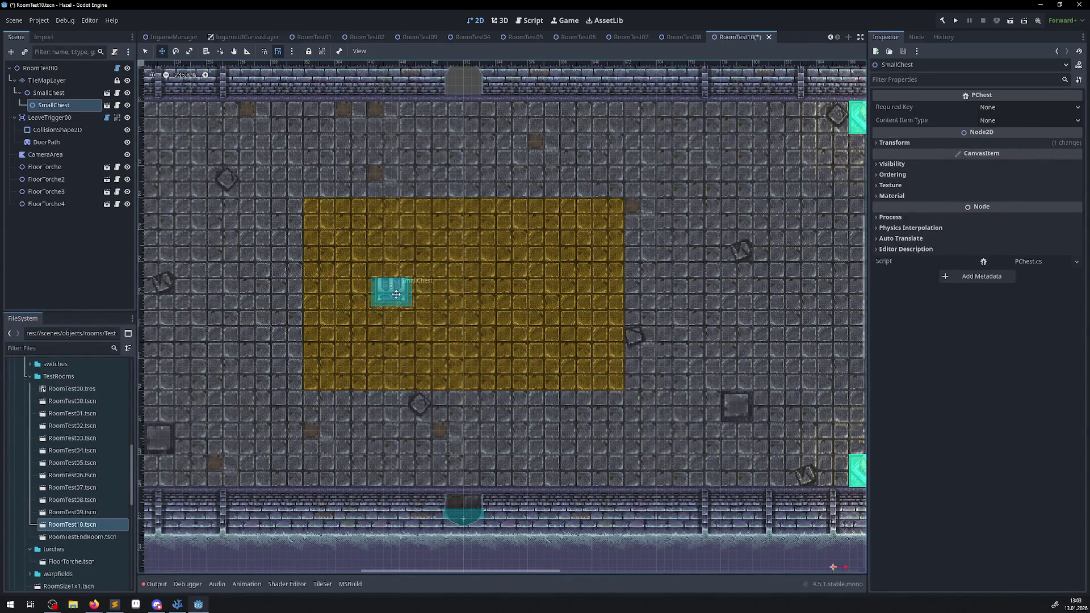
{"action": "left_click_drag", "start_coordinate": [66, 100], "coordinate": [39, 69]}
{"action": "mouse_move", "coordinate": [517, 330]}
{"action": "left_mouse_down"}
{"action": "mouse_move", "coordinate": [517, 319]}
{"action": "mouse_move", "coordinate": [433, 278]}
{"action": "mouse_move", "coordinate": [453, 277]}
{"action": "left_mouse_up"}
{"action": "left_click", "coordinate": [144, 51]}
{"action": "left_click", "coordinate": [394, 294]}
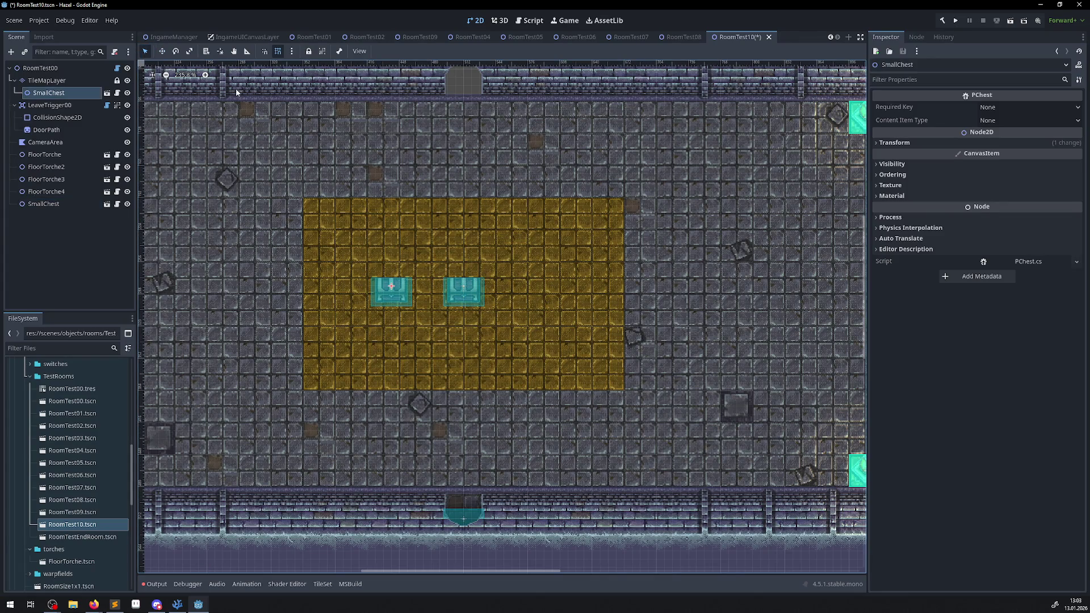
{"action": "left_click", "coordinate": [164, 51]}
{"action": "left_click_drag", "start_coordinate": [393, 285], "coordinate": [384, 286]}
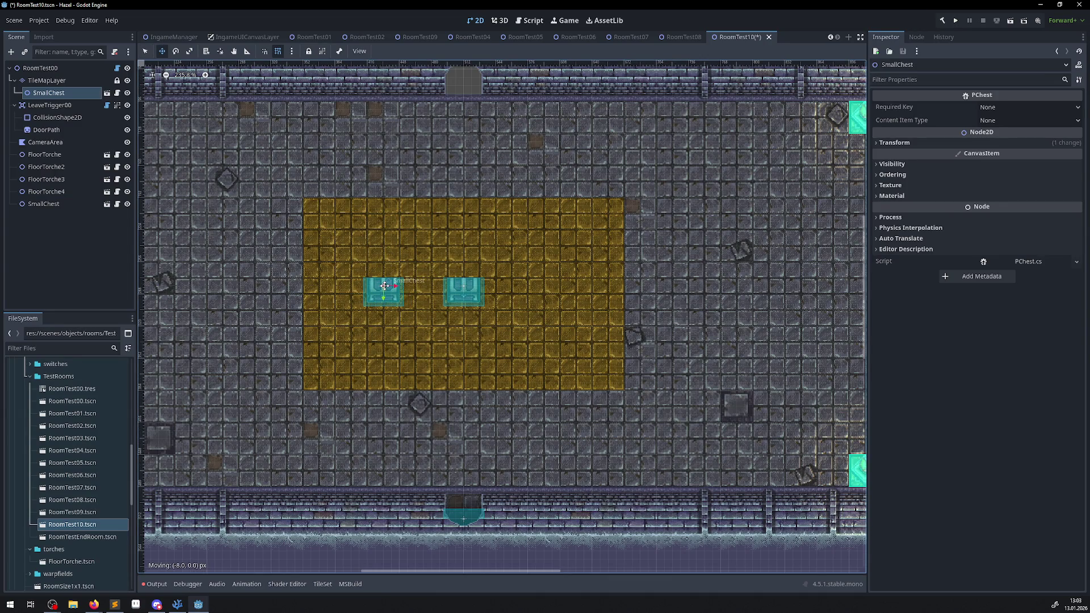
{"action": "left_click_drag", "start_coordinate": [384, 285], "coordinate": [384, 286]}
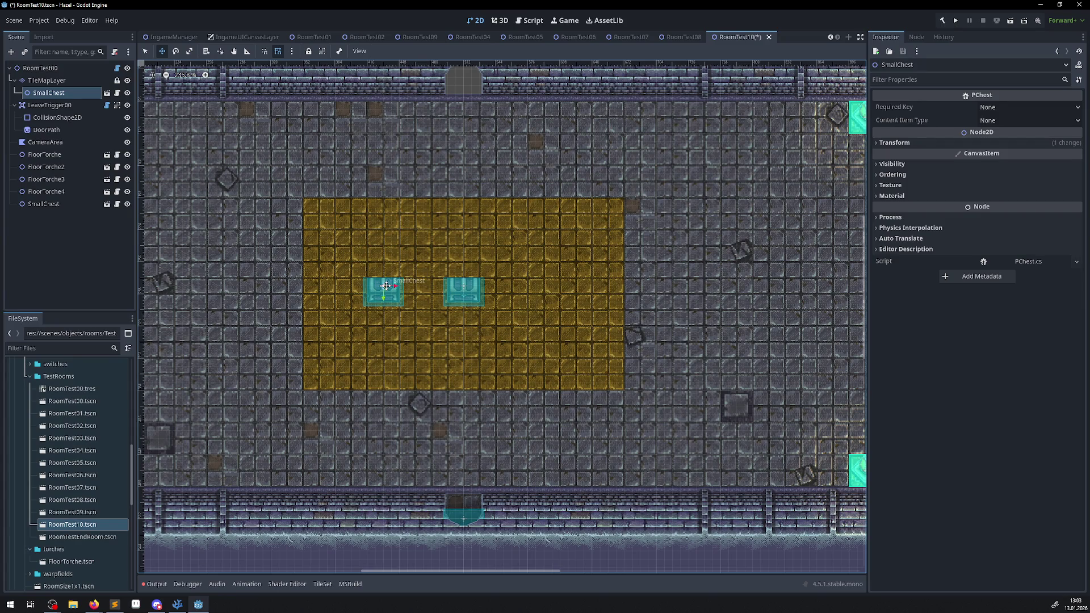
{"action": "left_click", "coordinate": [56, 206]}
{"action": "mouse_move", "coordinate": [460, 286]}
{"action": "left_mouse_down"}
{"action": "mouse_move", "coordinate": [569, 289]}
{"action": "mouse_move", "coordinate": [543, 288]}
{"action": "left_mouse_up"}
Paste a third chest into the gold area and reparent the chests under RoomTest00
{"action": "left_click", "coordinate": [59, 206]}
{"action": "key", "text": "ctrl+v"}
{"action": "left_click_drag", "start_coordinate": [57, 217], "coordinate": [41, 70]}
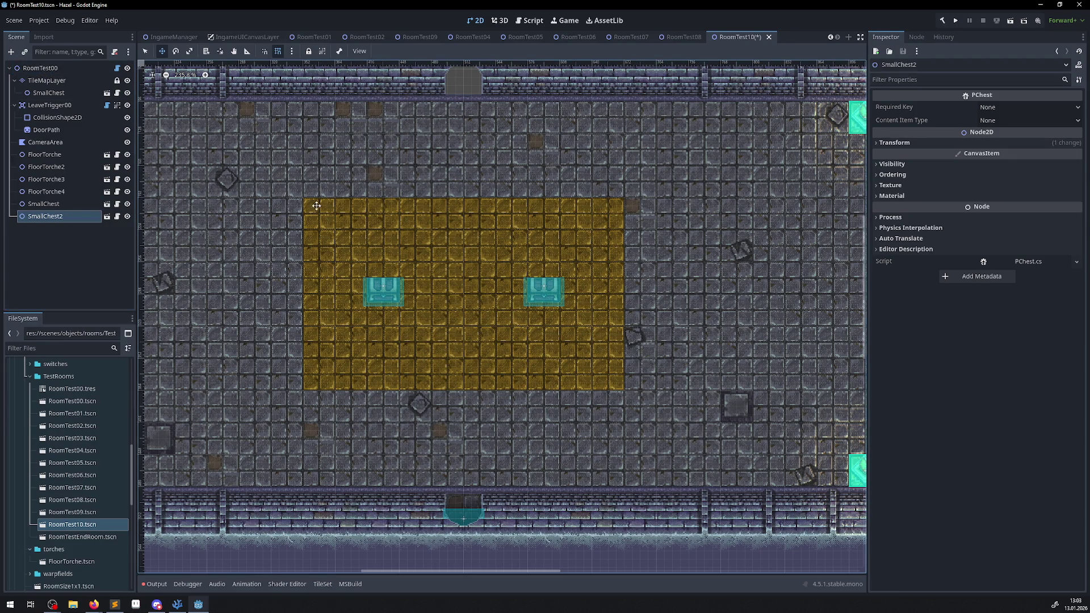
{"action": "scroll", "coordinate": [320, 207], "scroll_direction": "down", "scroll_amount": 4}
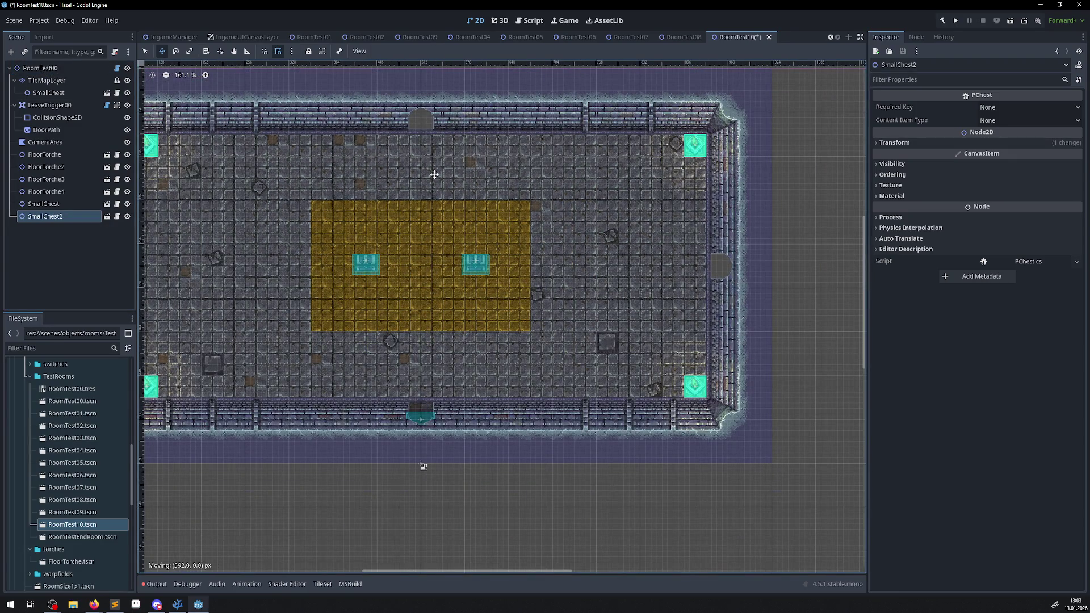
{"action": "scroll", "coordinate": [337, 224], "scroll_direction": "down", "scroll_amount": 5}
{"action": "mouse_move", "coordinate": [736, 397]}
{"action": "left_mouse_down"}
{"action": "mouse_move", "coordinate": [389, 227]}
{"action": "mouse_move", "coordinate": [388, 242]}
{"action": "left_mouse_up"}
{"action": "scroll", "coordinate": [387, 243], "scroll_direction": "up", "scroll_amount": 11}
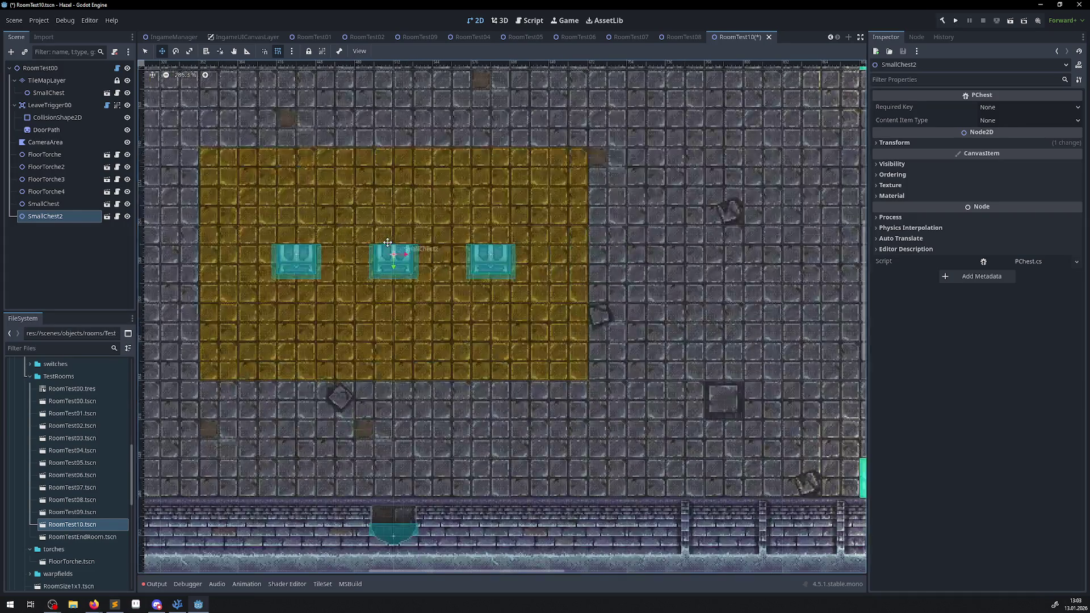
{"action": "scroll", "coordinate": [387, 260], "scroll_direction": "up", "scroll_amount": 3}
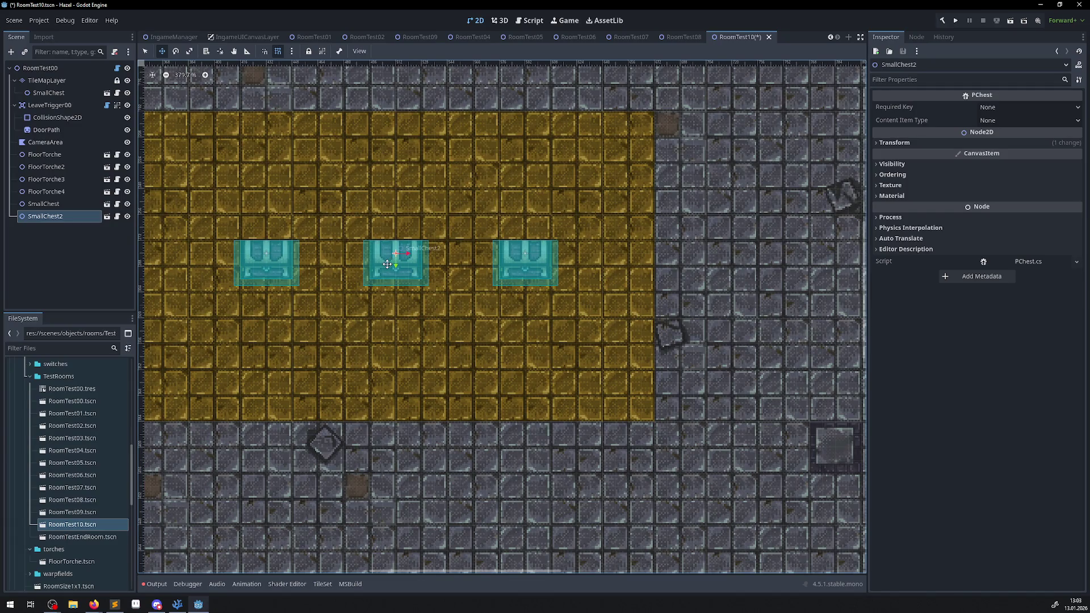
{"action": "scroll", "coordinate": [386, 264], "scroll_direction": "down", "scroll_amount": 8}
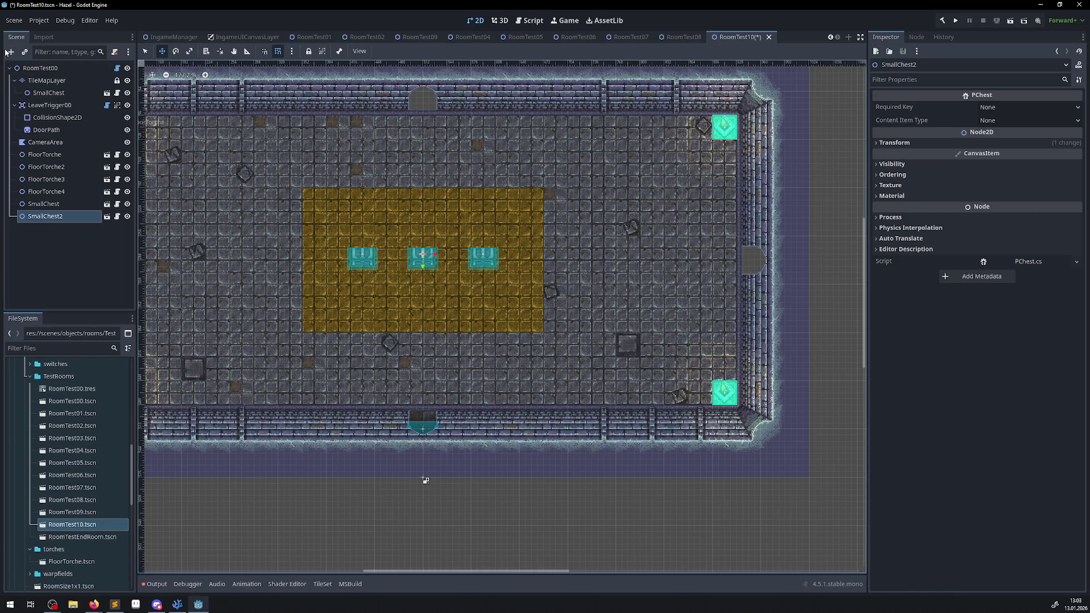
{"action": "left_click", "coordinate": [55, 97]}
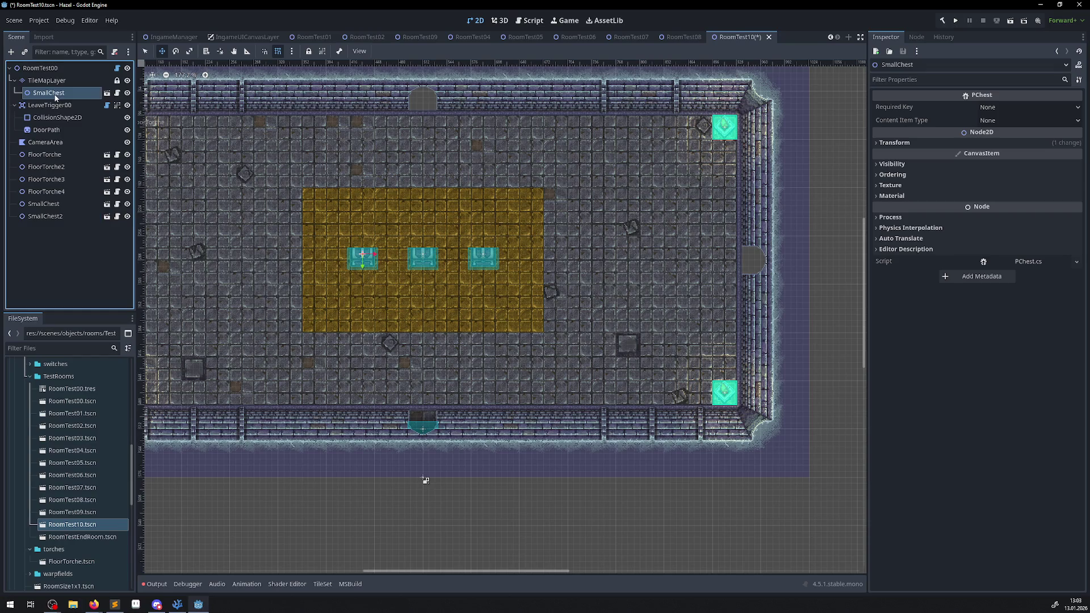
{"action": "mouse_move", "coordinate": [51, 94]}
{"action": "left_mouse_down"}
{"action": "mouse_move", "coordinate": [37, 76]}
{"action": "mouse_move", "coordinate": [45, 68]}
{"action": "left_mouse_up"}
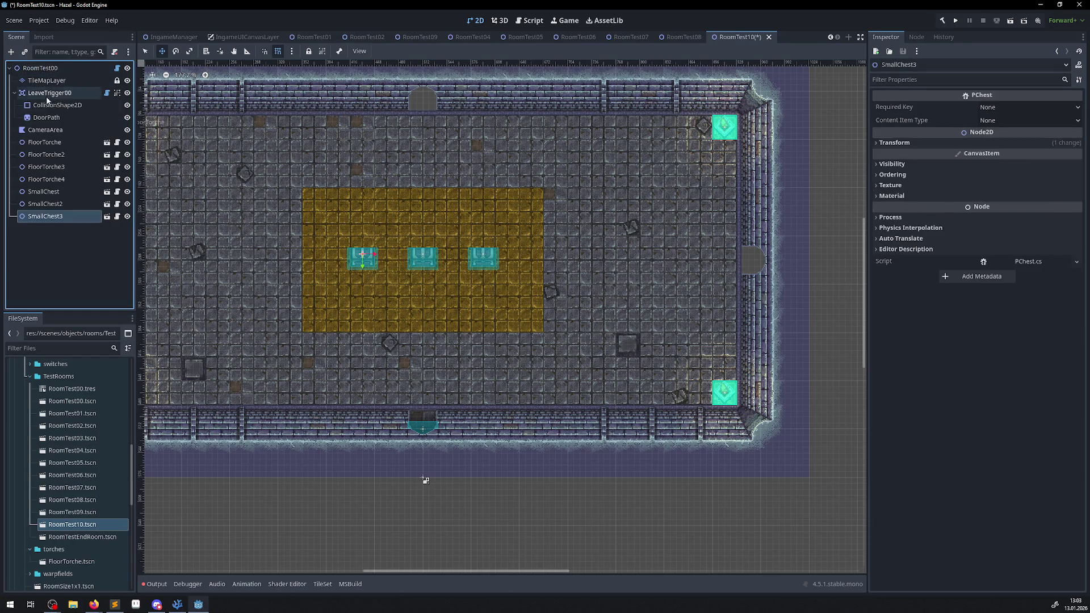
{"action": "left_click", "coordinate": [19, 68]}
Instance MovableBlock.tscn, unlock it, and move it to the gold area's bottom-right corner
{"action": "left_click", "coordinate": [11, 52]}
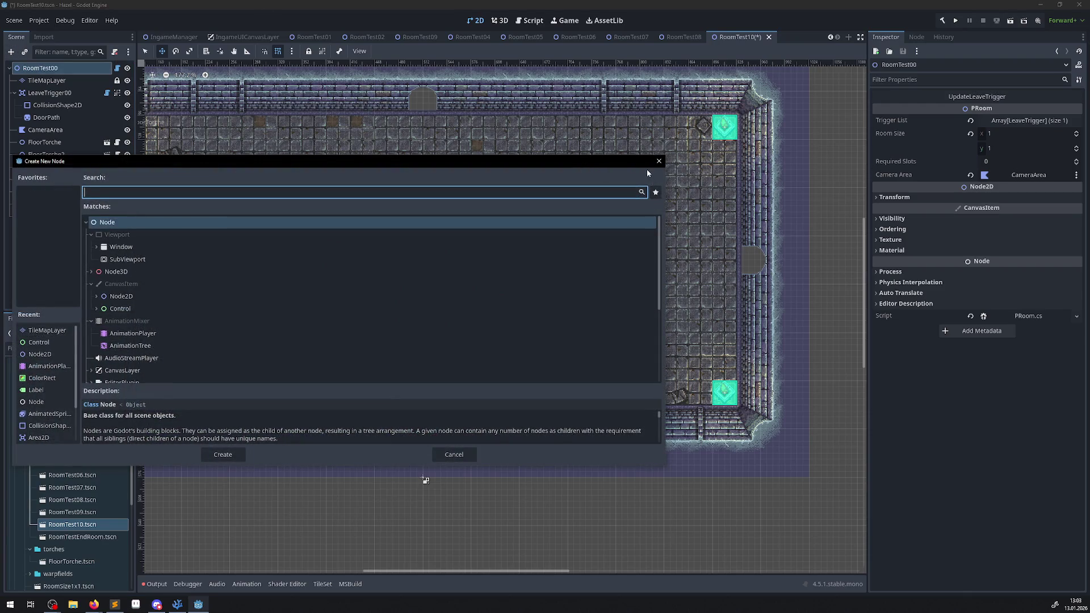
{"action": "left_click", "coordinate": [658, 161]}
{"action": "left_click", "coordinate": [24, 52]}
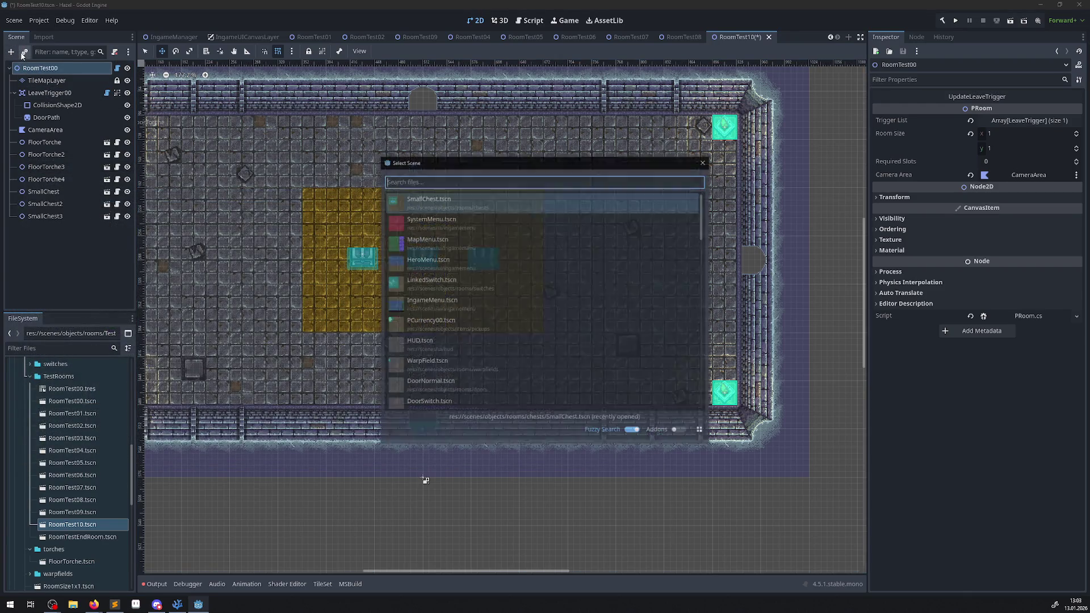
{"action": "type", "text": "bl"}
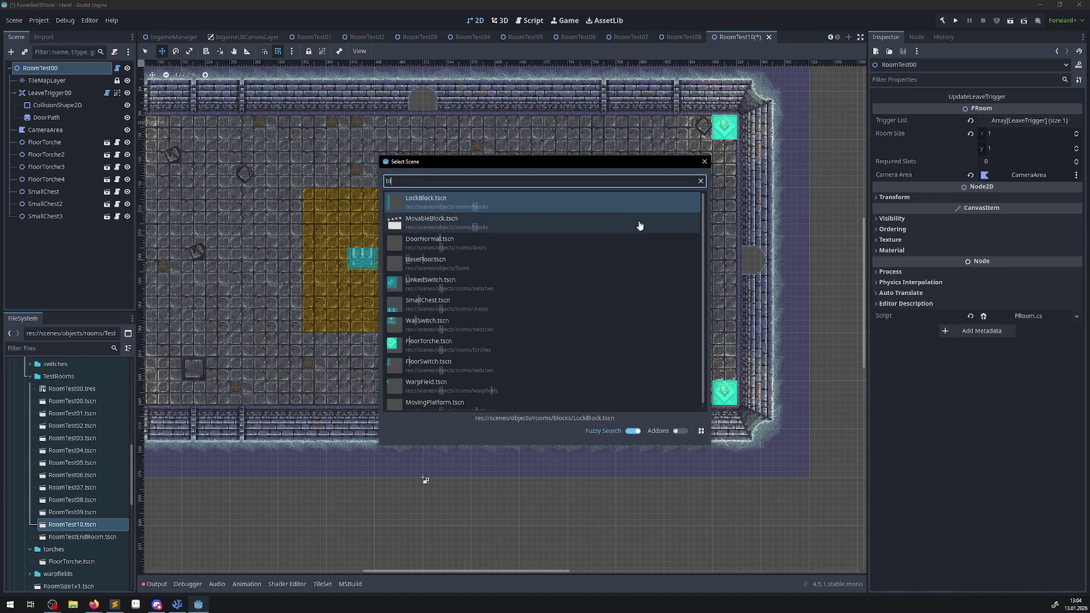
{"action": "double_click", "coordinate": [461, 224]}
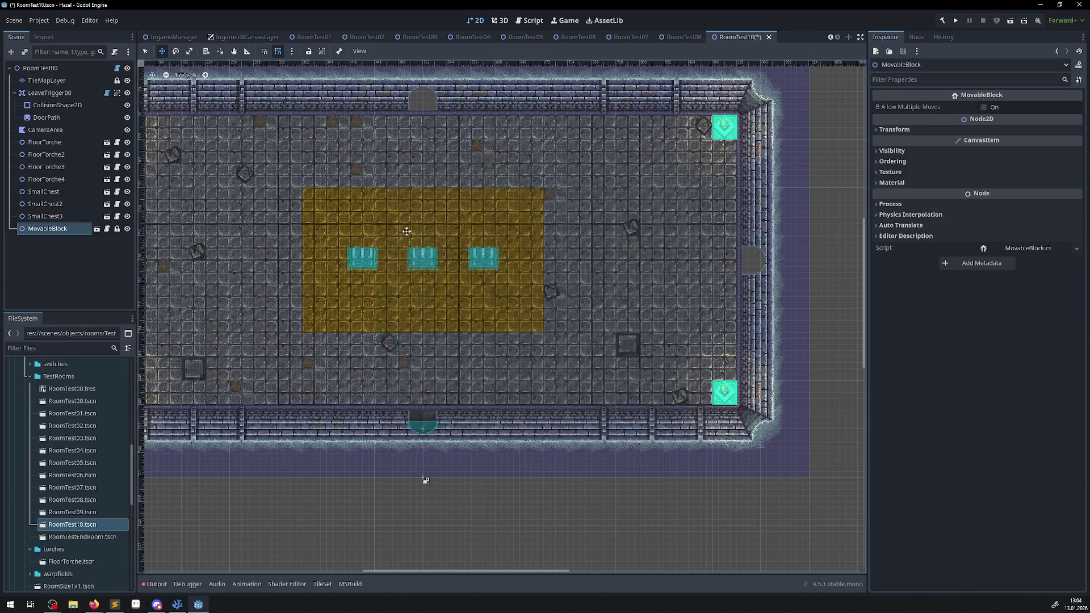
{"action": "scroll", "coordinate": [425, 477], "scroll_direction": "down", "scroll_amount": 2}
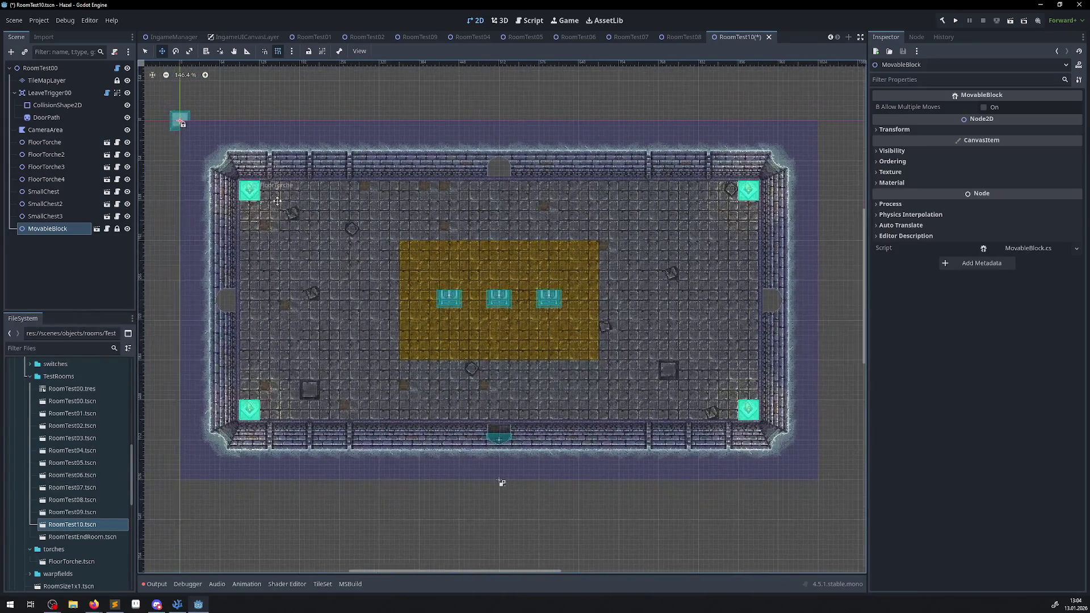
{"action": "left_click", "coordinate": [181, 120]}
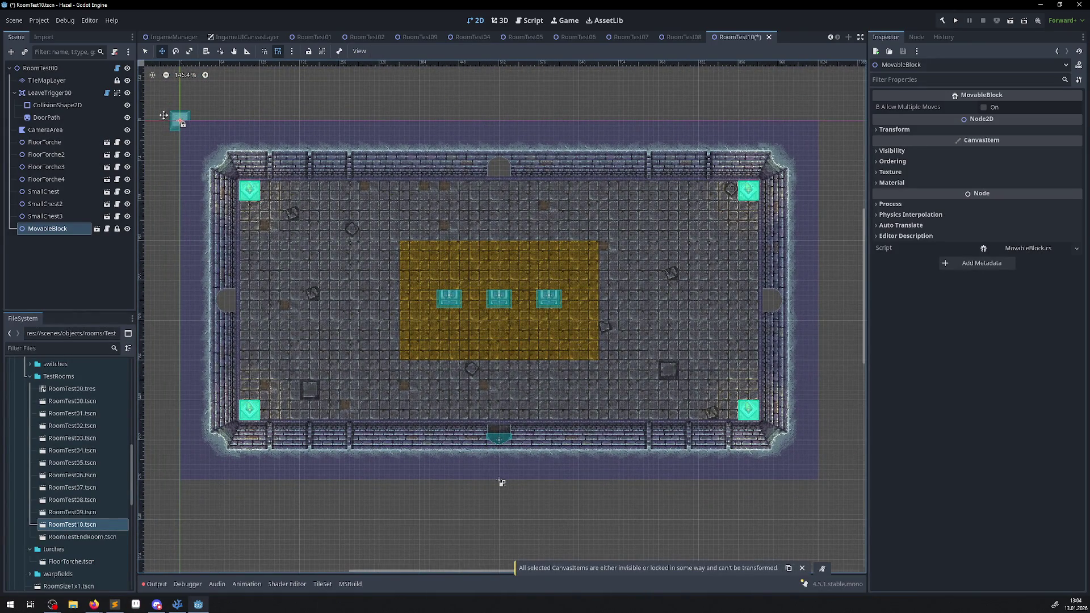
{"action": "left_click", "coordinate": [173, 121]}
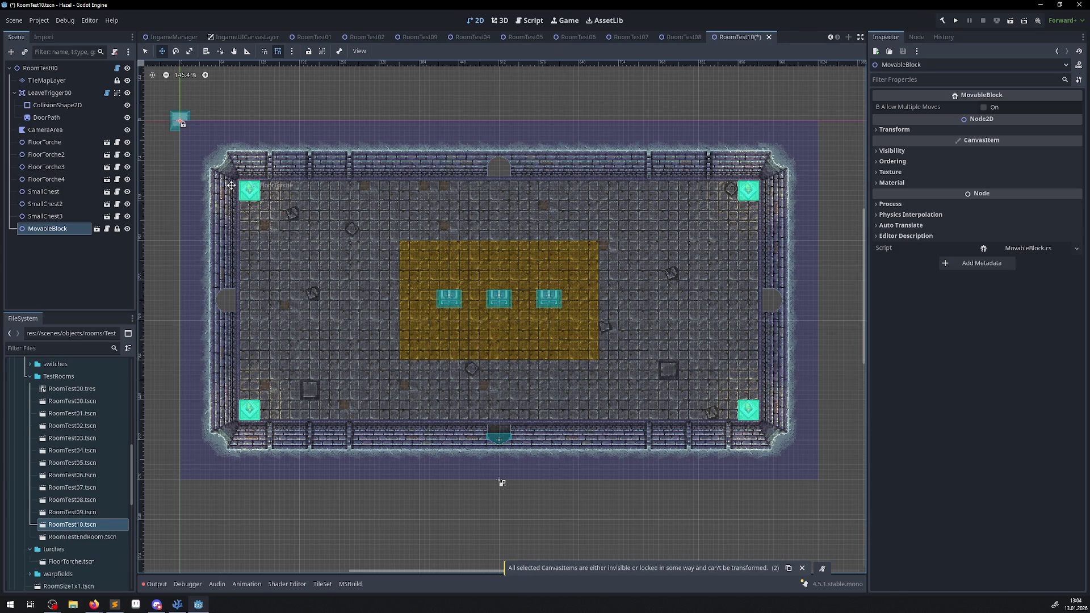
{"action": "left_click", "coordinate": [117, 228]}
{"action": "mouse_move", "coordinate": [178, 138]}
{"action": "left_mouse_down"}
{"action": "mouse_move", "coordinate": [197, 134]}
{"action": "mouse_move", "coordinate": [614, 371]}
{"action": "mouse_move", "coordinate": [584, 348]}
{"action": "left_mouse_up"}
{"action": "scroll", "coordinate": [582, 337], "scroll_direction": "up", "scroll_amount": 3}
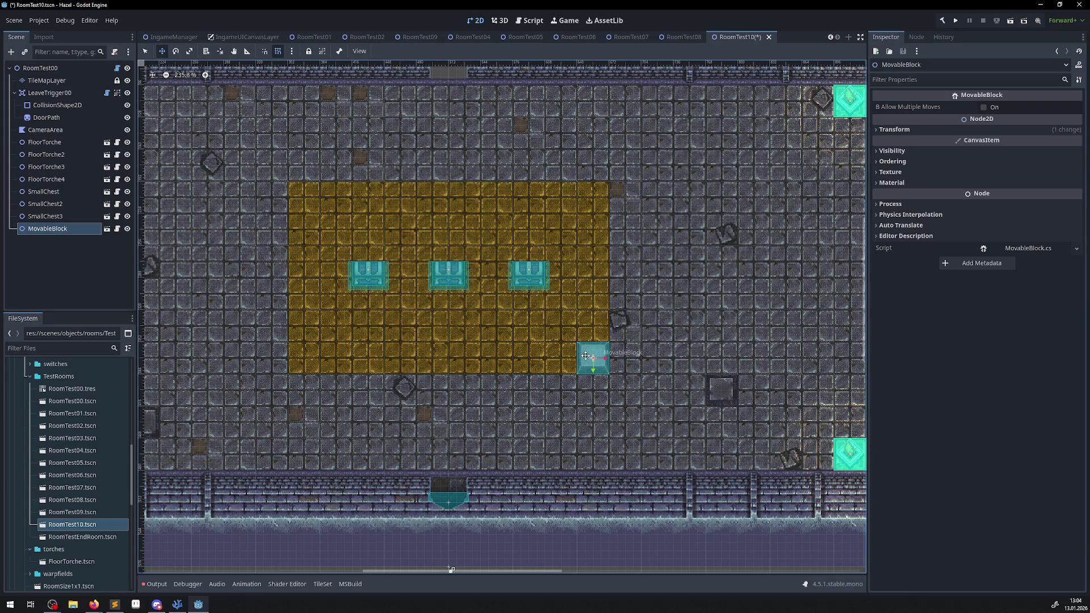
Duplicate it as MovableBlock2, unlock it, line it up beside the first block, and save
{"action": "left_click", "coordinate": [51, 228]}
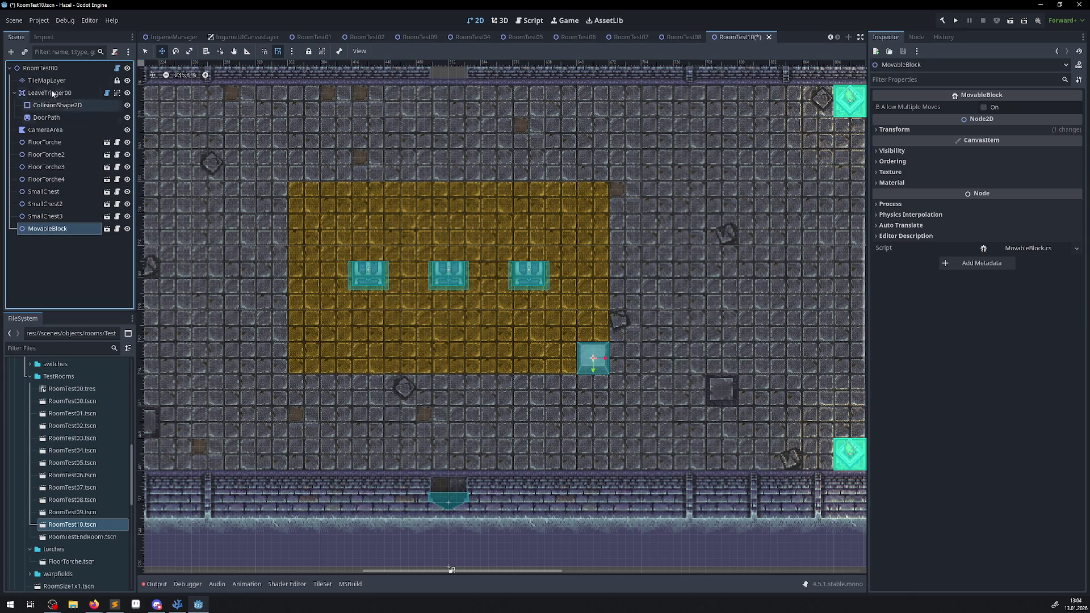
{"action": "key", "text": "ctrl+d"}
{"action": "left_click_drag", "start_coordinate": [592, 358], "coordinate": [533, 364]}
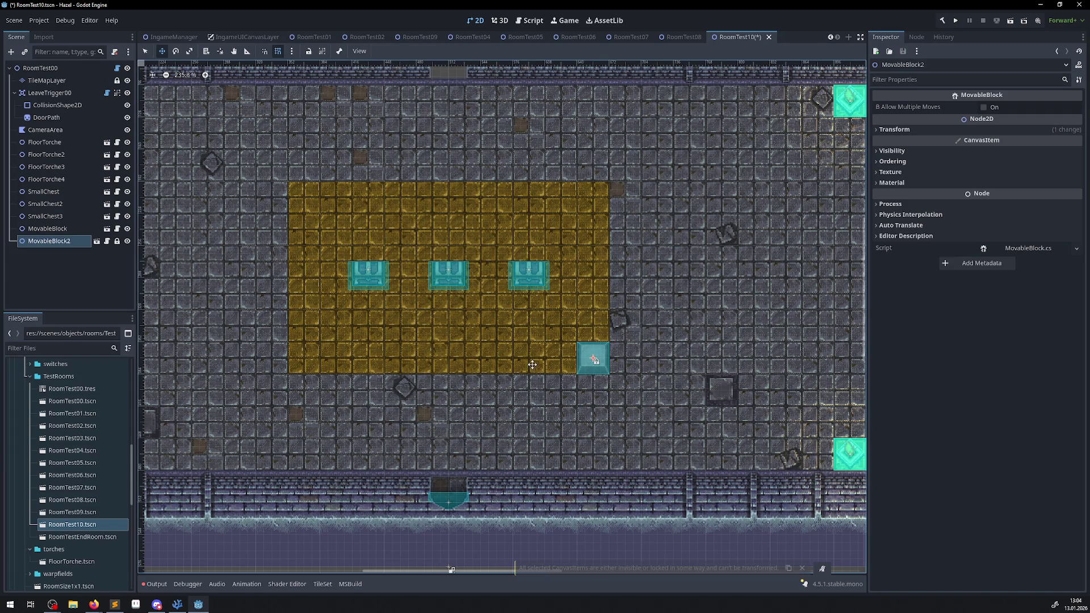
{"action": "scroll", "coordinate": [531, 360], "scroll_direction": "down", "scroll_amount": 3}
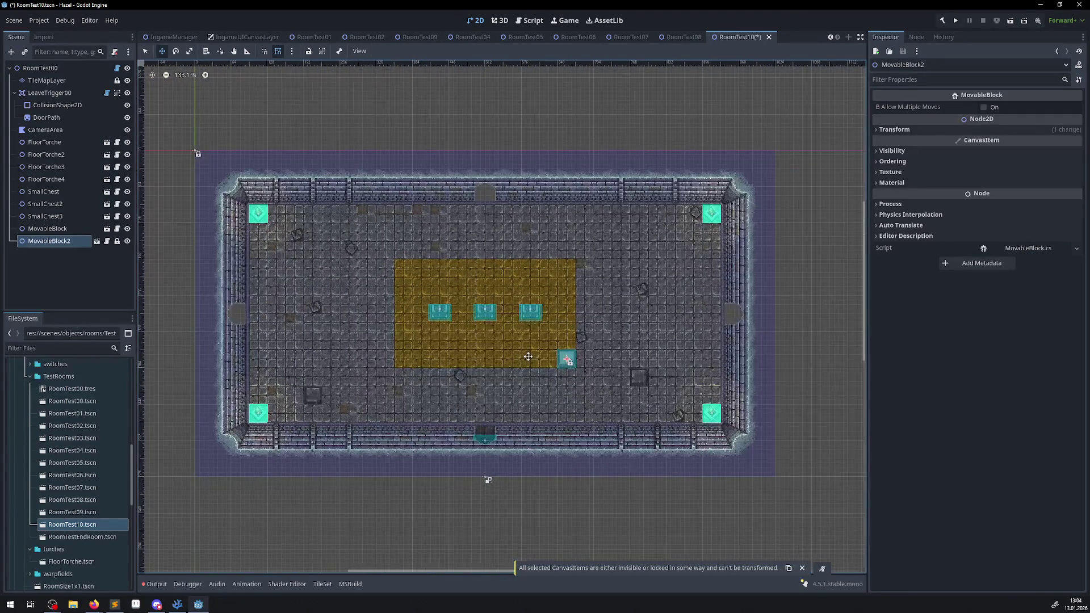
{"action": "scroll", "coordinate": [528, 359], "scroll_direction": "down", "scroll_amount": 2}
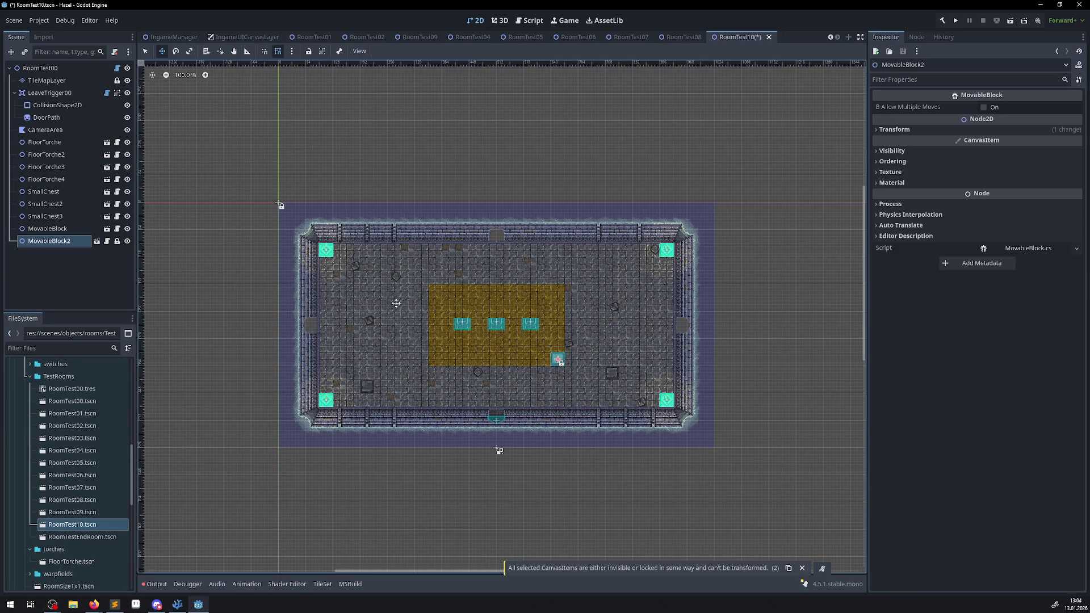
{"action": "left_click", "coordinate": [117, 241]}
{"action": "mouse_move", "coordinate": [705, 433]}
{"action": "left_mouse_down"}
{"action": "mouse_move", "coordinate": [669, 397]}
{"action": "mouse_move", "coordinate": [678, 426]}
{"action": "left_mouse_up"}
{"action": "scroll", "coordinate": [542, 363], "scroll_direction": "up", "scroll_amount": 3}
{"action": "key", "text": "ctrl+s"}
{"action": "left_click_drag", "start_coordinate": [527, 347], "coordinate": [542, 356]}
{"action": "scroll", "coordinate": [541, 352], "scroll_direction": "up", "scroll_amount": 4}
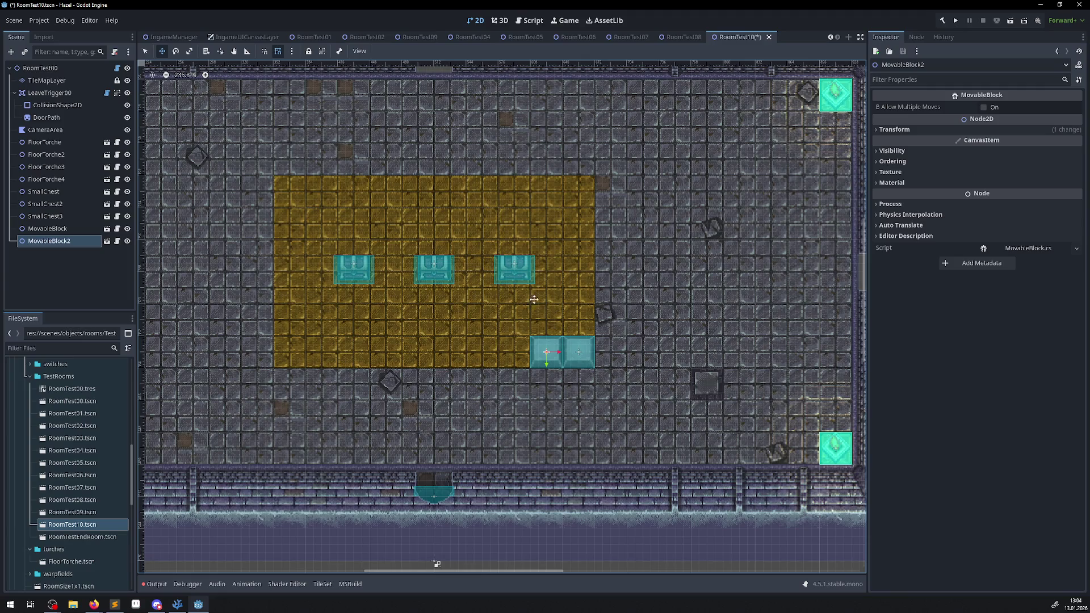
{"action": "scroll", "coordinate": [463, 263], "scroll_direction": "down", "scroll_amount": 2}
{"action": "scroll", "coordinate": [465, 266], "scroll_direction": "down", "scroll_amount": 1}
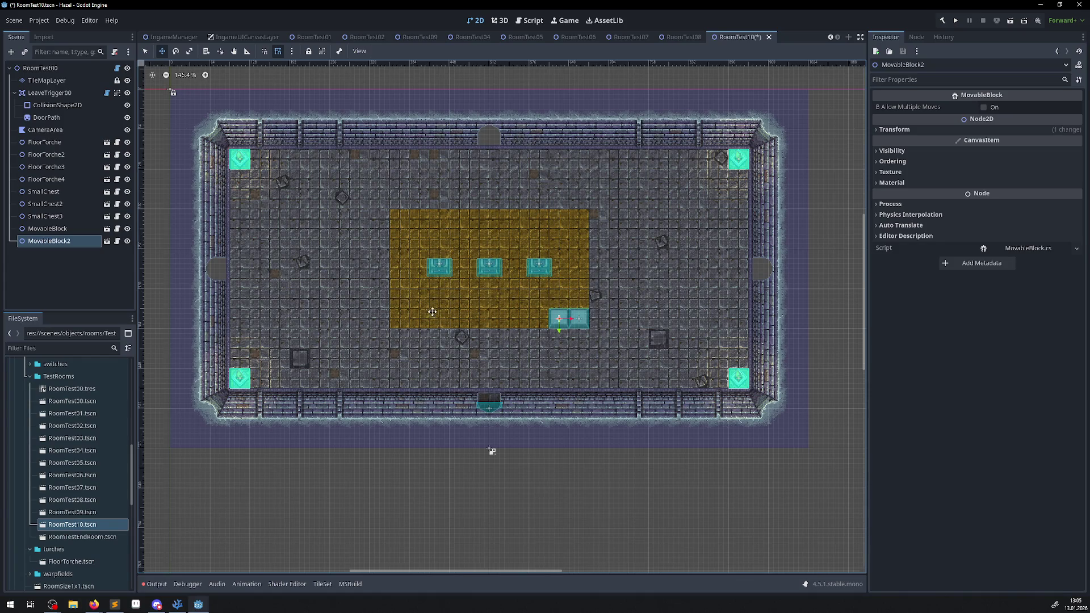
Copy and paste LeaveTrigger00 to create LeaveTrigger01
{"action": "left_click", "coordinate": [14, 94]}
{"action": "left_click", "coordinate": [23, 93]}
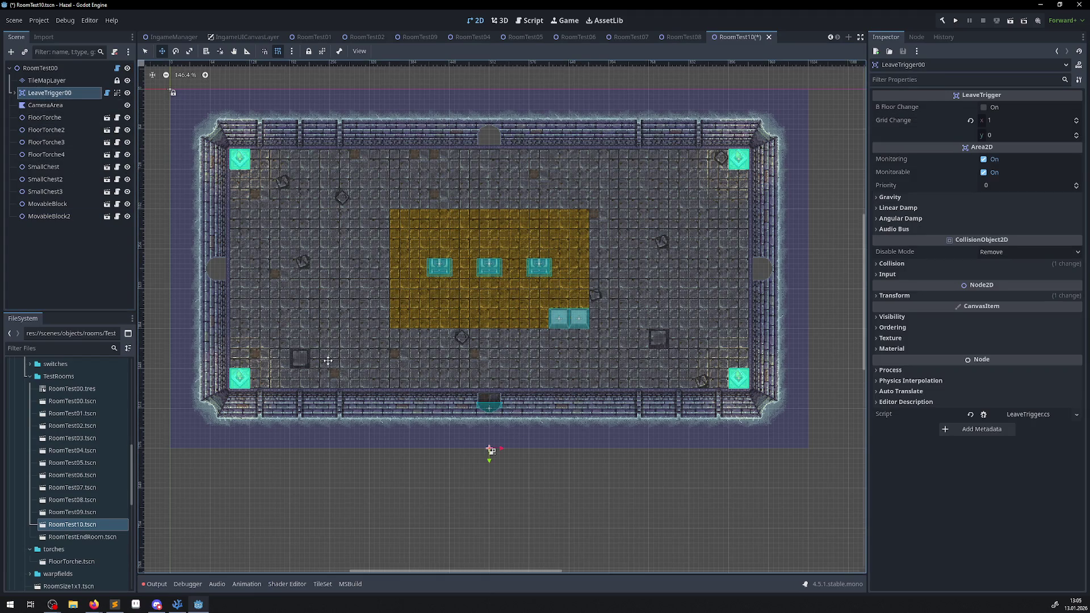
{"action": "mouse_move", "coordinate": [490, 462]}
{"action": "left_mouse_down"}
{"action": "mouse_move", "coordinate": [488, 122]}
{"action": "mouse_move", "coordinate": [477, 105]}
{"action": "left_mouse_up"}
{"action": "key", "text": "ctrl+z"}
{"action": "left_click", "coordinate": [48, 93]}
{"action": "key", "text": "ctrl+c"}
{"action": "left_click", "coordinate": [40, 68]}
{"action": "key", "text": "ctrl+v"}
Move the original LeaveTrigger00 and its CollisionShape2D up onto the top-wall doorway
{"action": "left_click", "coordinate": [50, 92]}
{"action": "left_click_drag", "start_coordinate": [491, 454], "coordinate": [484, 95]}
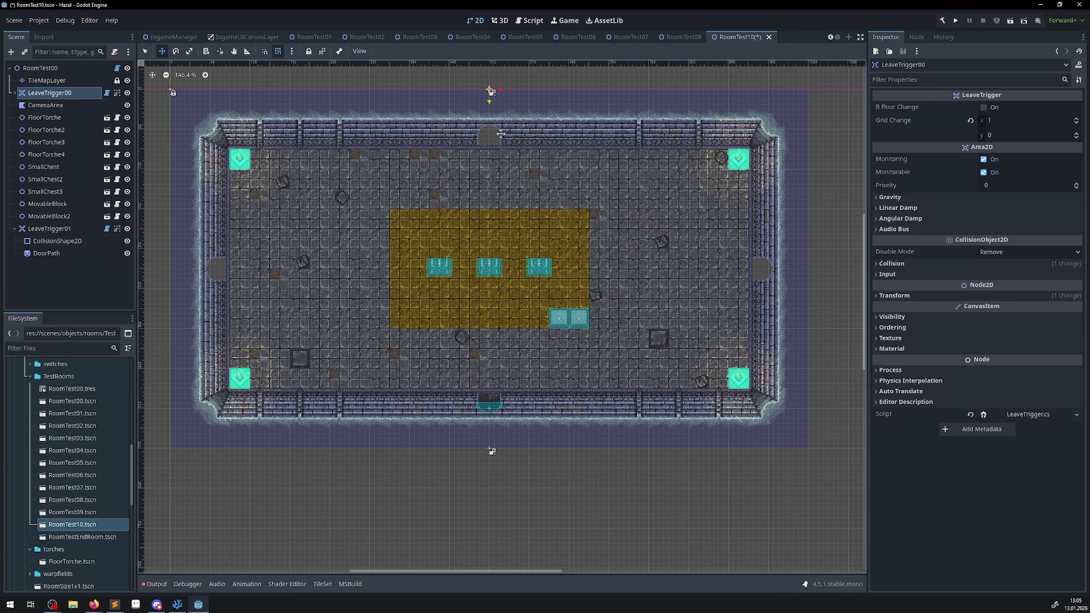
{"action": "scroll", "coordinate": [485, 95], "scroll_direction": "up", "scroll_amount": 5}
{"action": "scroll", "coordinate": [487, 219], "scroll_direction": "up", "scroll_amount": 3}
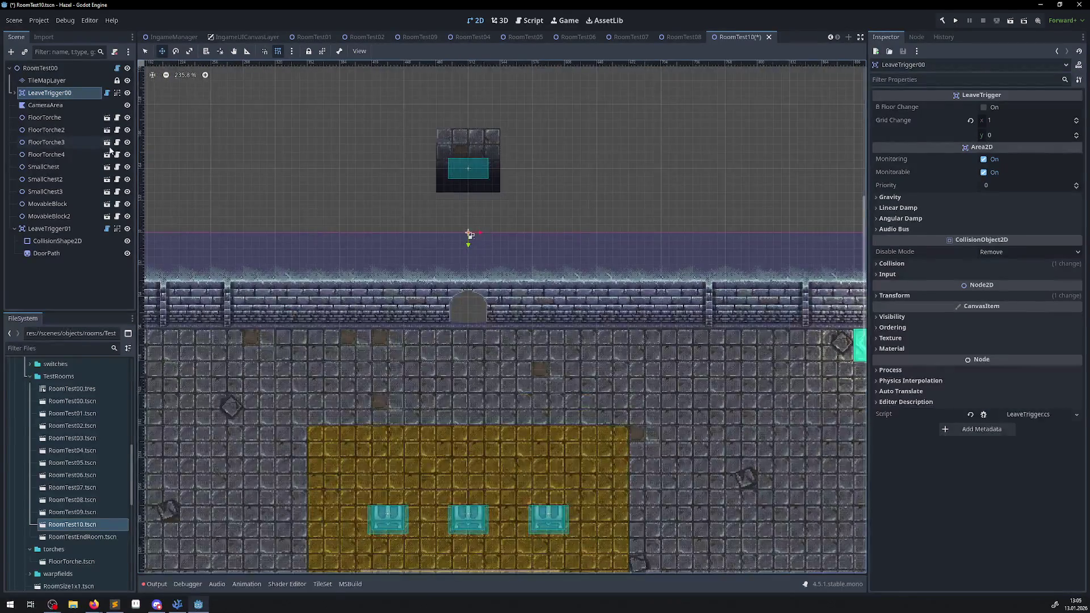
{"action": "left_click", "coordinate": [14, 92]}
{"action": "left_click", "coordinate": [57, 107]}
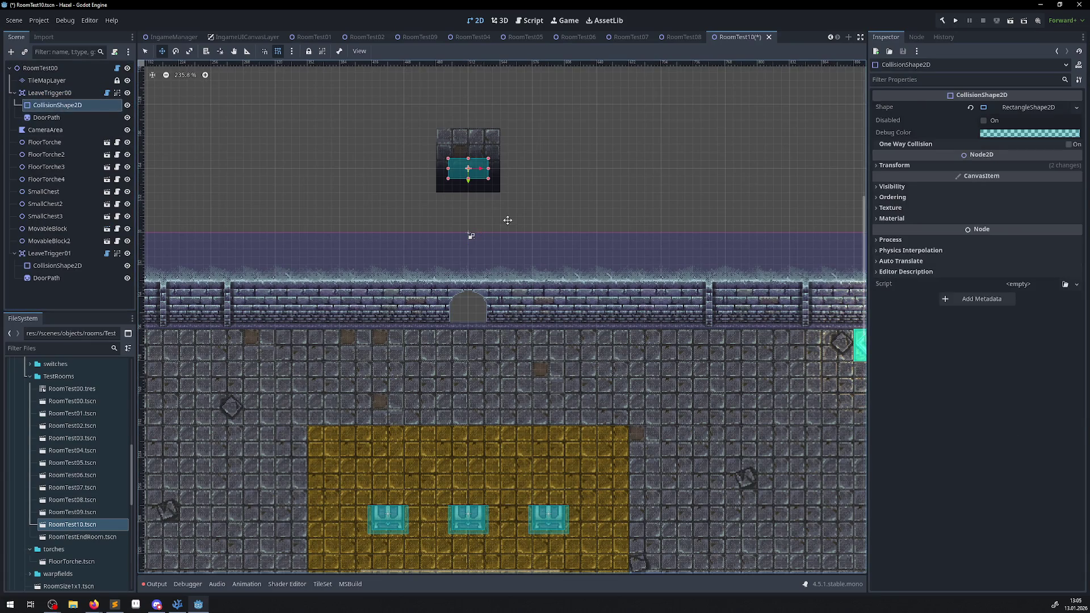
{"action": "left_click_drag", "start_coordinate": [469, 180], "coordinate": [467, 307]}
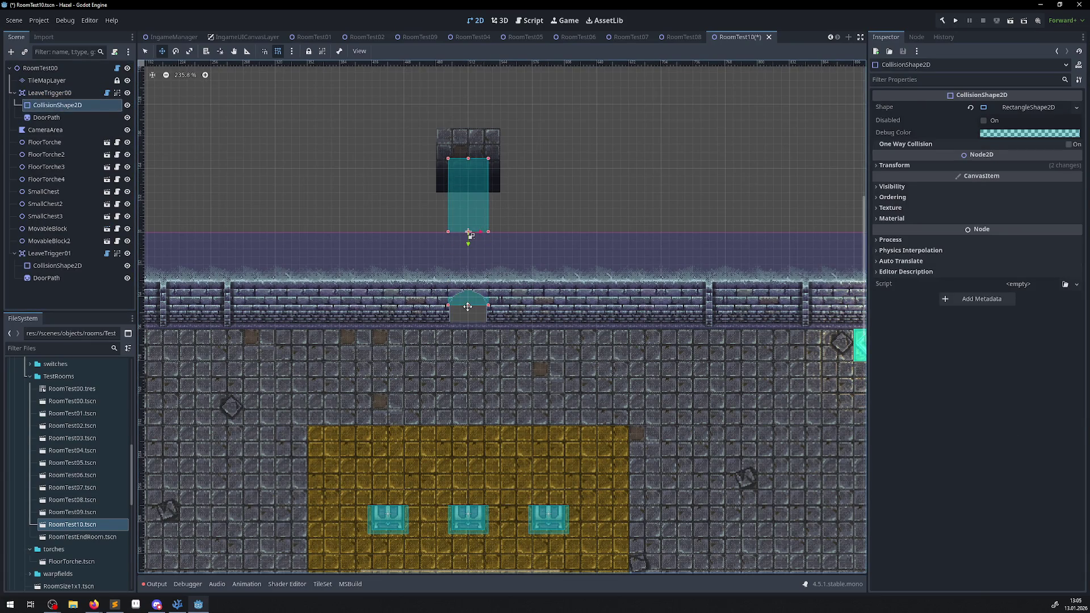
{"action": "key", "text": "ctrl+z"}
{"action": "scroll", "coordinate": [477, 202], "scroll_direction": "up", "scroll_amount": 4}
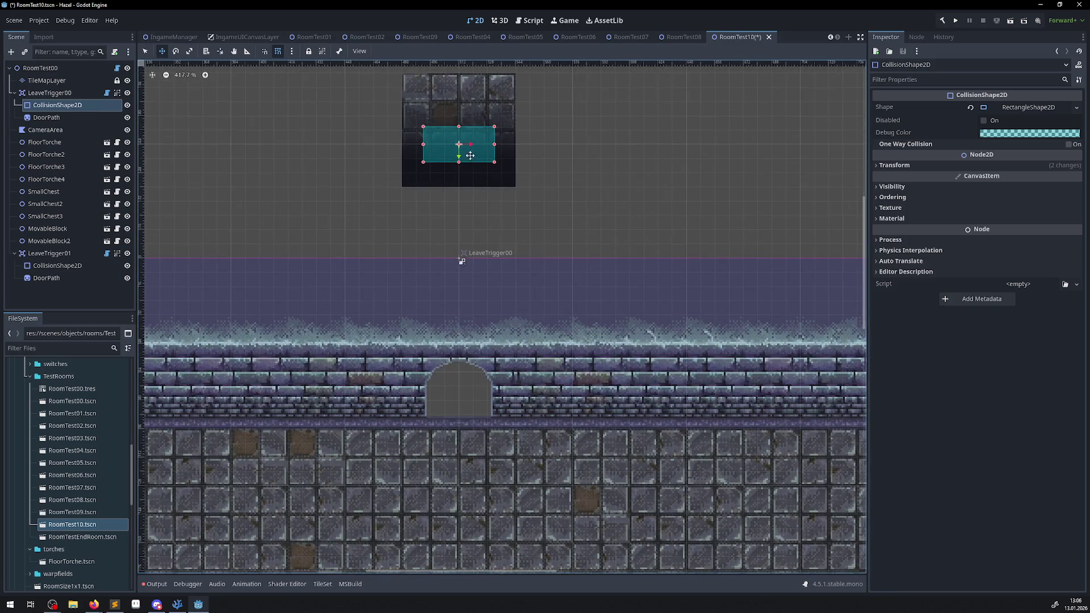
{"action": "left_click_drag", "start_coordinate": [459, 152], "coordinate": [465, 379]}
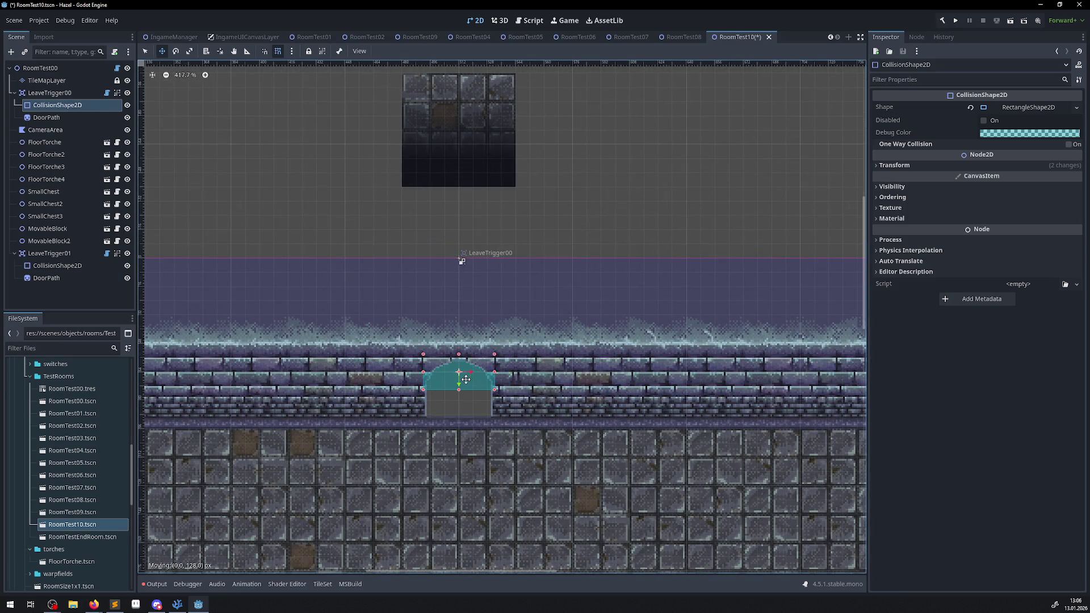
Place the DoorPath sprite on the top doorway with rotation 0, and save the scene
{"action": "left_click", "coordinate": [46, 117]}
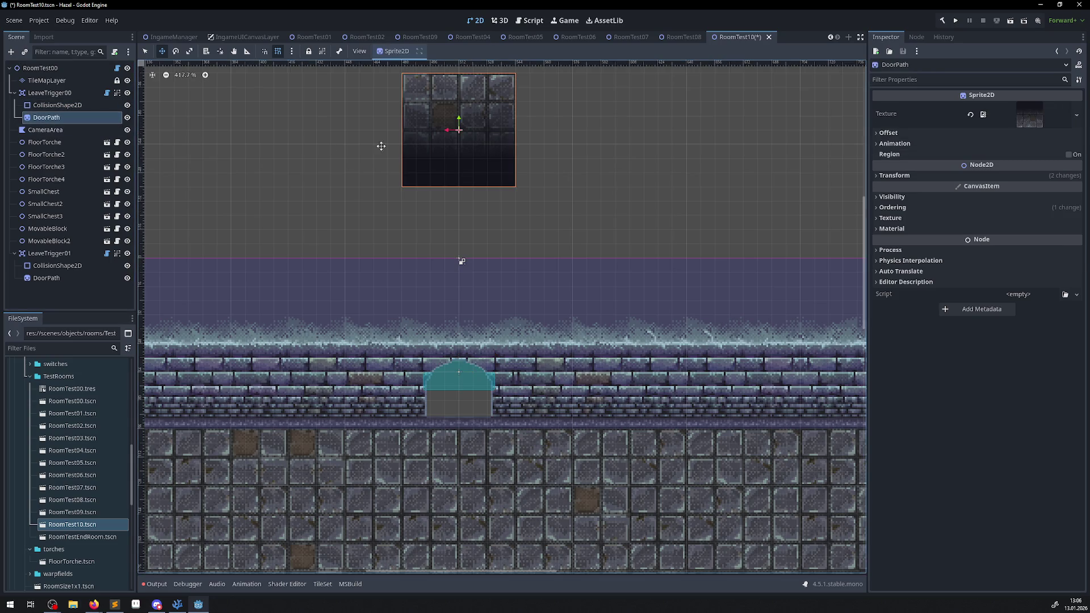
{"action": "left_click_drag", "start_coordinate": [457, 118], "coordinate": [459, 370]}
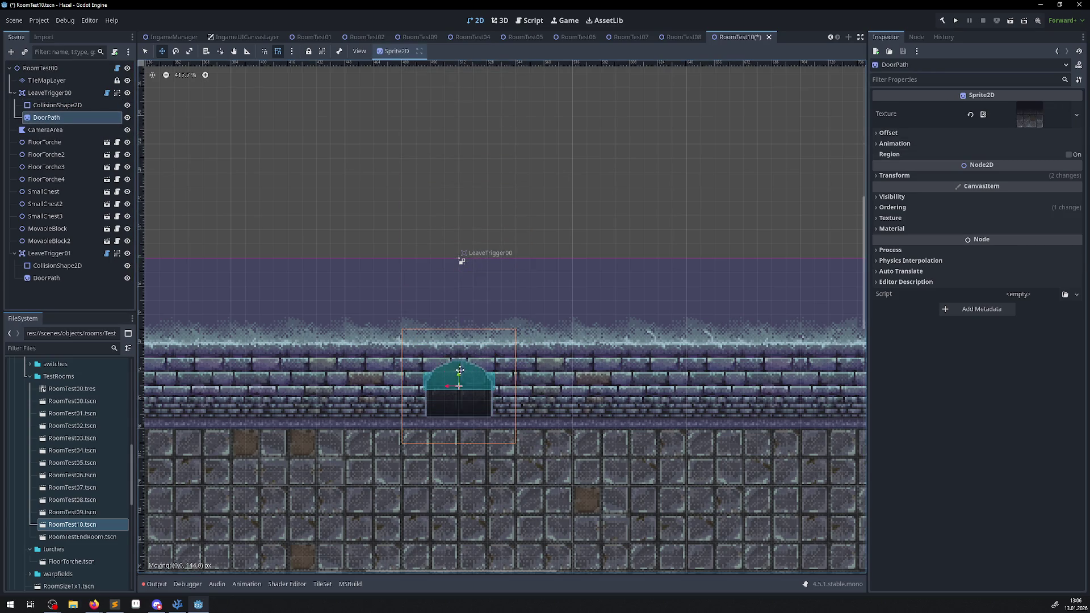
{"action": "left_click", "coordinate": [875, 179]}
{"action": "left_click", "coordinate": [994, 217]}
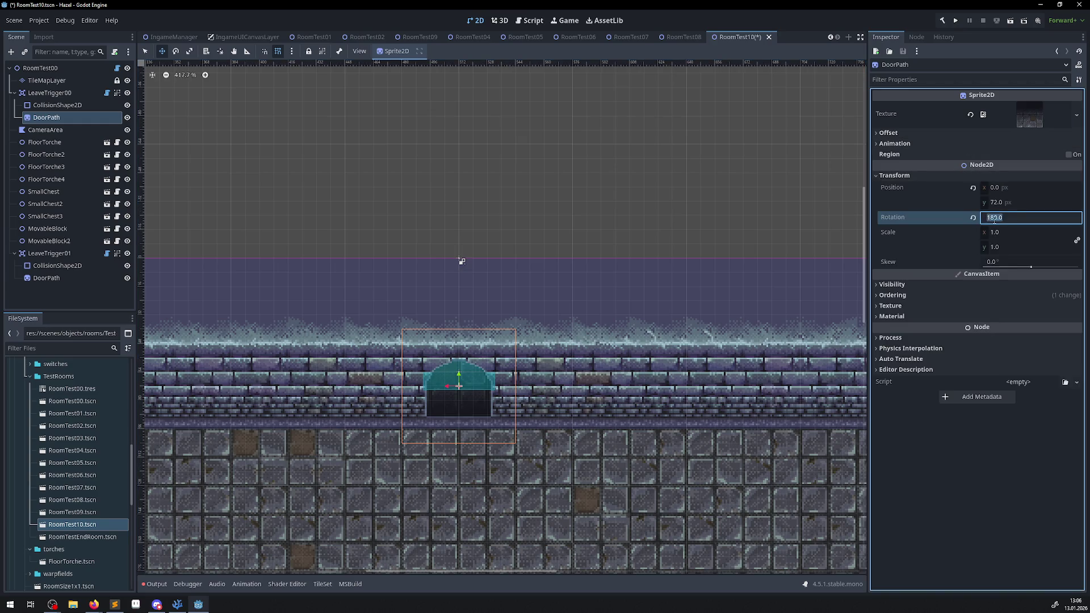
{"action": "type", "text": "0"}
{"action": "key", "text": "Return"}
{"action": "key", "text": "ctrl+s"}
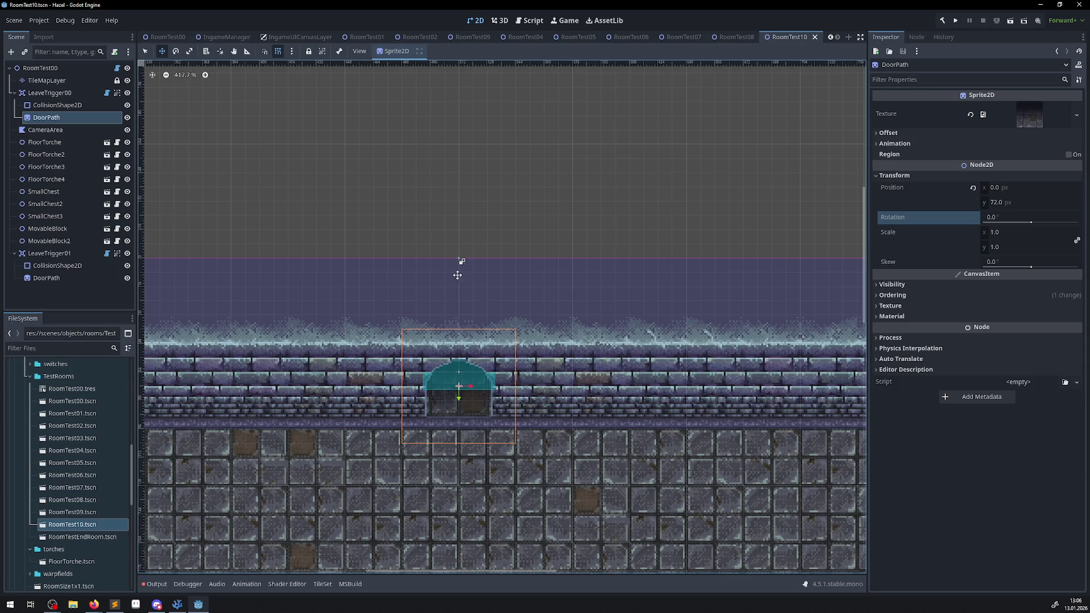
Duplicate LeaveTrigger01 with Ctrl+D to create LeaveTrigger02
{"action": "left_click", "coordinate": [14, 93]}
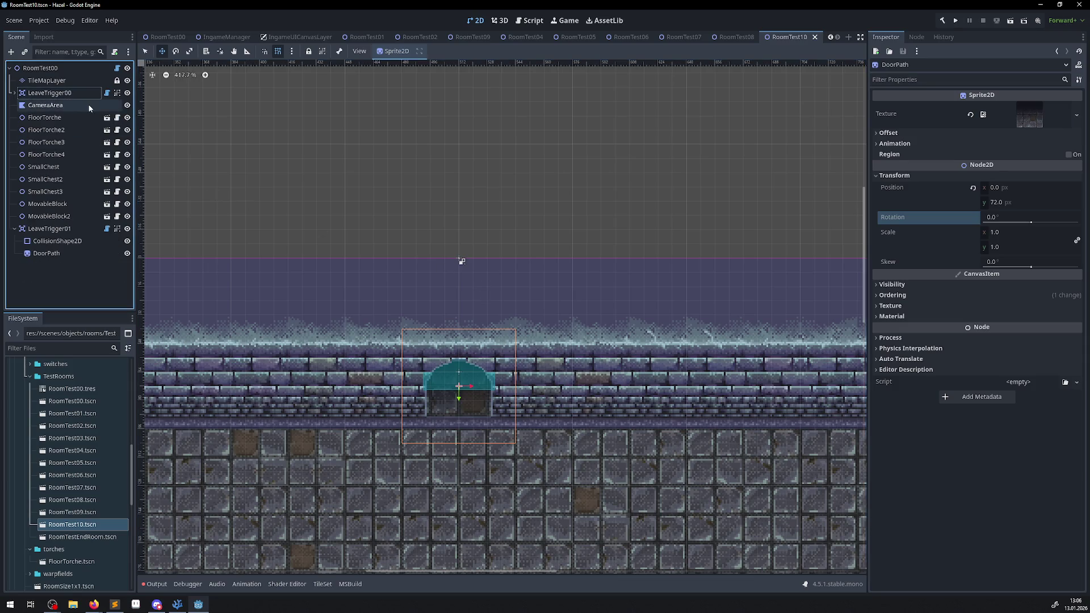
{"action": "scroll", "coordinate": [431, 272], "scroll_direction": "down", "scroll_amount": 8}
{"action": "scroll", "coordinate": [488, 273], "scroll_direction": "down", "scroll_amount": 1}
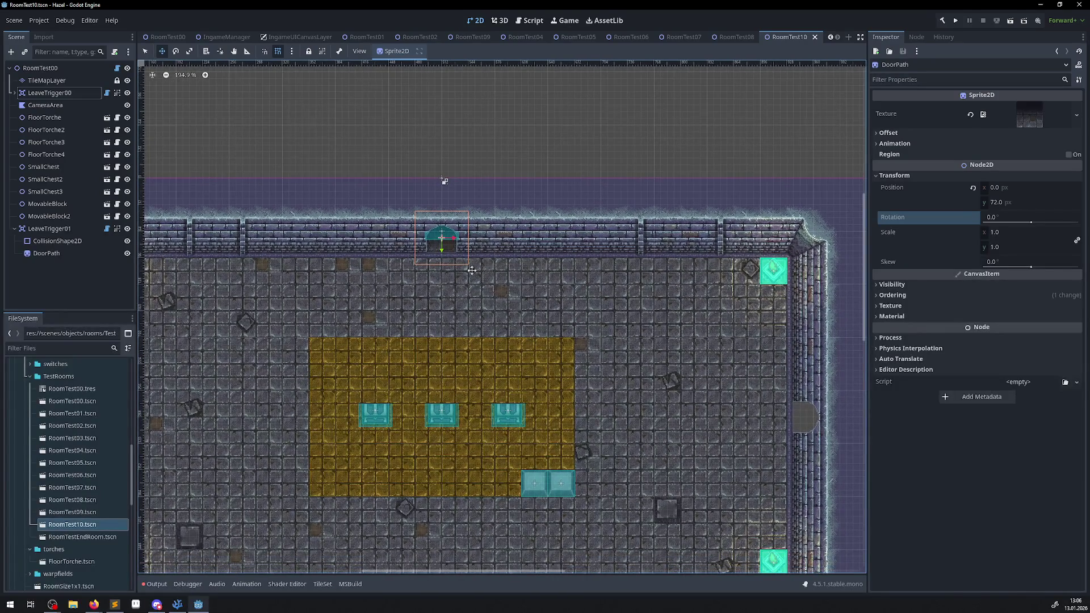
{"action": "scroll", "coordinate": [457, 221], "scroll_direction": "up", "scroll_amount": 7}
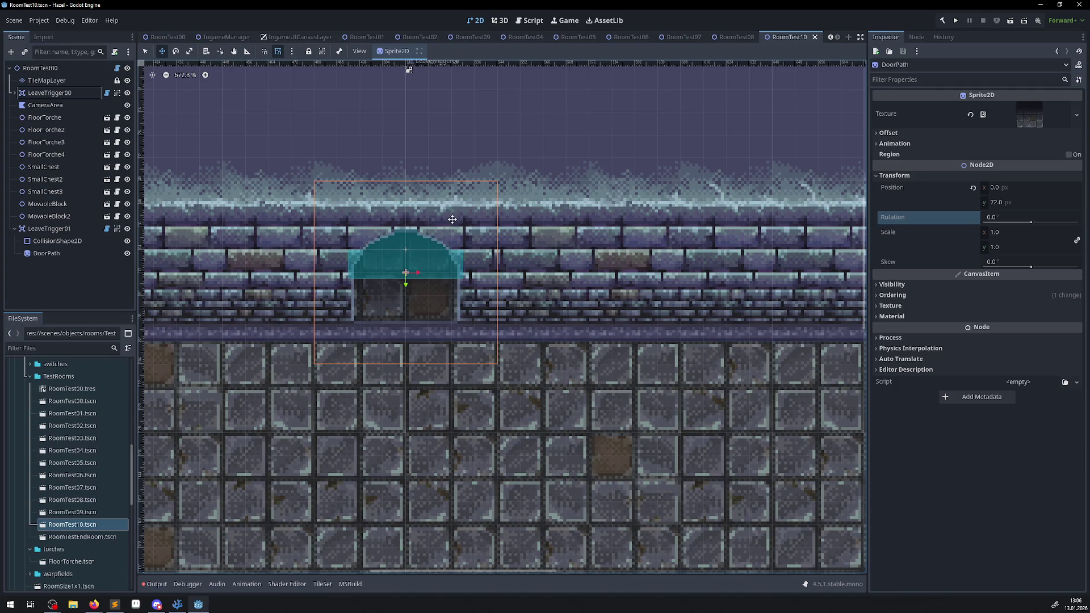
{"action": "scroll", "coordinate": [452, 227], "scroll_direction": "down", "scroll_amount": 7}
{"action": "scroll", "coordinate": [447, 246], "scroll_direction": "down", "scroll_amount": 5}
{"action": "scroll", "coordinate": [454, 391], "scroll_direction": "up", "scroll_amount": 4}
{"action": "scroll", "coordinate": [453, 318], "scroll_direction": "down", "scroll_amount": 6}
{"action": "mouse_move", "coordinate": [462, 241]}
{"action": "left_mouse_down"}
{"action": "mouse_move", "coordinate": [391, 360]}
{"action": "mouse_move", "coordinate": [406, 349]}
{"action": "left_mouse_up"}
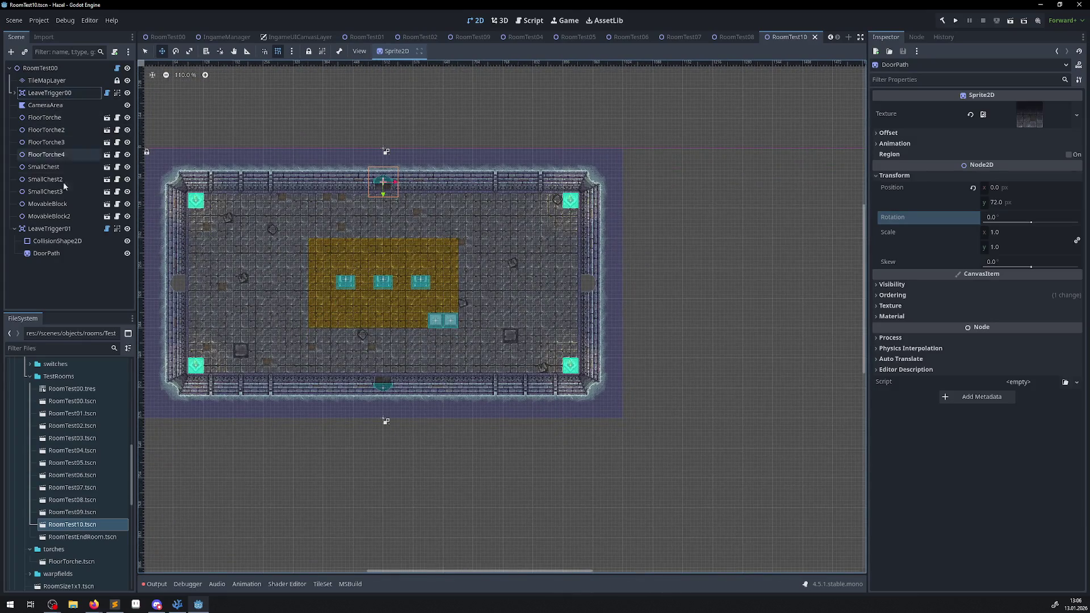
{"action": "left_click", "coordinate": [49, 229]}
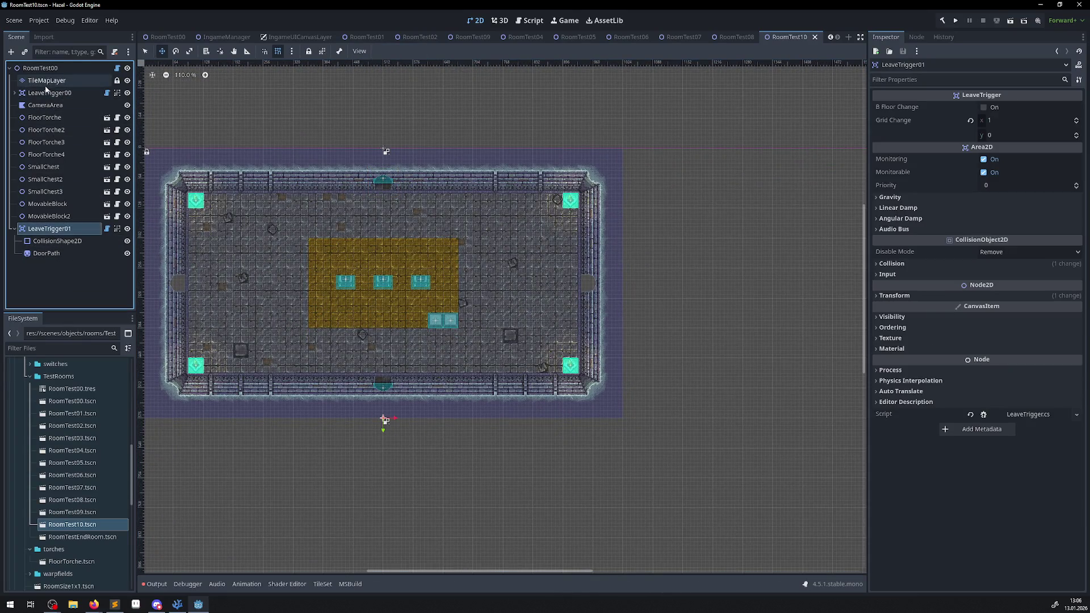
{"action": "key", "text": "ctrl+d"}
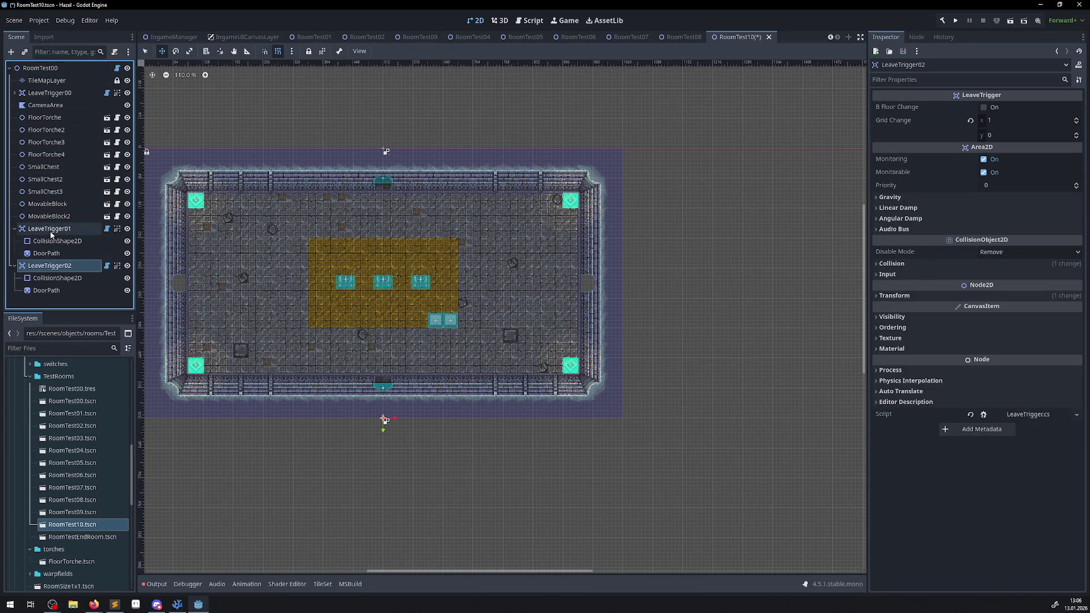
Move LeaveTrigger01 to the right wall and drag its collision shape onto the doorway
{"action": "left_click", "coordinate": [51, 231]}
{"action": "mouse_move", "coordinate": [385, 421]}
{"action": "left_mouse_down"}
{"action": "mouse_move", "coordinate": [644, 421]}
{"action": "mouse_move", "coordinate": [620, 426]}
{"action": "mouse_move", "coordinate": [622, 287]}
{"action": "left_mouse_up"}
{"action": "scroll", "coordinate": [624, 288], "scroll_direction": "up", "scroll_amount": 6}
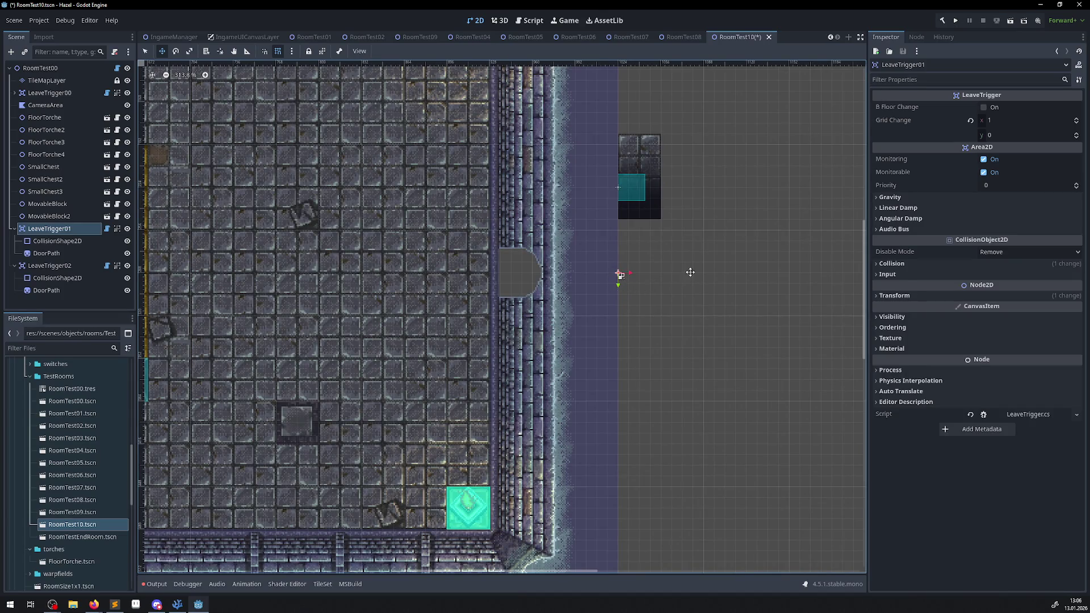
{"action": "left_click", "coordinate": [632, 187]}
{"action": "mouse_move", "coordinate": [618, 187]}
{"action": "left_mouse_down"}
{"action": "mouse_move", "coordinate": [524, 189]}
{"action": "mouse_move", "coordinate": [527, 284]}
{"action": "left_mouse_up"}
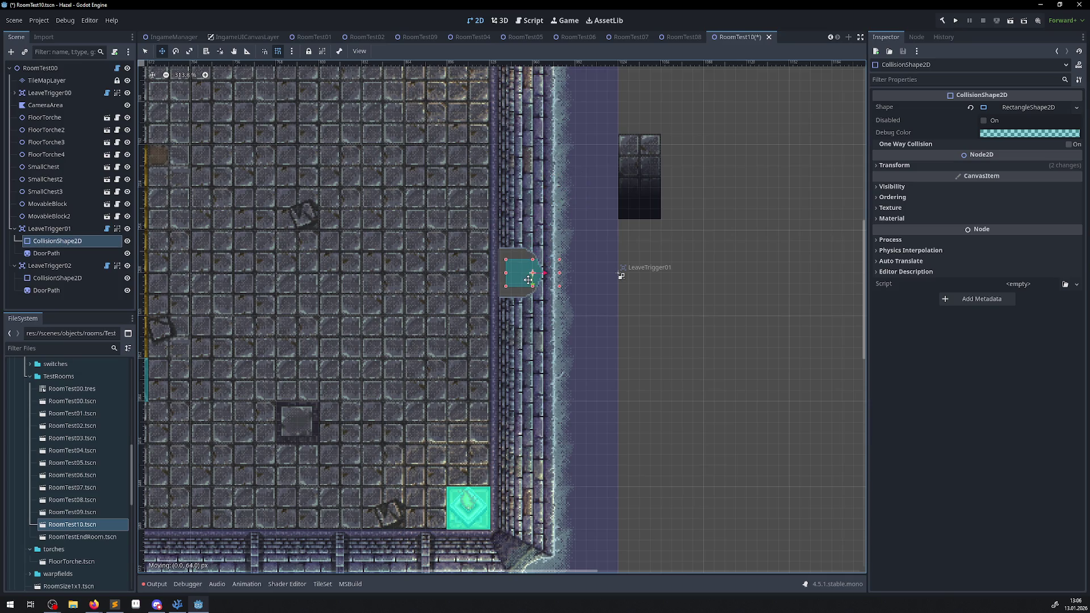
Set the collision shape's scale to x 1, y 2 and save RoomTest10
{"action": "left_click", "coordinate": [879, 167]}
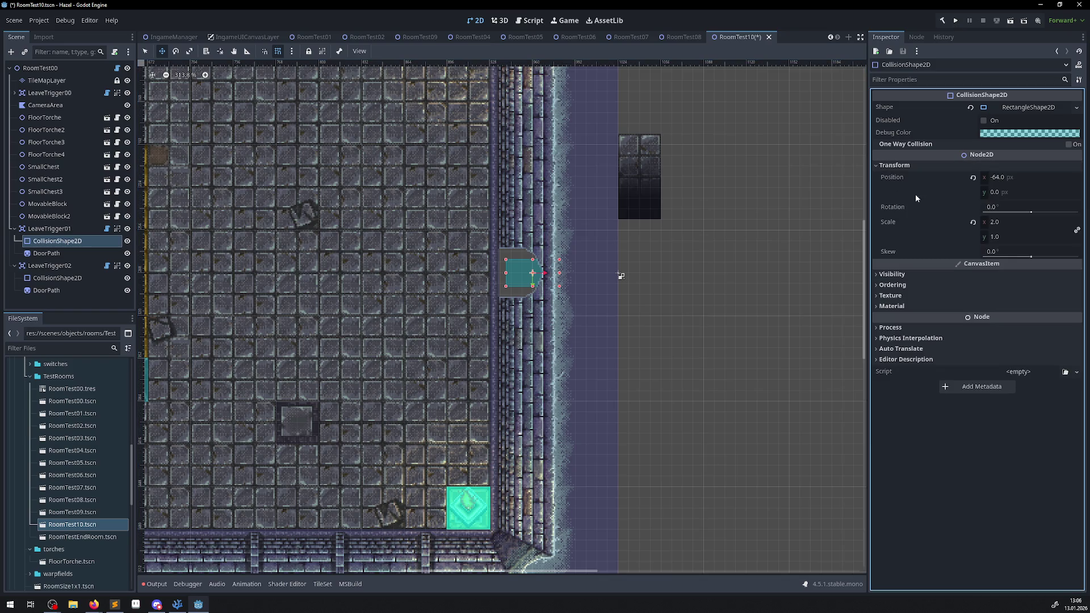
{"action": "left_click", "coordinate": [994, 236]}
{"action": "type", "text": "2"}
{"action": "left_click", "coordinate": [1024, 222]}
{"action": "type", "text": "1"}
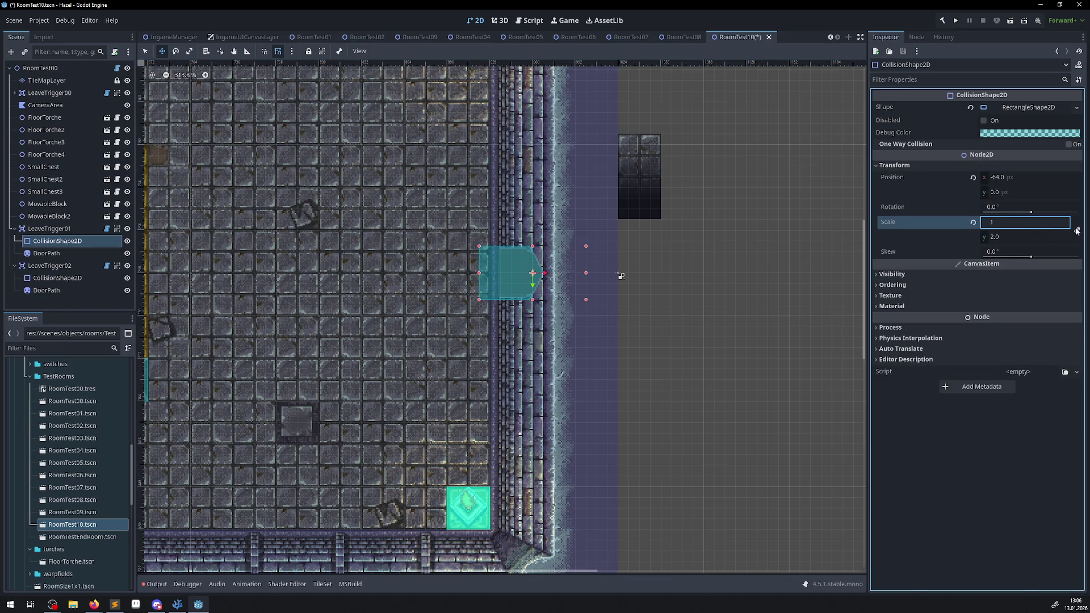
{"action": "left_click", "coordinate": [1076, 230]}
{"action": "left_click", "coordinate": [998, 222]}
{"action": "type", "text": "2"}
{"action": "left_click", "coordinate": [1003, 236]}
{"action": "type", "text": "1"}
{"action": "key", "text": "Return"}
{"action": "left_click", "coordinate": [996, 223]}
{"action": "type", "text": "1"}
{"action": "left_click", "coordinate": [1002, 236]}
{"action": "type", "text": "2"}
{"action": "key", "text": "Return"}
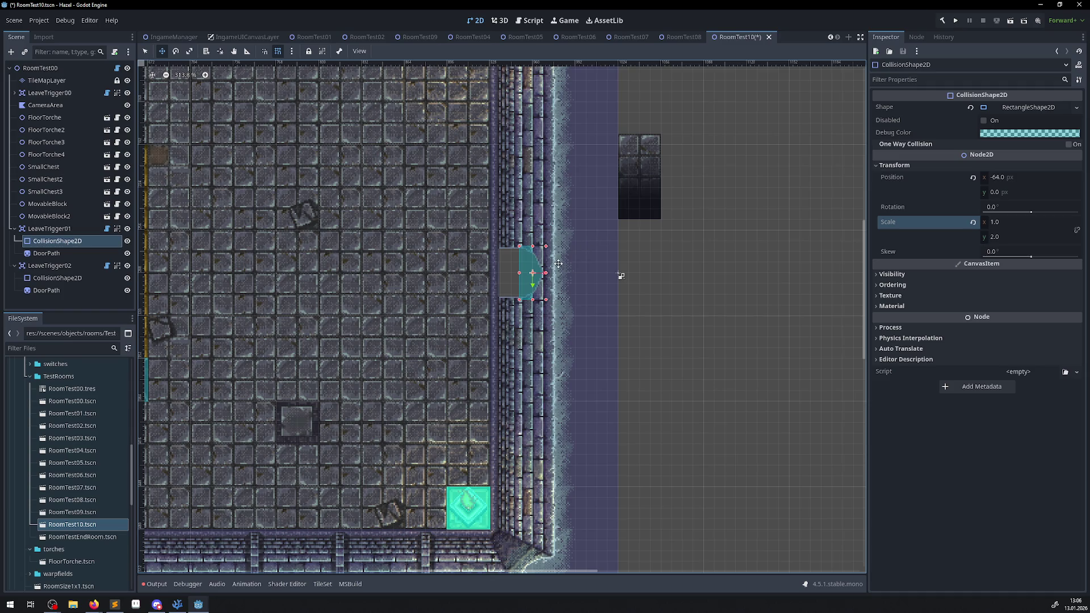
{"action": "key", "text": "ctrl+s"}
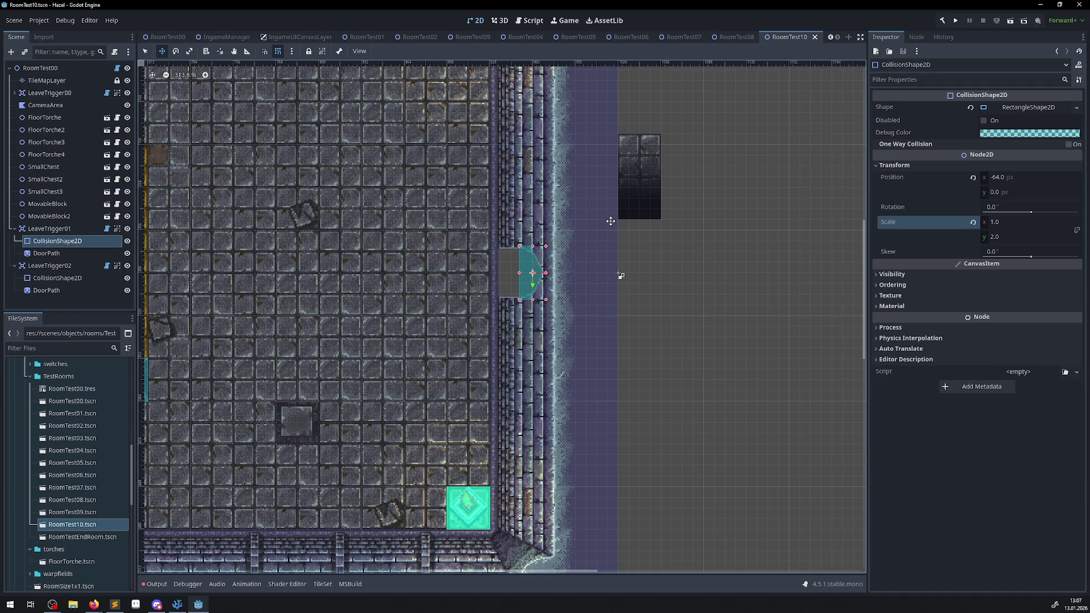
{"action": "left_click", "coordinate": [62, 253]}
Rotate LeaveTrigger01's door sprite to 90° on the right doorway and save RoomTest10
{"action": "mouse_move", "coordinate": [627, 165]}
{"action": "left_mouse_down"}
{"action": "mouse_move", "coordinate": [606, 244]}
{"action": "mouse_move", "coordinate": [539, 271]}
{"action": "left_mouse_up"}
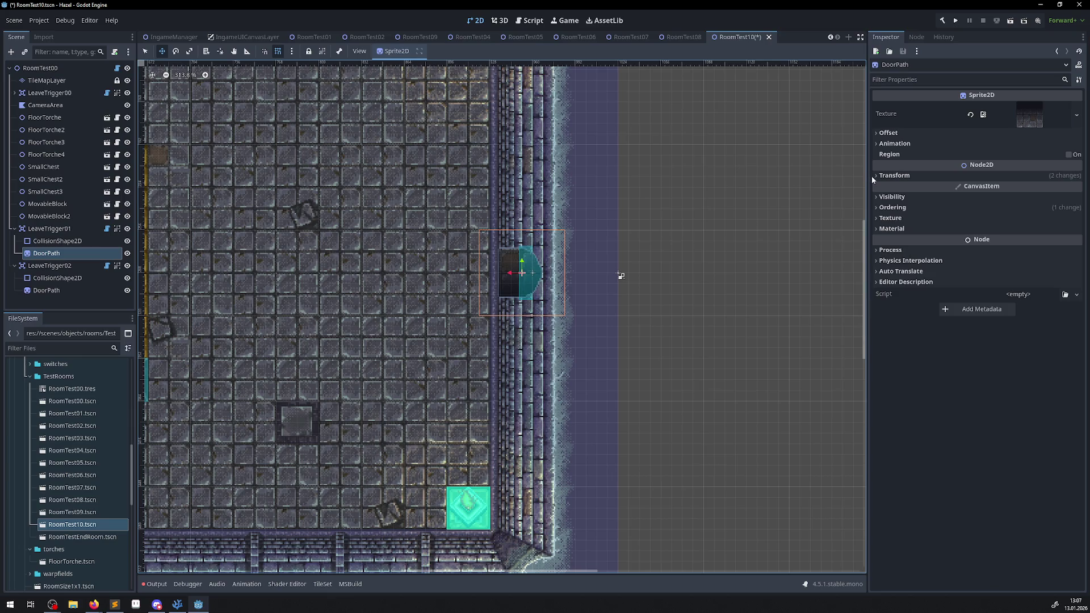
{"action": "left_click", "coordinate": [875, 175]}
{"action": "left_click", "coordinate": [988, 217]}
{"action": "type", "text": "0"}
{"action": "key", "text": "Return"}
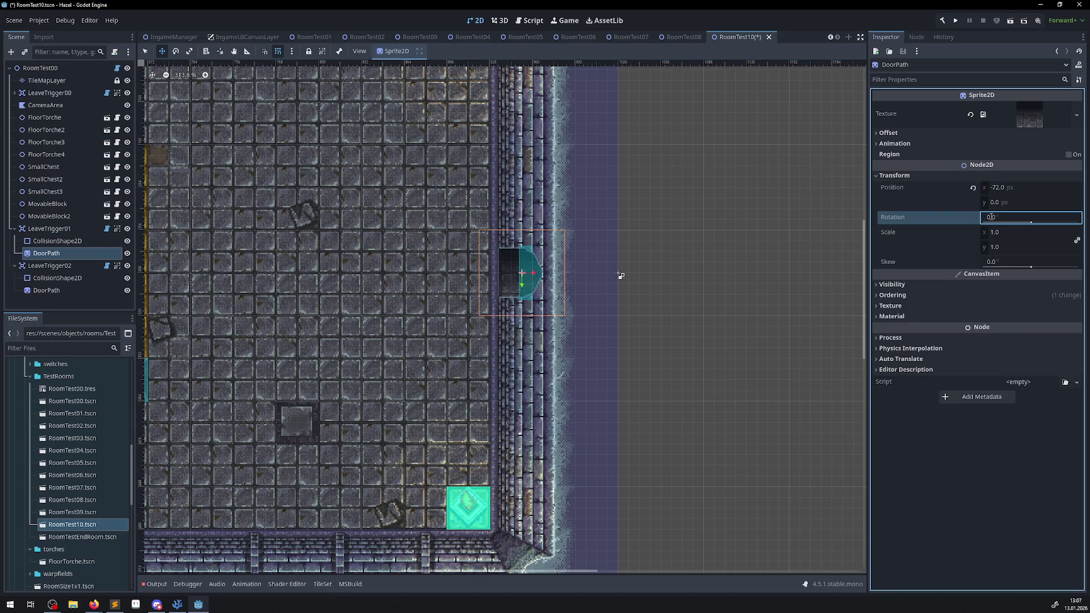
{"action": "left_click_drag", "start_coordinate": [514, 275], "coordinate": [715, 272]}
{"action": "left_click", "coordinate": [998, 216]}
{"action": "type", "text": "90"}
{"action": "key", "text": "Return"}
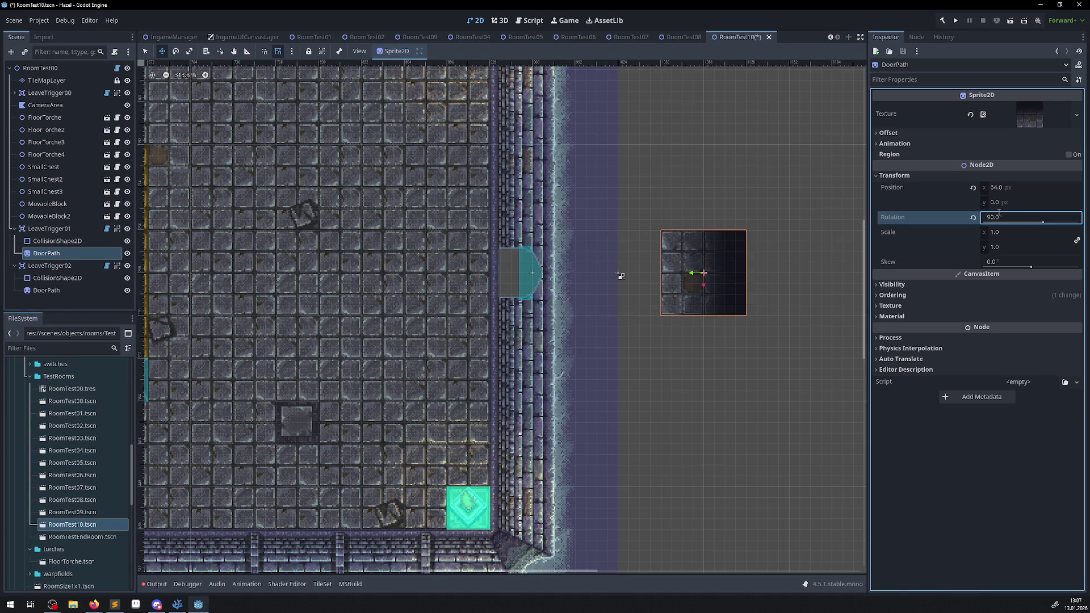
{"action": "left_click_drag", "start_coordinate": [695, 275], "coordinate": [510, 276]}
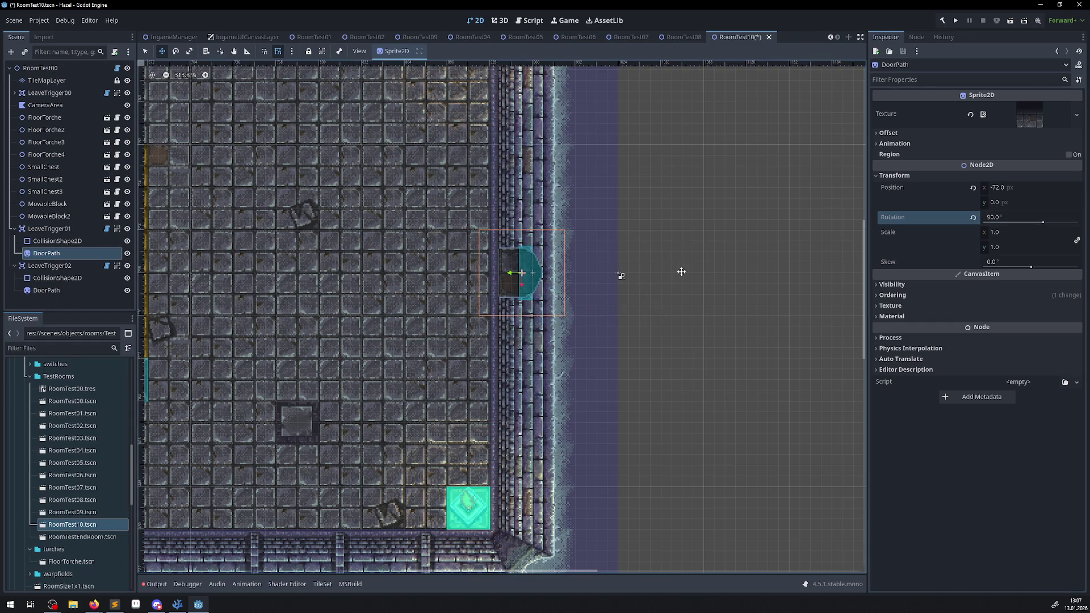
{"action": "key", "text": "ctrl+s"}
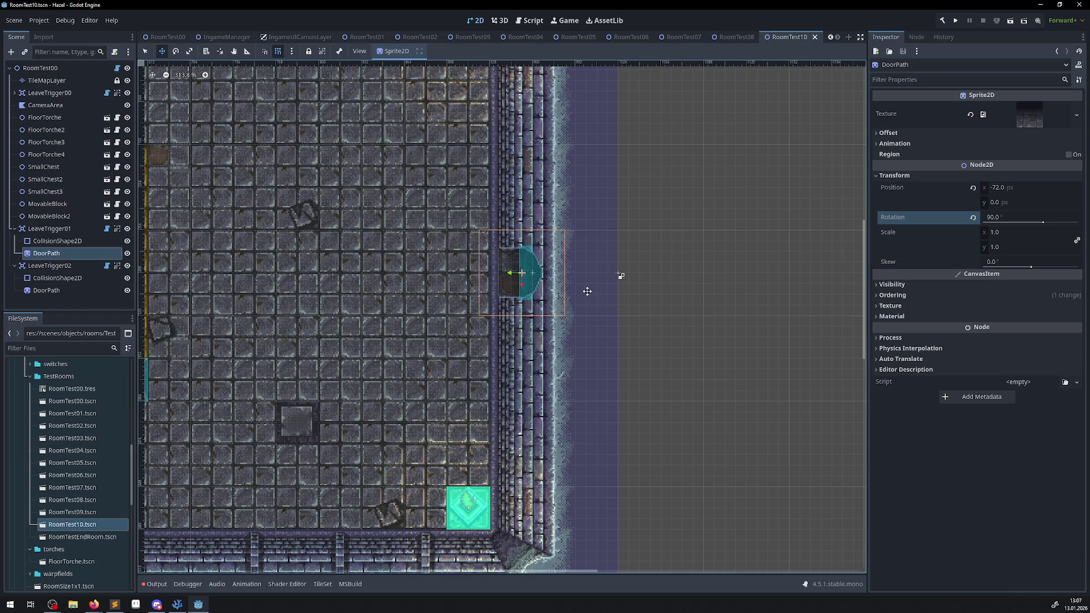
Collapse the trigger nodes and compare LeaveTrigger01's settings with LeaveTrigger02's
{"action": "scroll", "coordinate": [585, 292], "scroll_direction": "down", "scroll_amount": 5}
{"action": "scroll", "coordinate": [225, 245], "scroll_direction": "up", "scroll_amount": 2}
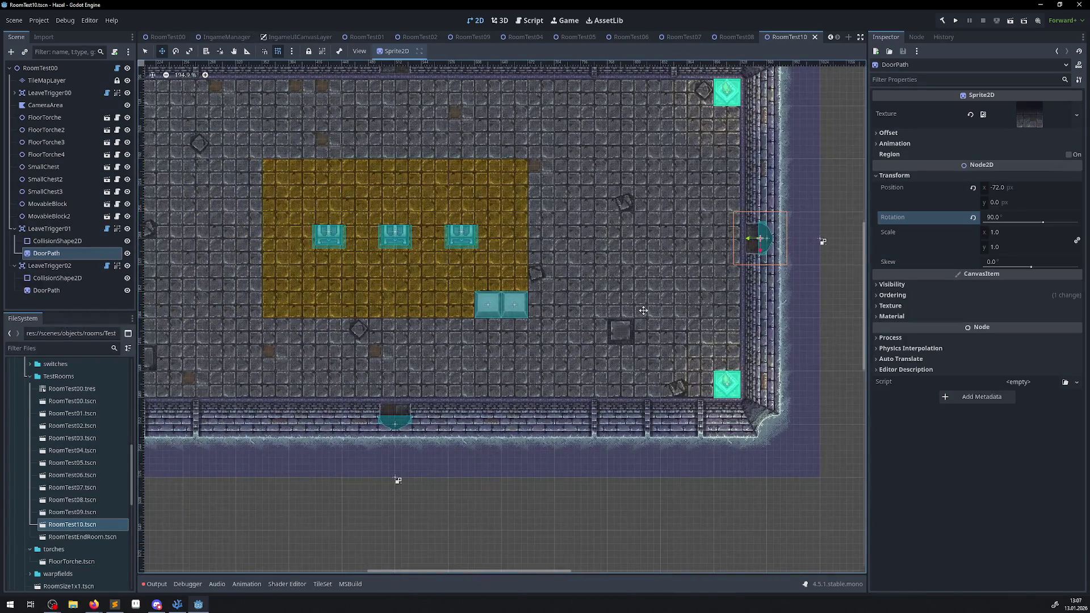
{"action": "left_click", "coordinate": [14, 228]}
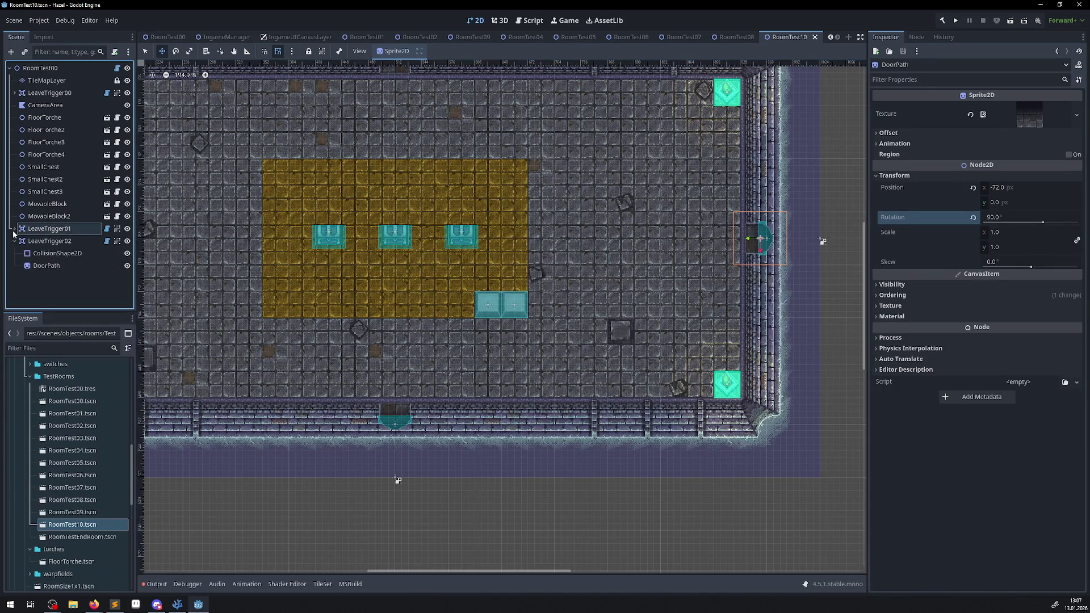
{"action": "left_click", "coordinate": [58, 230]}
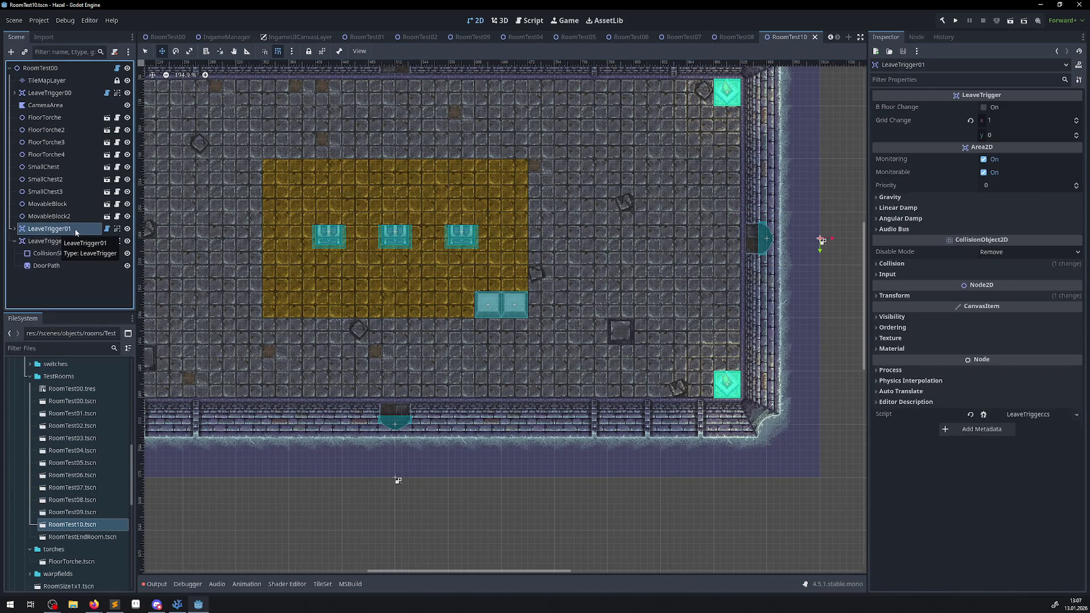
{"action": "left_click", "coordinate": [71, 241]}
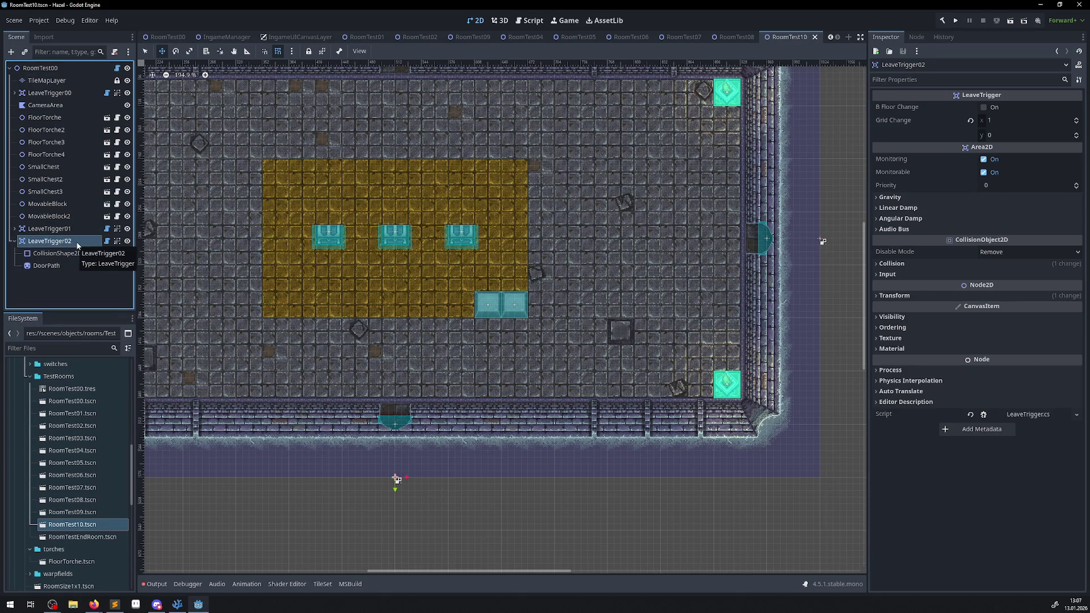
{"action": "left_click", "coordinate": [71, 230]}
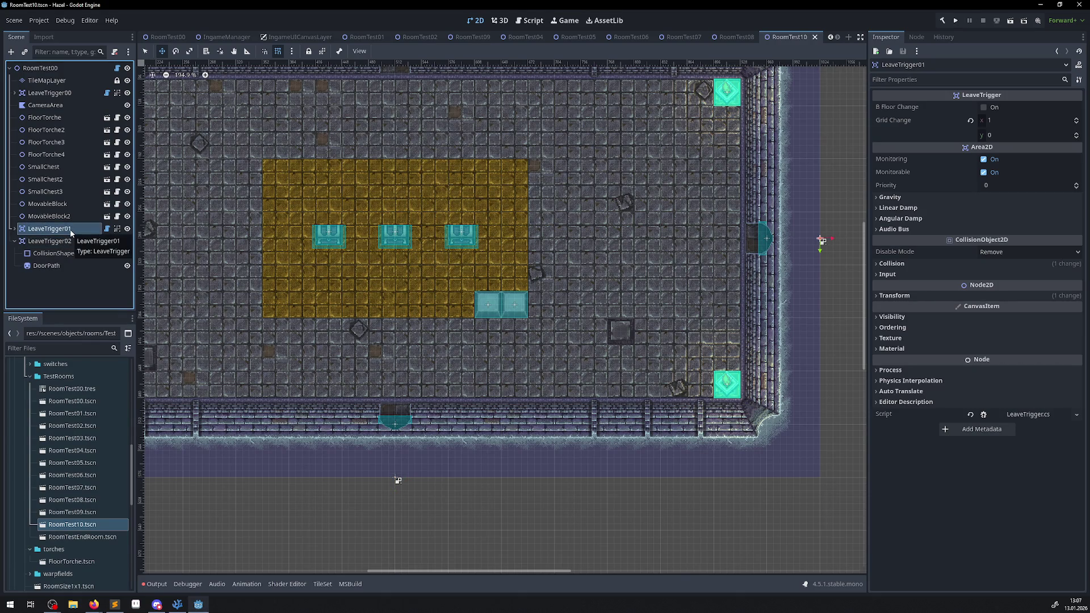
{"action": "left_click", "coordinate": [29, 243]}
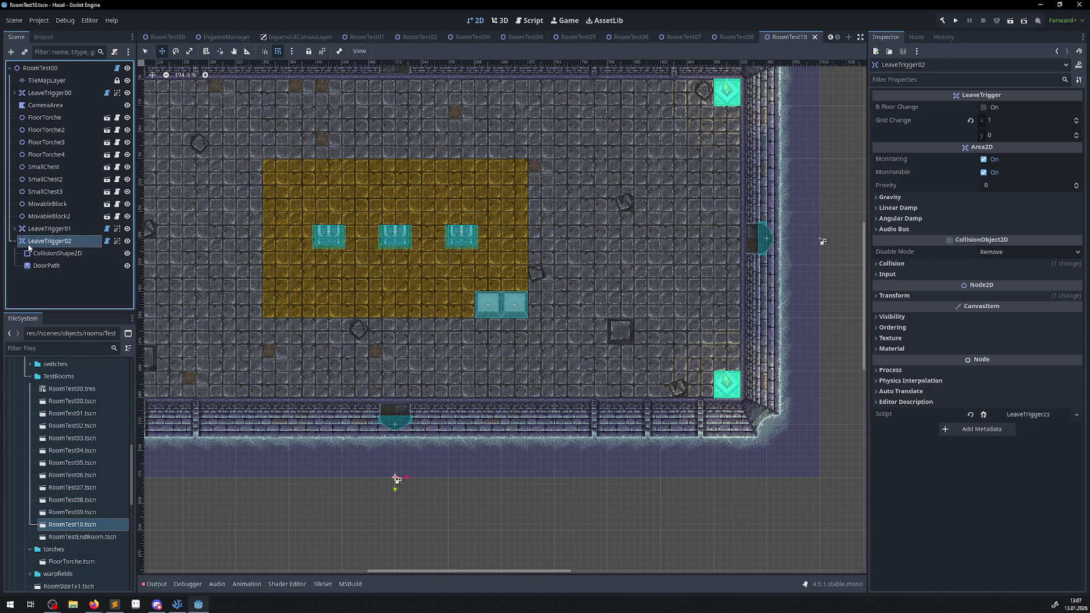
{"action": "left_click", "coordinate": [14, 243]}
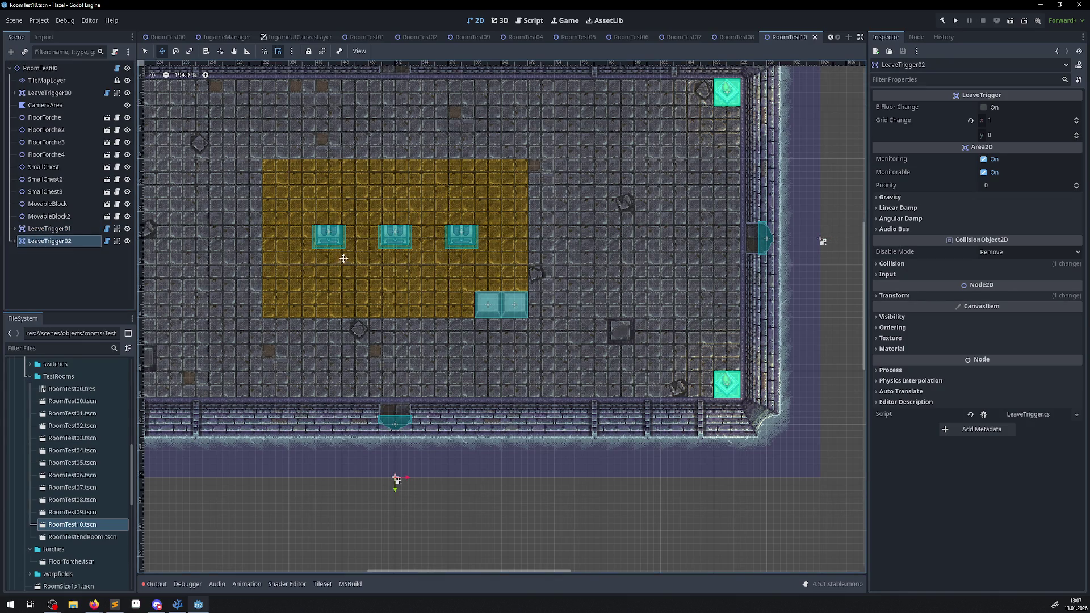
{"action": "scroll", "coordinate": [333, 249], "scroll_direction": "up", "scroll_amount": 2}
{"action": "key", "text": "Up"}
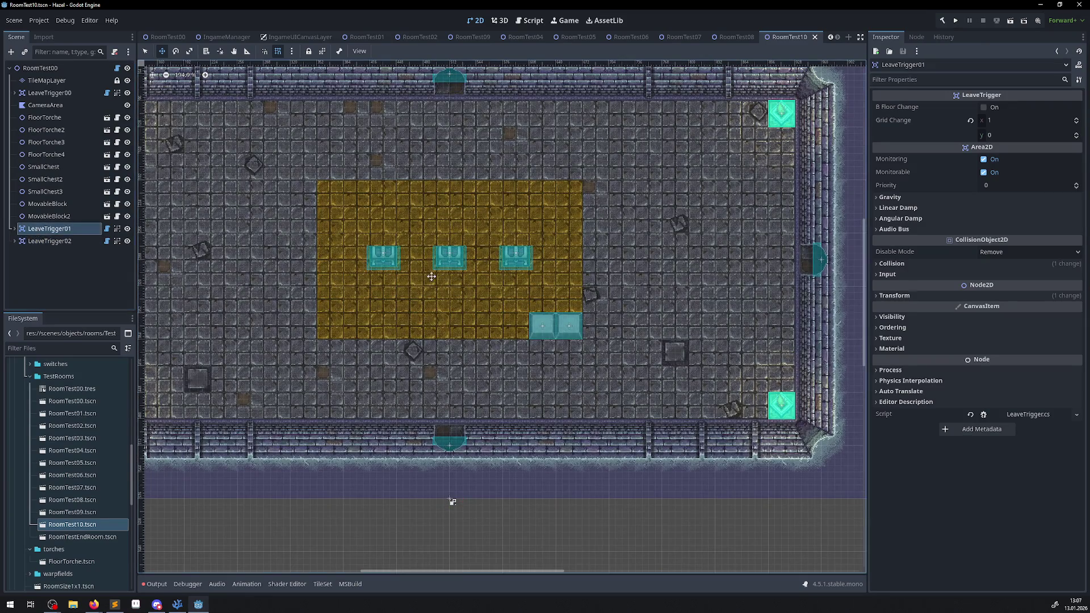
{"action": "scroll", "coordinate": [458, 278], "scroll_direction": "down", "scroll_amount": 3}
{"action": "left_click", "coordinate": [74, 281]}
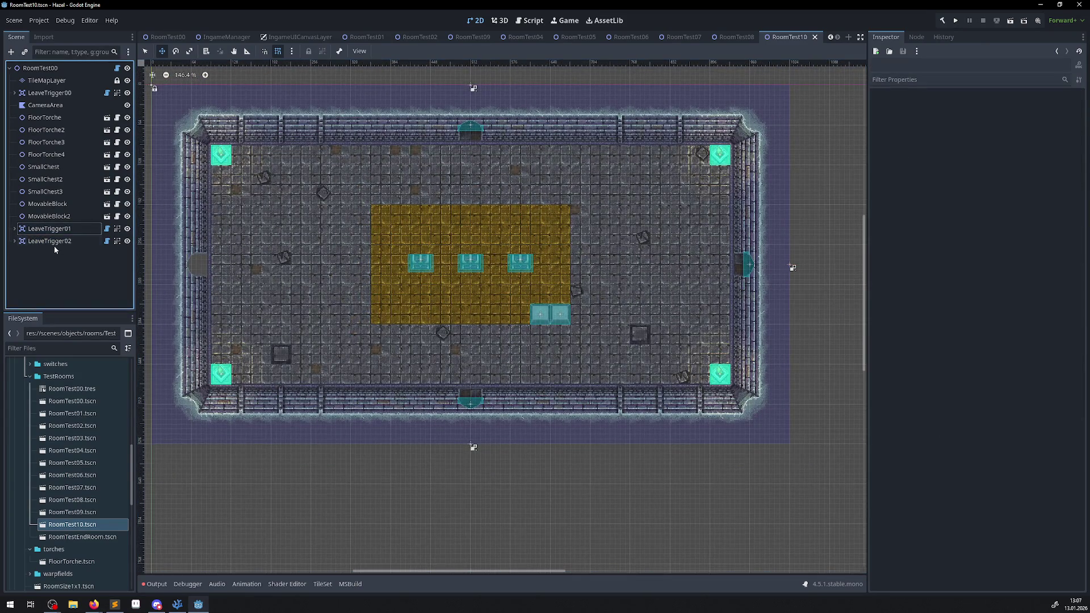
{"action": "left_click", "coordinate": [53, 228]}
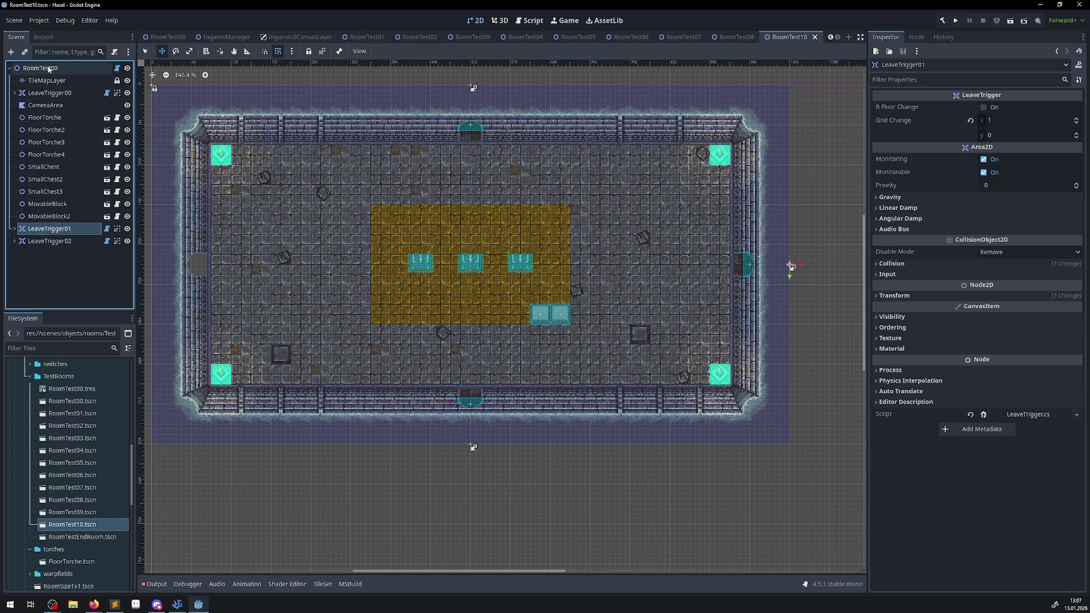
Duplicate LeaveTrigger01 as LeaveTrigger03 and move it and its collision shape to the left doorway
{"action": "key", "text": "ctrl+d"}
{"action": "left_click_drag", "start_coordinate": [585, 283], "coordinate": [266, 295]}
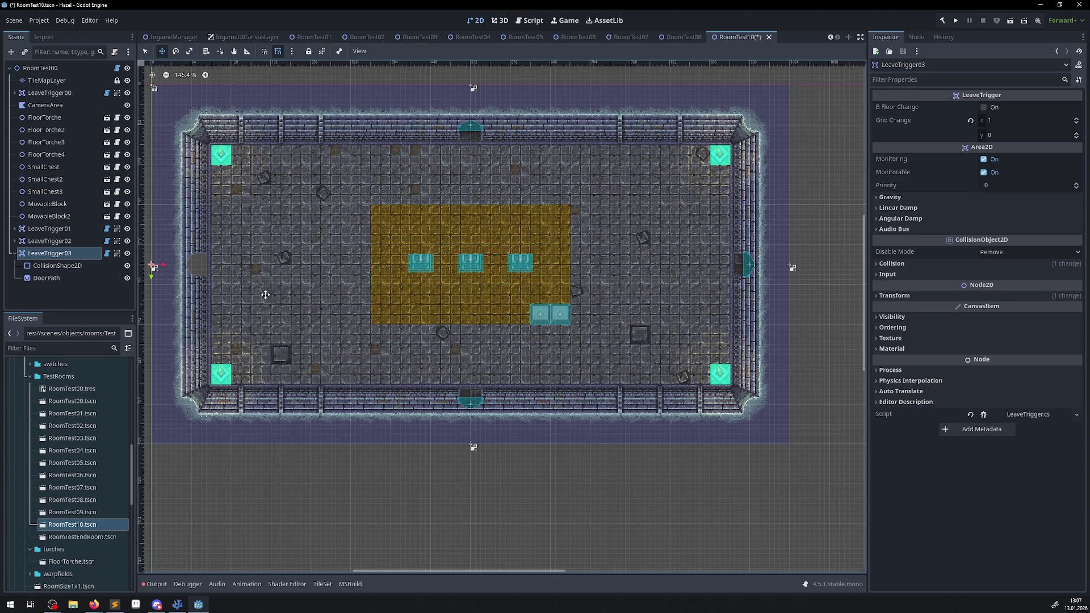
{"action": "scroll", "coordinate": [265, 295], "scroll_direction": "up", "scroll_amount": 6}
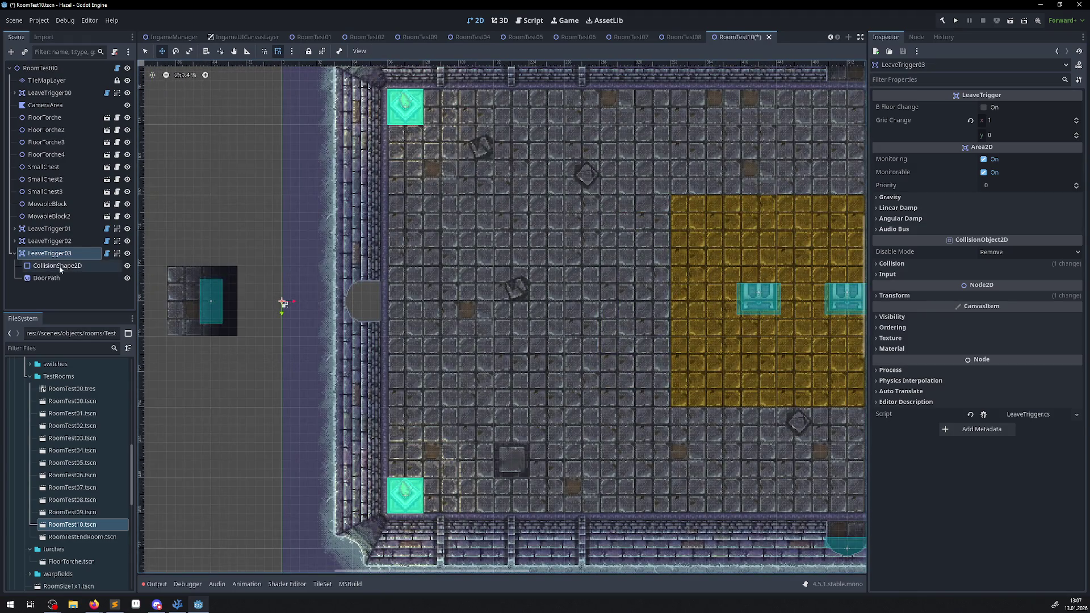
{"action": "left_click", "coordinate": [59, 265]}
{"action": "mouse_move", "coordinate": [222, 301]}
{"action": "left_mouse_down"}
{"action": "mouse_move", "coordinate": [282, 301]}
{"action": "mouse_move", "coordinate": [272, 301]}
{"action": "left_mouse_up"}
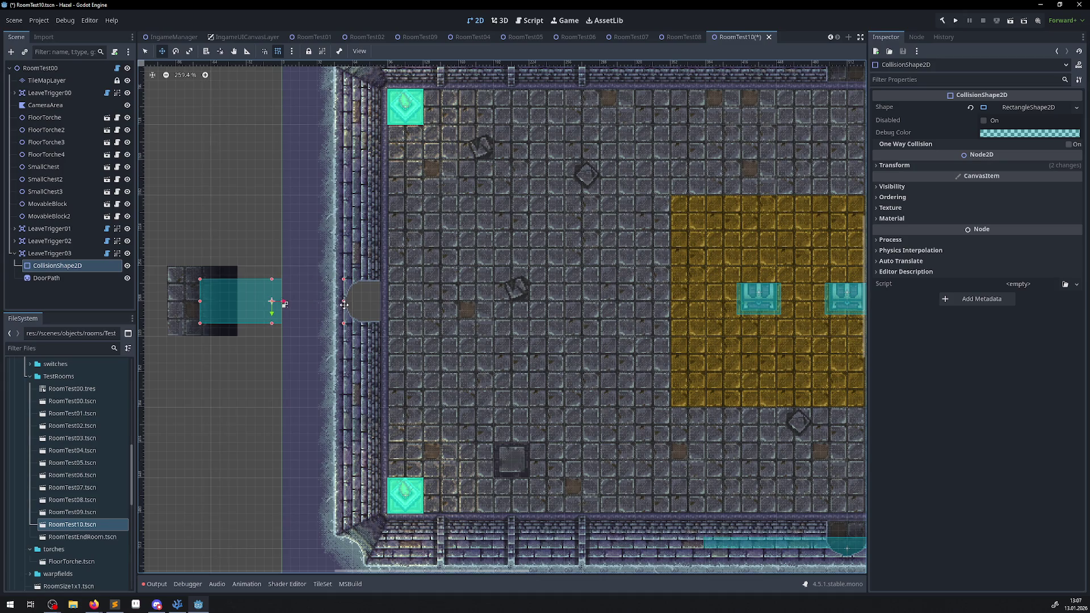
{"action": "key", "text": "ctrl+z"}
{"action": "scroll", "coordinate": [263, 302], "scroll_direction": "up", "scroll_amount": 3}
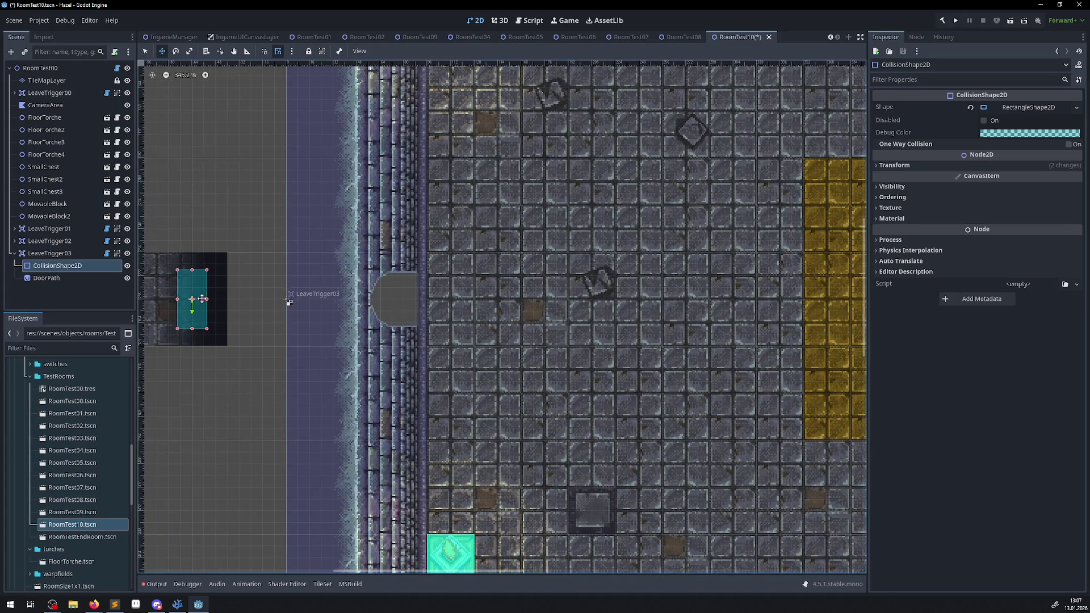
{"action": "left_click_drag", "start_coordinate": [202, 299], "coordinate": [389, 298]}
Place LeaveTrigger03's door sprite on the left doorway rotated 270°, and save
{"action": "left_click", "coordinate": [69, 278]}
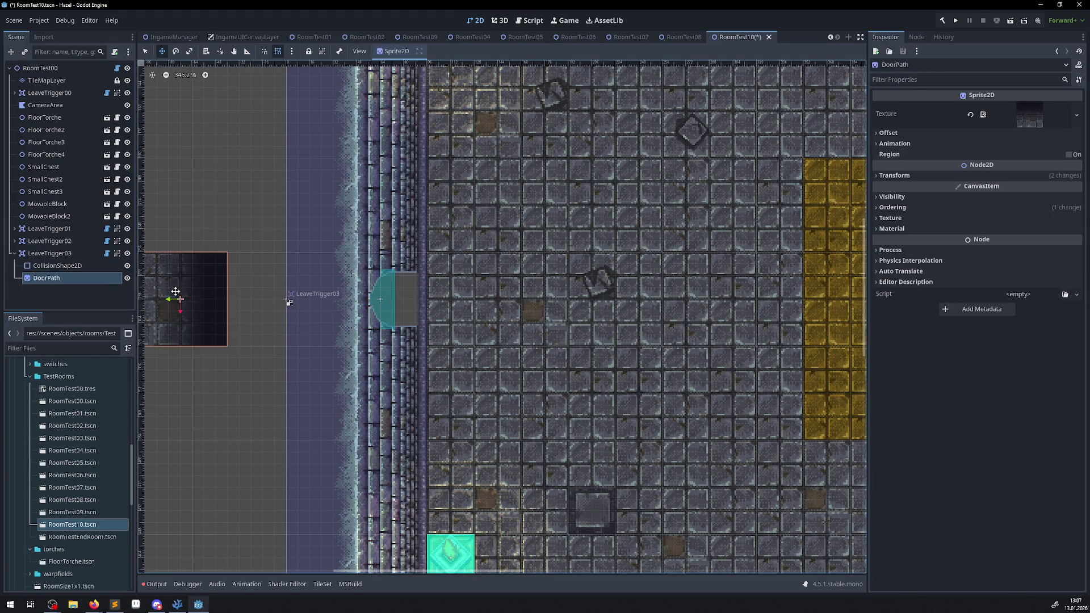
{"action": "left_click_drag", "start_coordinate": [194, 298], "coordinate": [377, 300]}
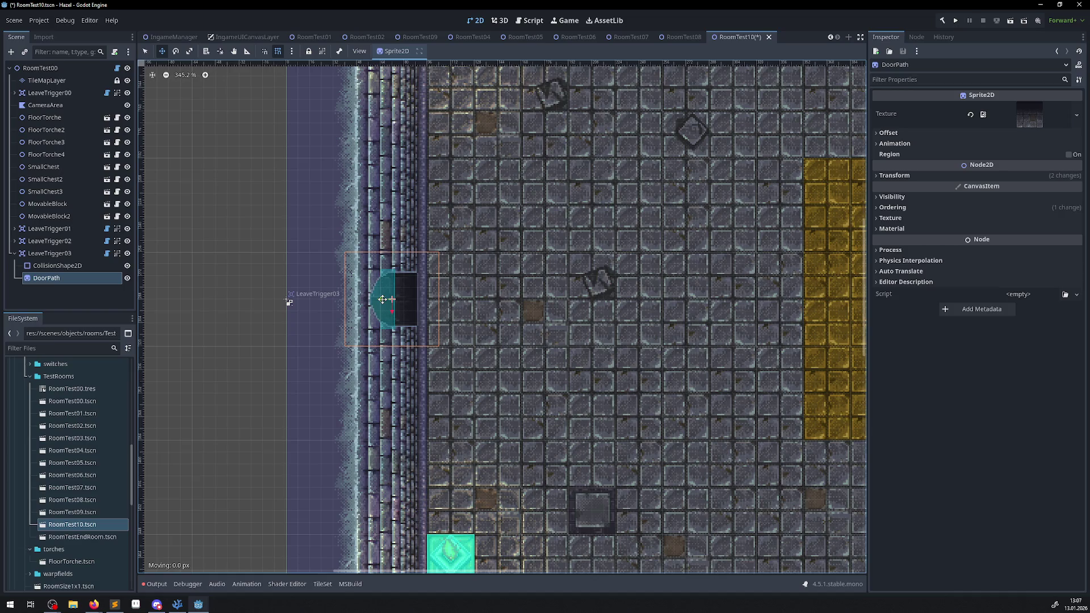
{"action": "left_click", "coordinate": [879, 175]}
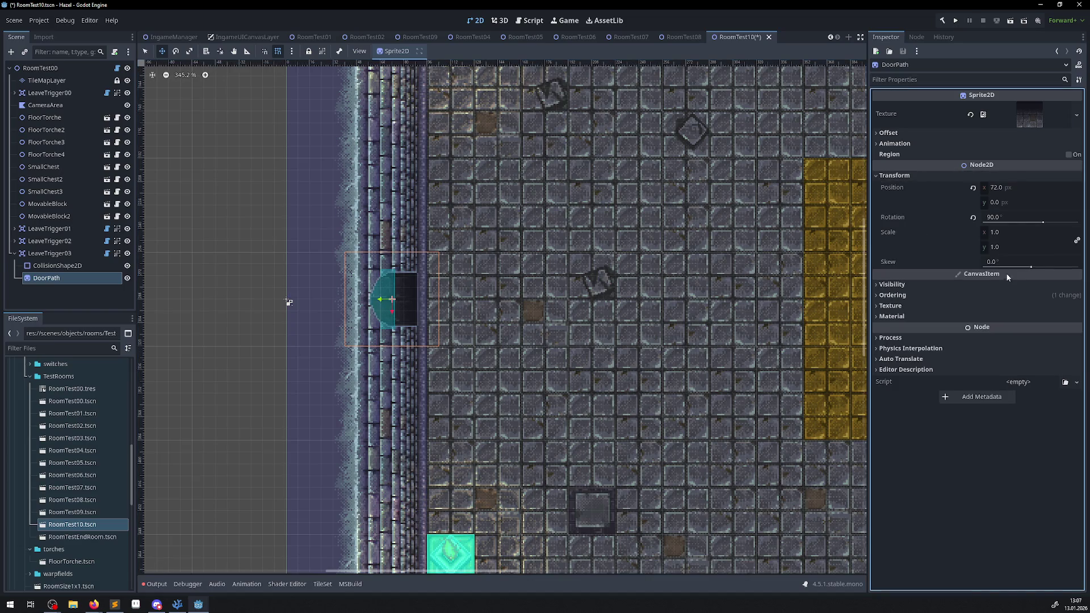
{"action": "left_click", "coordinate": [1002, 218]}
{"action": "type", "text": "270"}
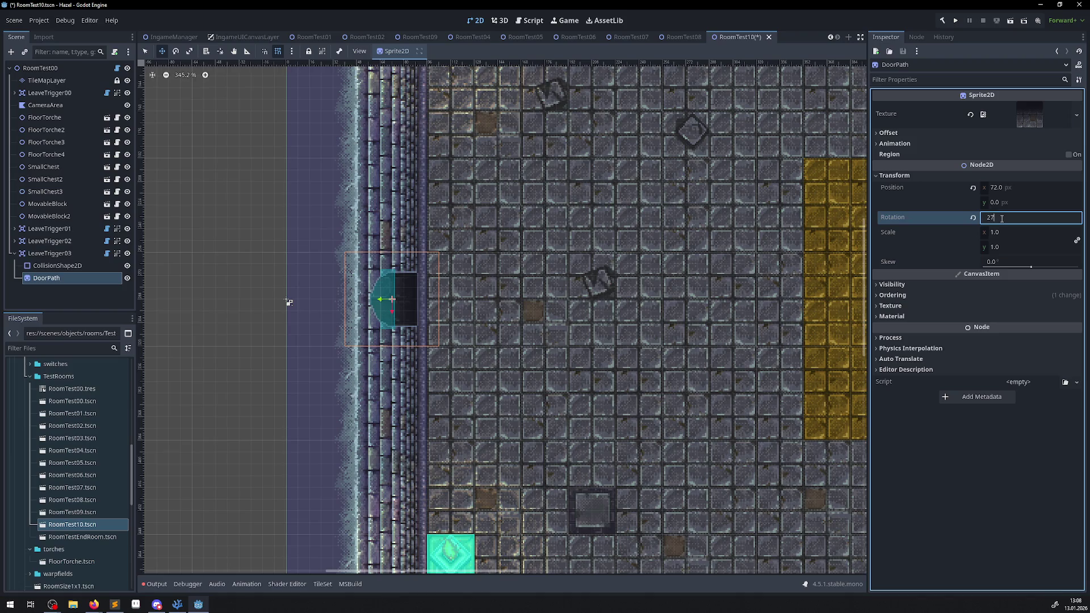
{"action": "key", "text": "Return"}
{"action": "key", "text": "ctrl+s"}
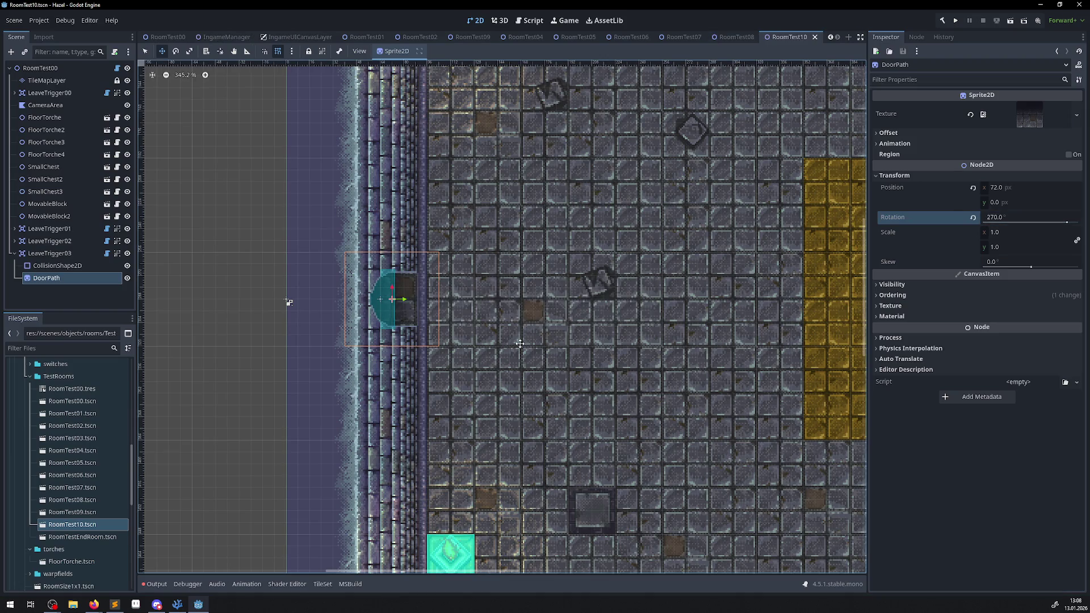
{"action": "scroll", "coordinate": [569, 333], "scroll_direction": "down", "scroll_amount": 5}
{"action": "left_click_drag", "start_coordinate": [569, 334], "coordinate": [364, 267]}
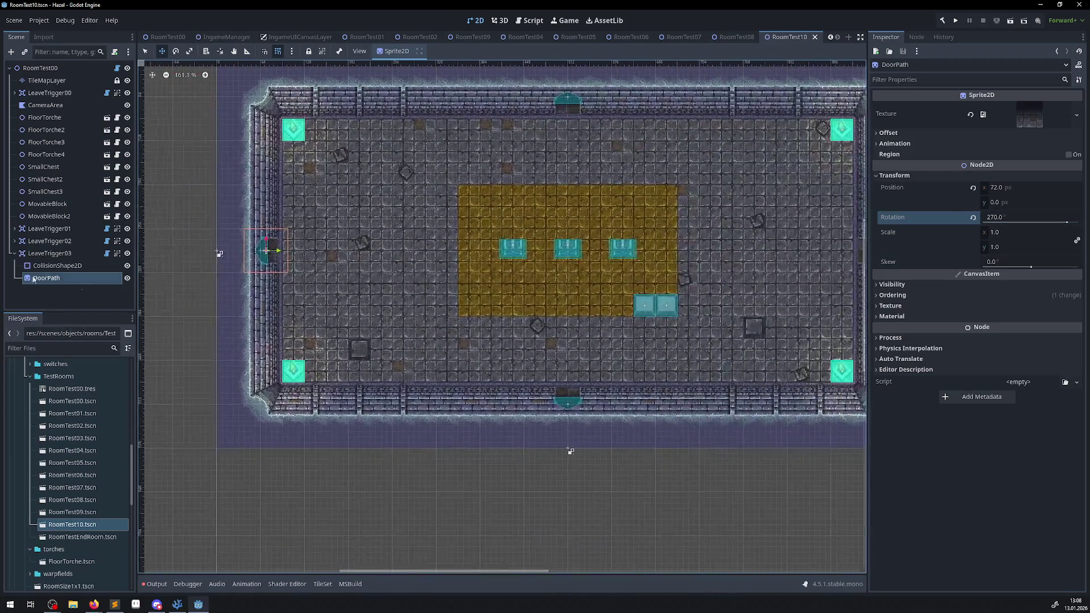
{"action": "left_click", "coordinate": [15, 253]}
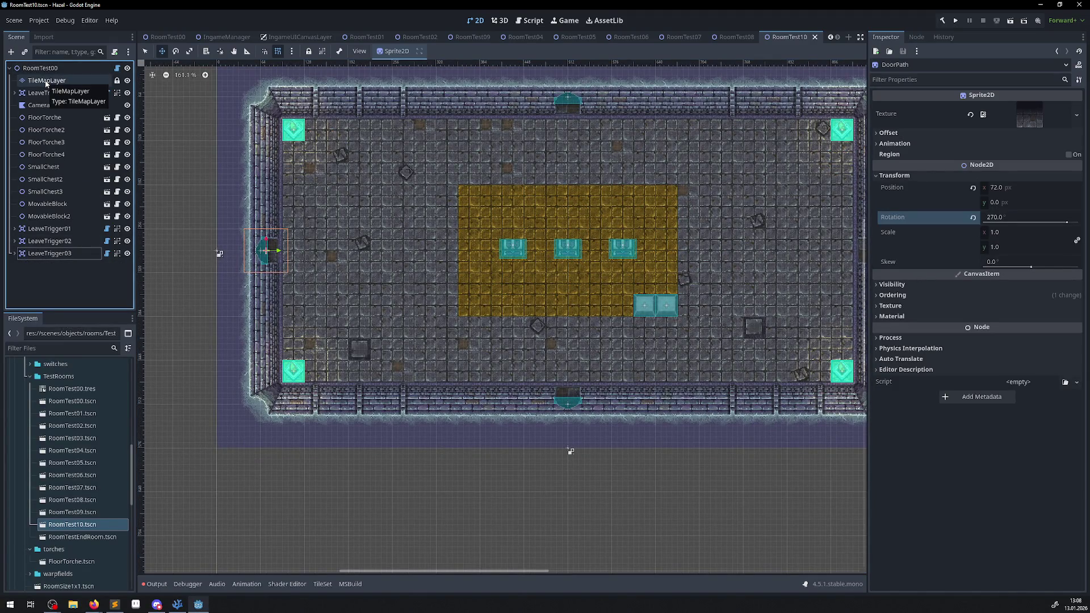
Open the Output log, toggle its message filters, and select the tile-coordinate error line
{"action": "left_click", "coordinate": [40, 68]}
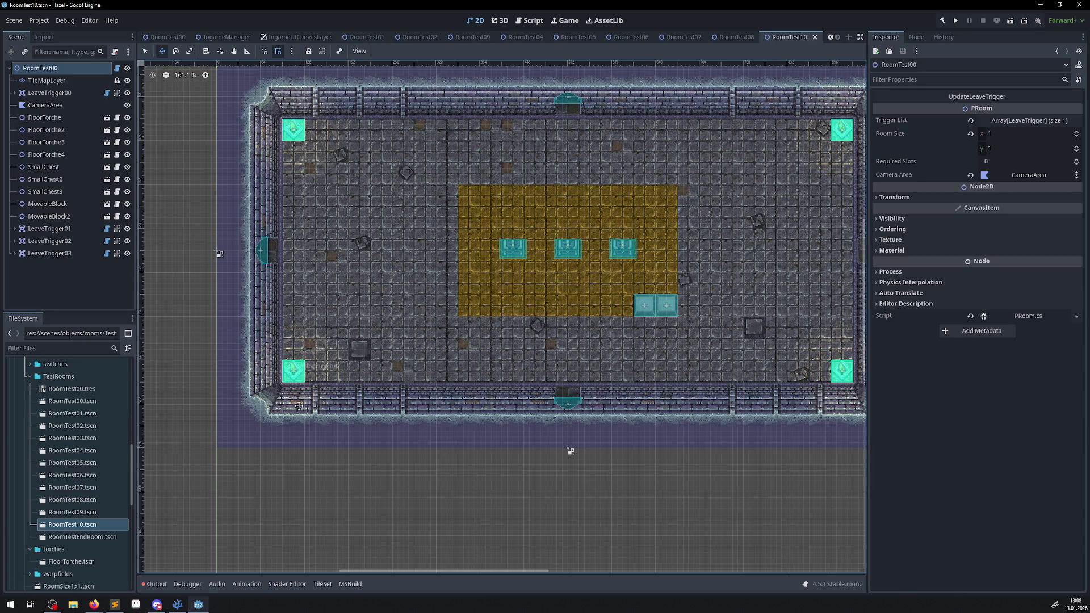
{"action": "left_click", "coordinate": [156, 584]}
{"action": "scroll", "coordinate": [227, 514], "scroll_direction": "up", "scroll_amount": 3}
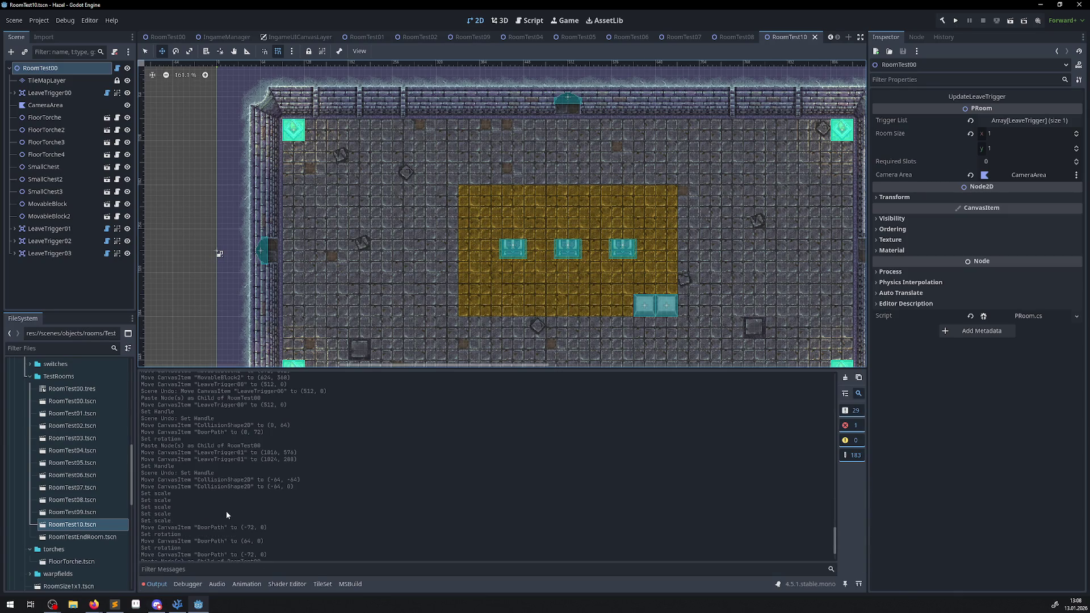
{"action": "left_click", "coordinate": [852, 427]}
{"action": "scroll", "coordinate": [554, 492], "scroll_direction": "up", "scroll_amount": 15}
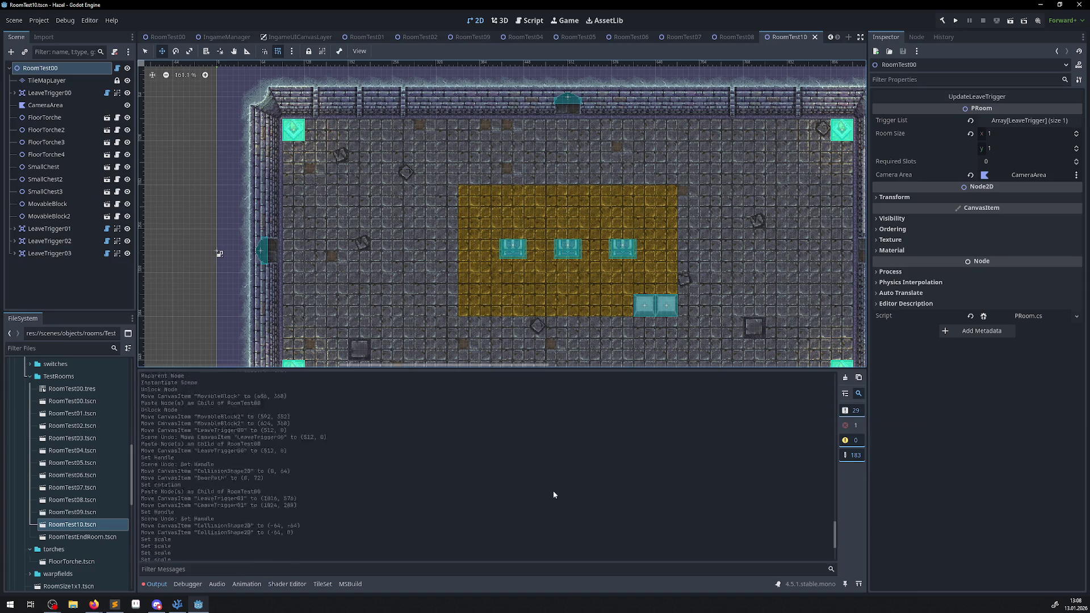
{"action": "scroll", "coordinate": [547, 484], "scroll_direction": "down", "scroll_amount": 20}
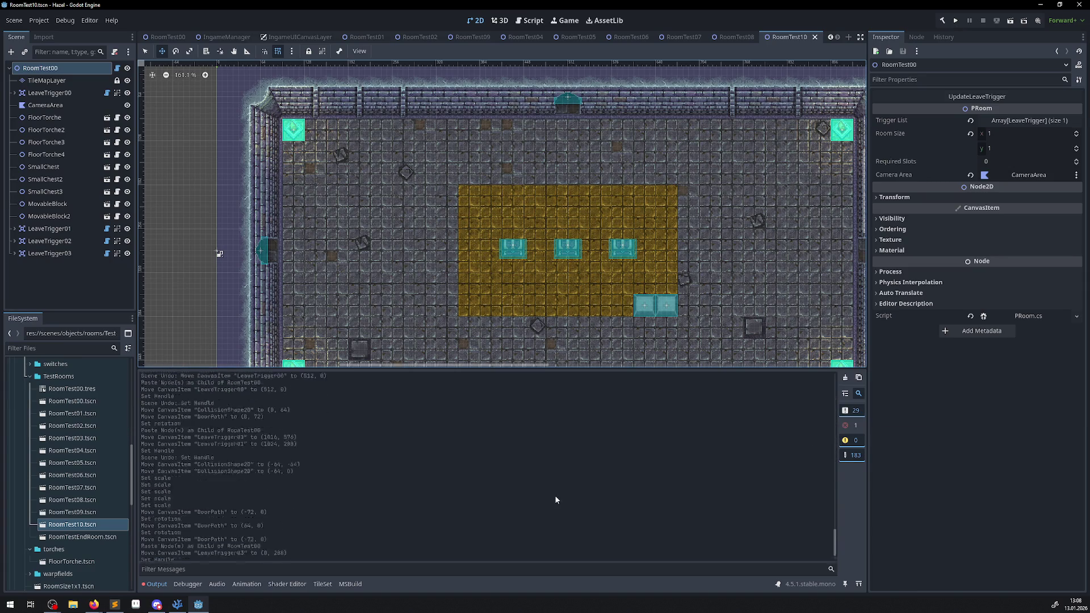
{"action": "left_click", "coordinate": [850, 427]}
{"action": "left_click", "coordinate": [856, 409]}
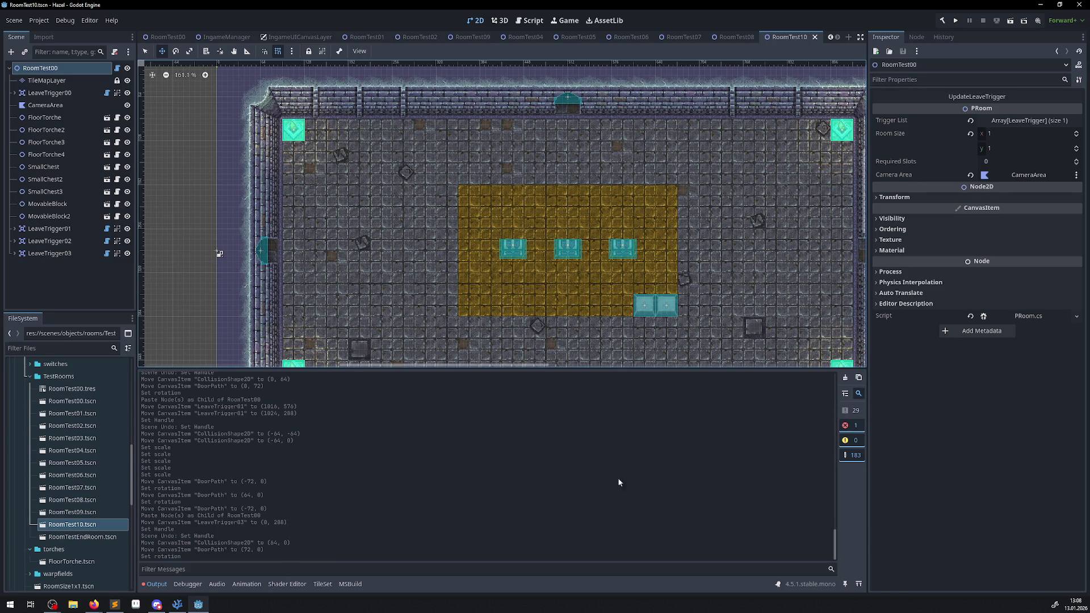
{"action": "scroll", "coordinate": [607, 496], "scroll_direction": "up", "scroll_amount": 20}
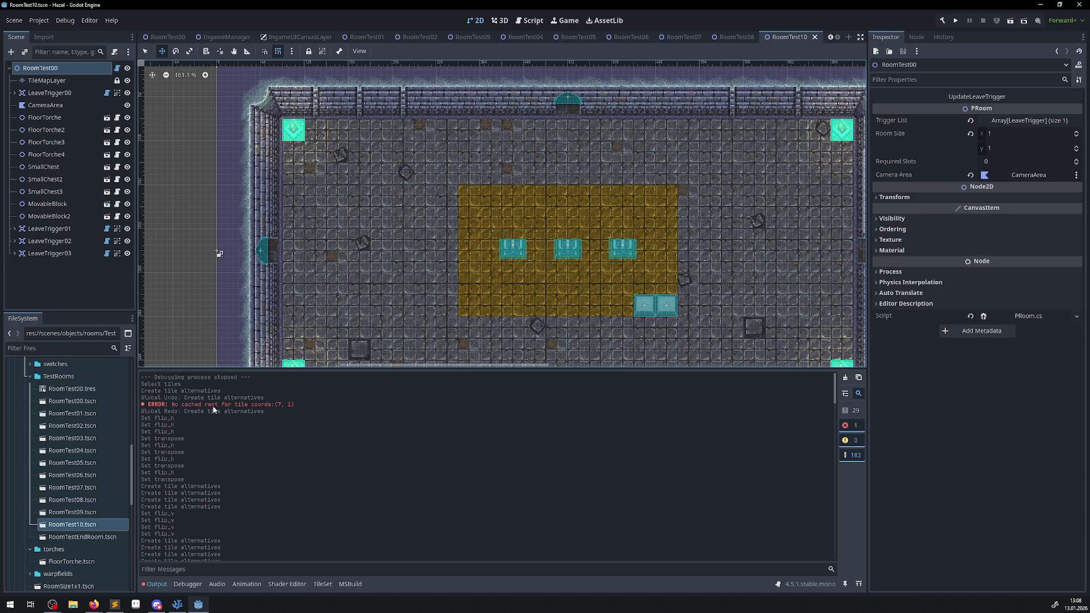
{"action": "left_click_drag", "start_coordinate": [300, 404], "coordinate": [138, 404]}
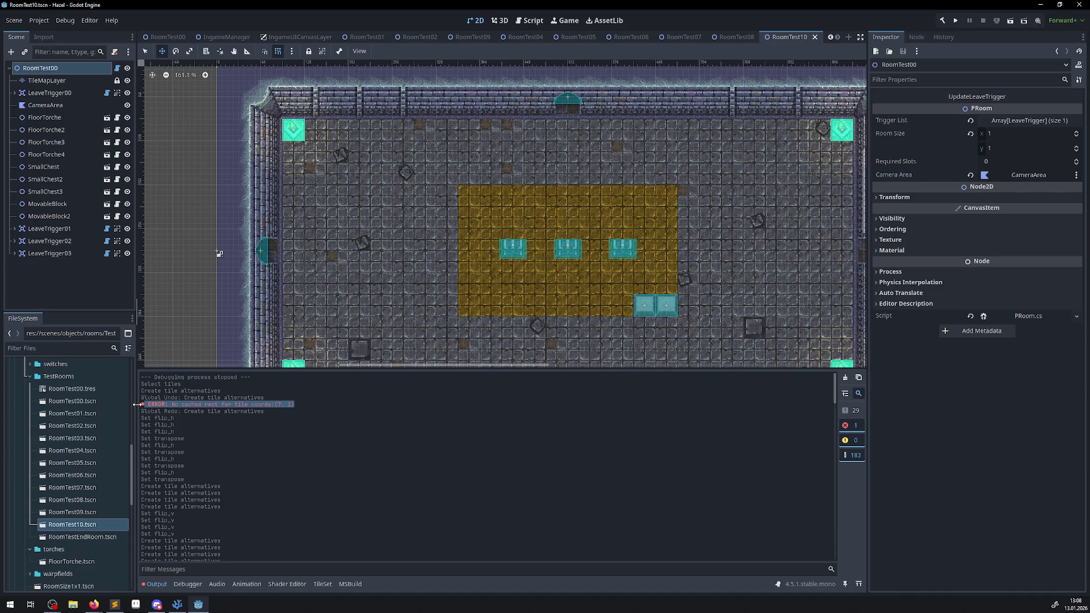
Run the room's UpdateLeaveTrigger from the Inspector, then switch to PRoom.cs in VS Code
{"action": "left_click", "coordinate": [115, 605]}
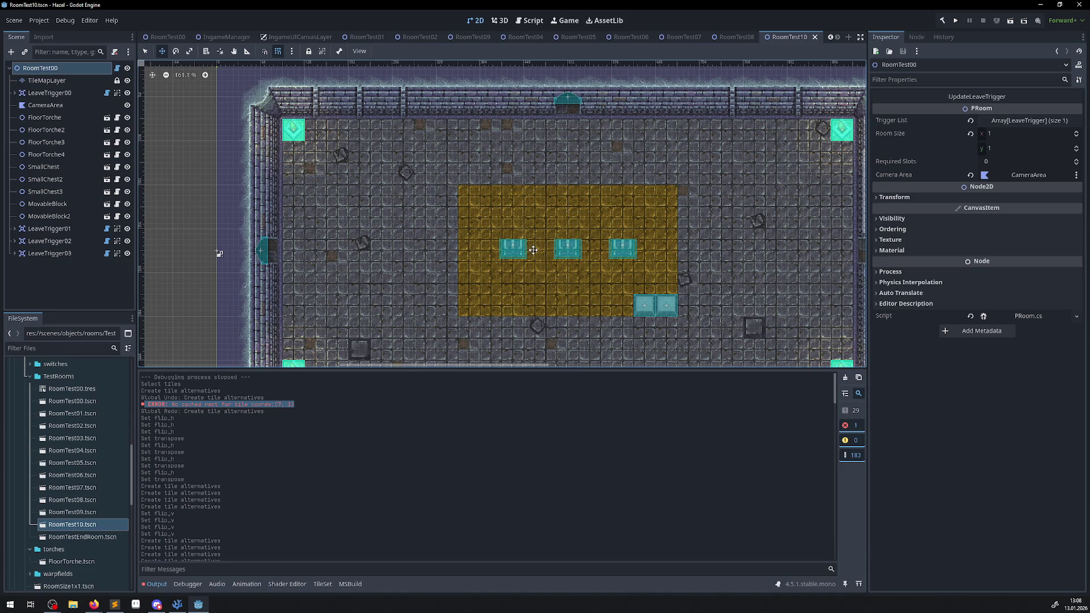
{"action": "left_click_drag", "start_coordinate": [522, 300], "coordinate": [469, 245]}
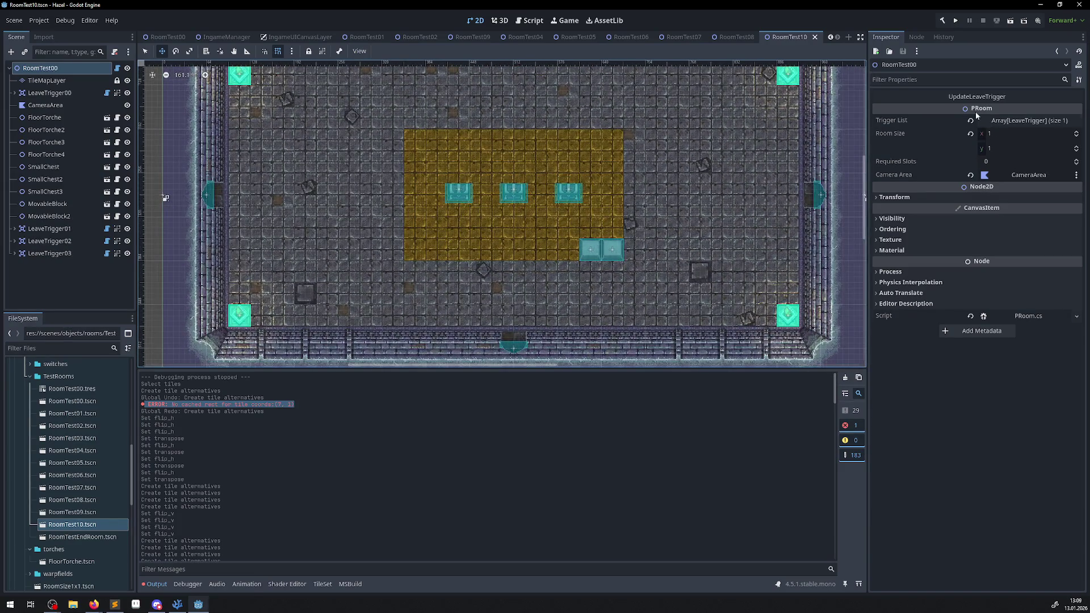
{"action": "left_click", "coordinate": [974, 97]}
{"action": "left_click", "coordinate": [177, 606]}
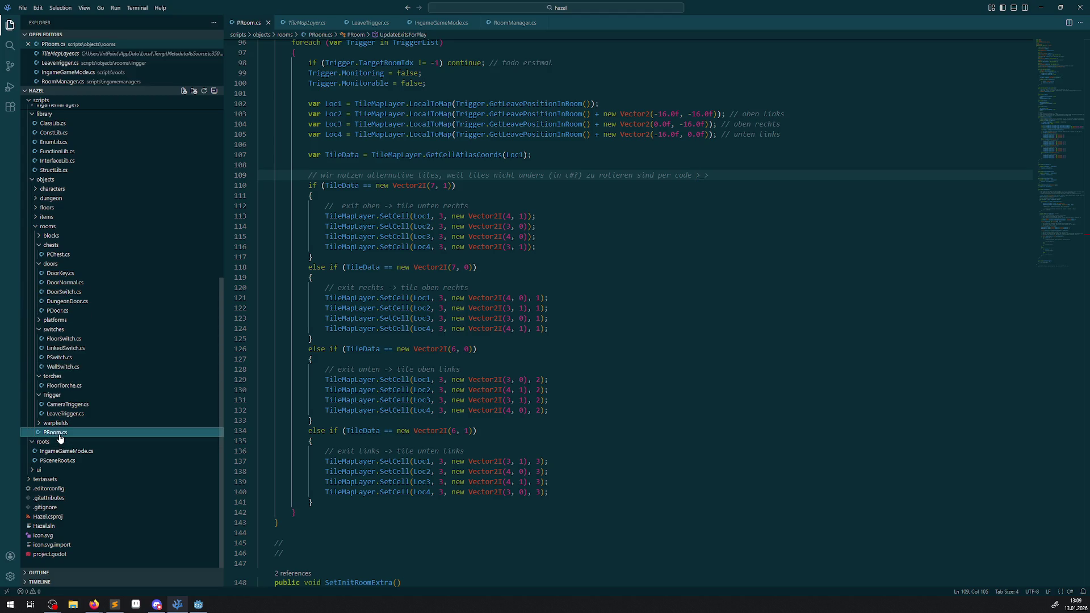
Look over InspectorAddon.cs and LeaveTrigger.cs, then go back to PRoom.cs
{"action": "scroll", "coordinate": [431, 360], "scroll_direction": "down", "scroll_amount": 20}
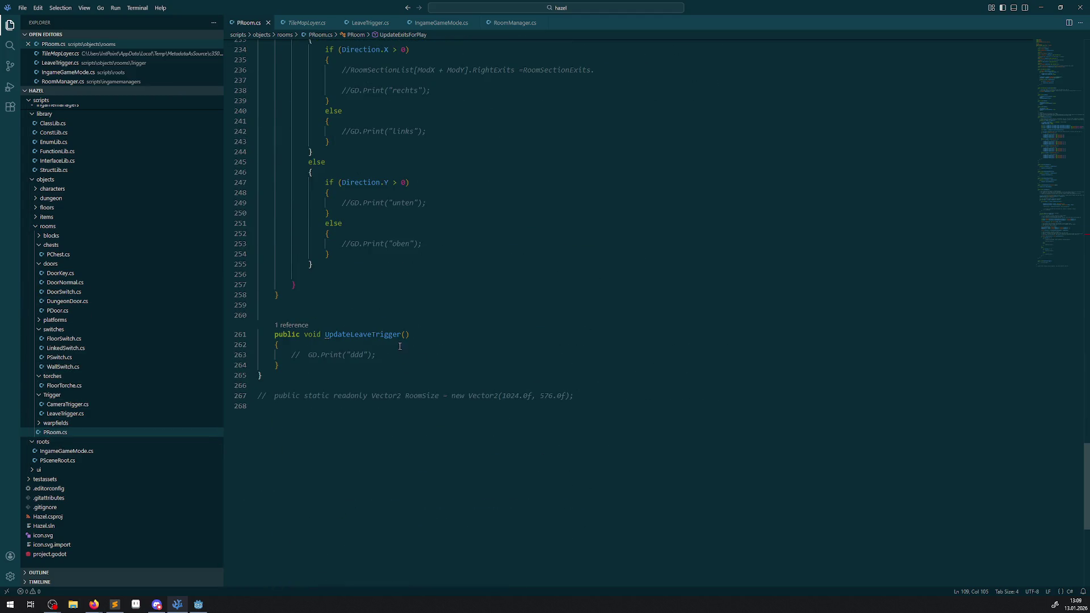
{"action": "scroll", "coordinate": [84, 210], "scroll_direction": "up", "scroll_amount": 10}
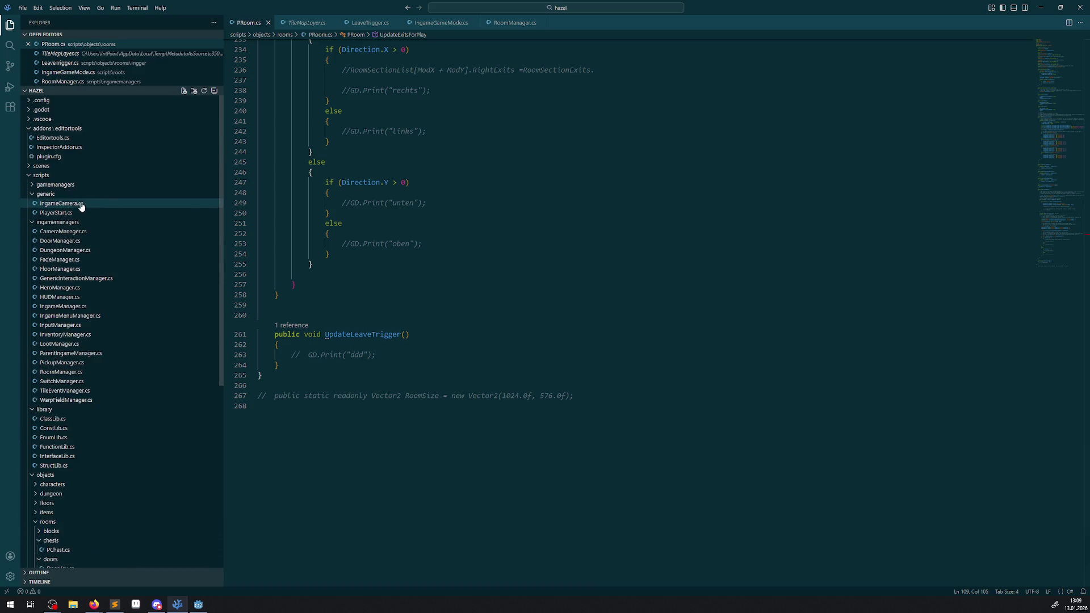
{"action": "left_click", "coordinate": [53, 147]}
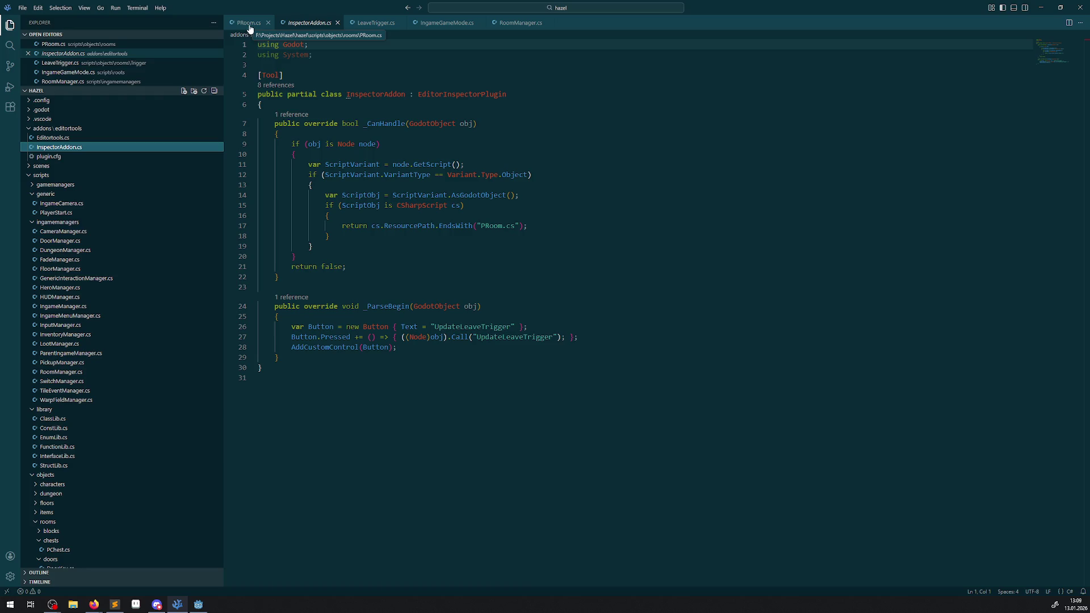
{"action": "left_click", "coordinate": [366, 24]}
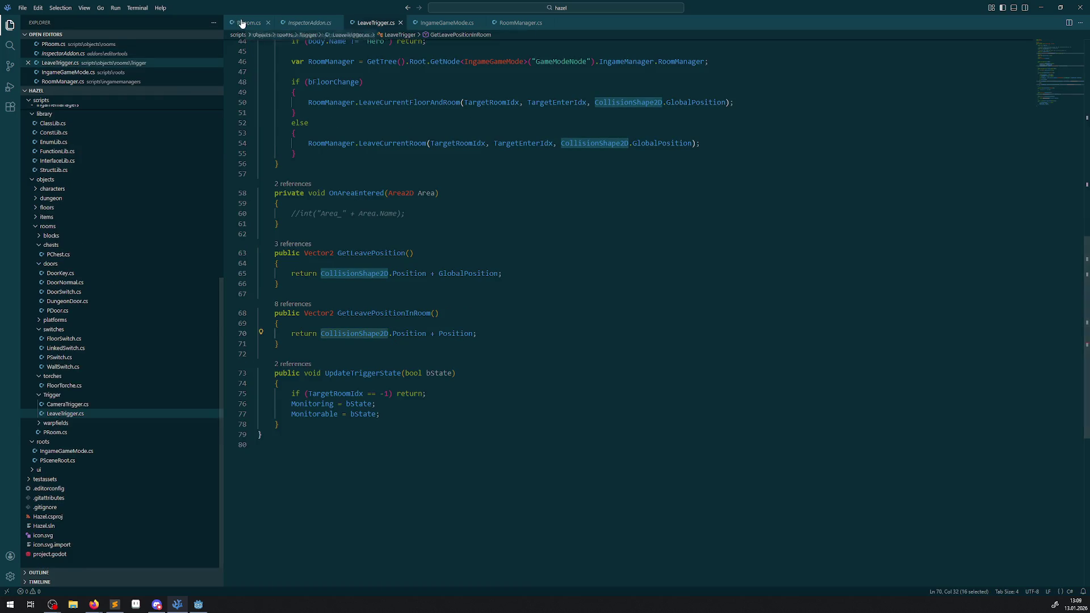
{"action": "left_click", "coordinate": [242, 23]}
Highlight the uses of TriggerList in PRoom.cs, check UpdateLeaveTrigger, and return to Godot
{"action": "scroll", "coordinate": [381, 382], "scroll_direction": "up", "scroll_amount": 8}
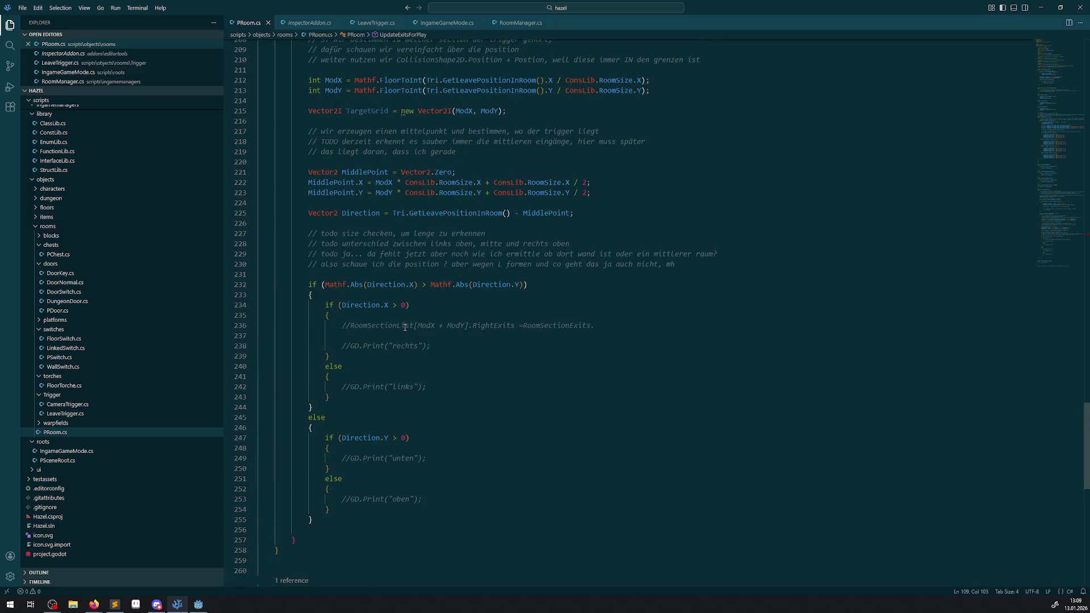
{"action": "scroll", "coordinate": [405, 326], "scroll_direction": "up", "scroll_amount": 10}
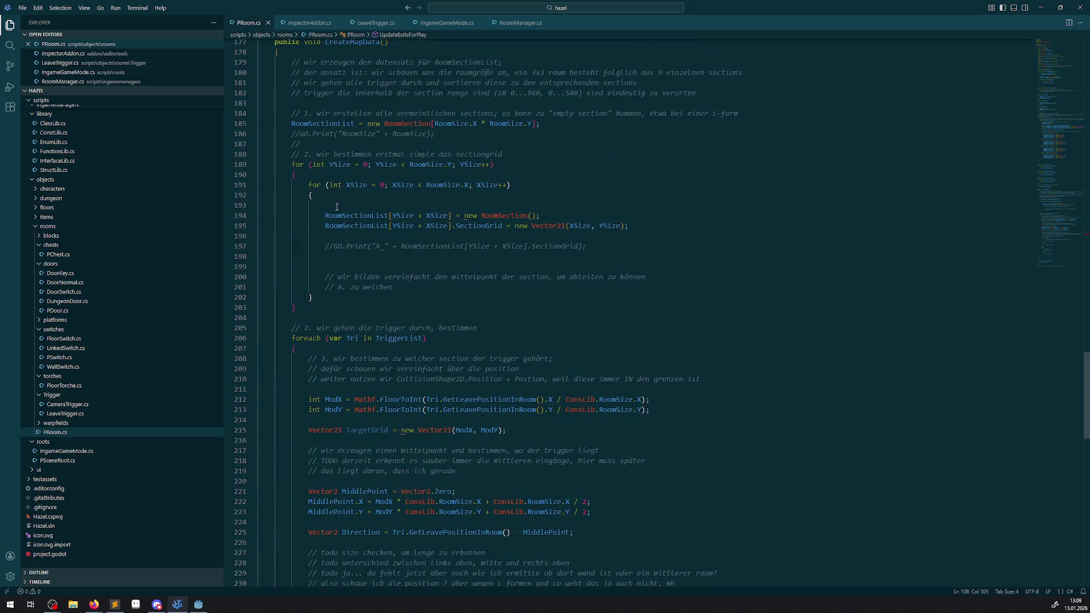
{"action": "scroll", "coordinate": [338, 213], "scroll_direction": "up", "scroll_amount": 17}
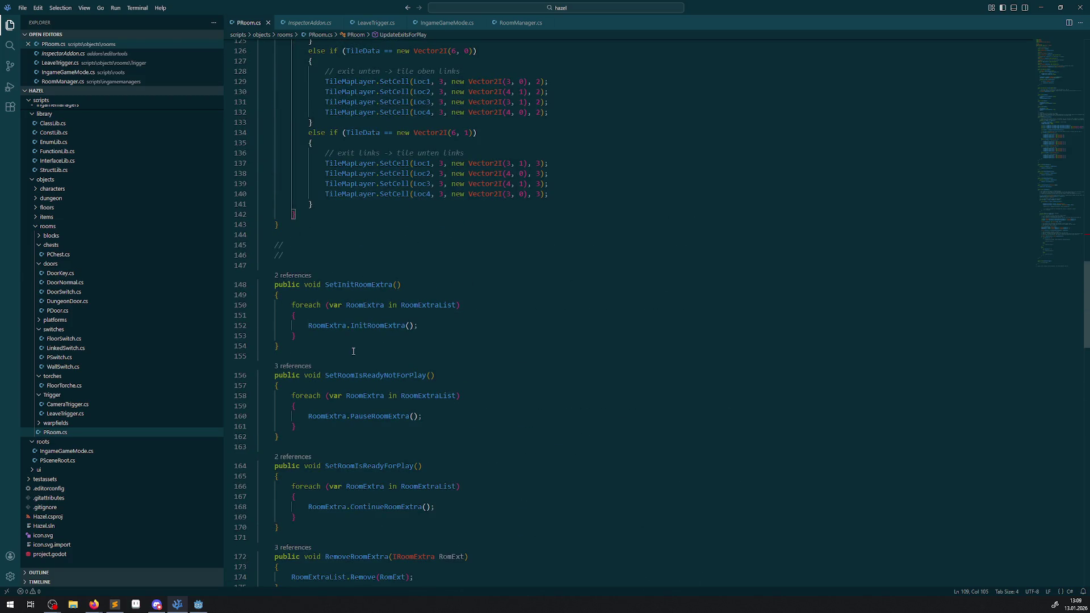
{"action": "scroll", "coordinate": [392, 311], "scroll_direction": "up", "scroll_amount": 20}
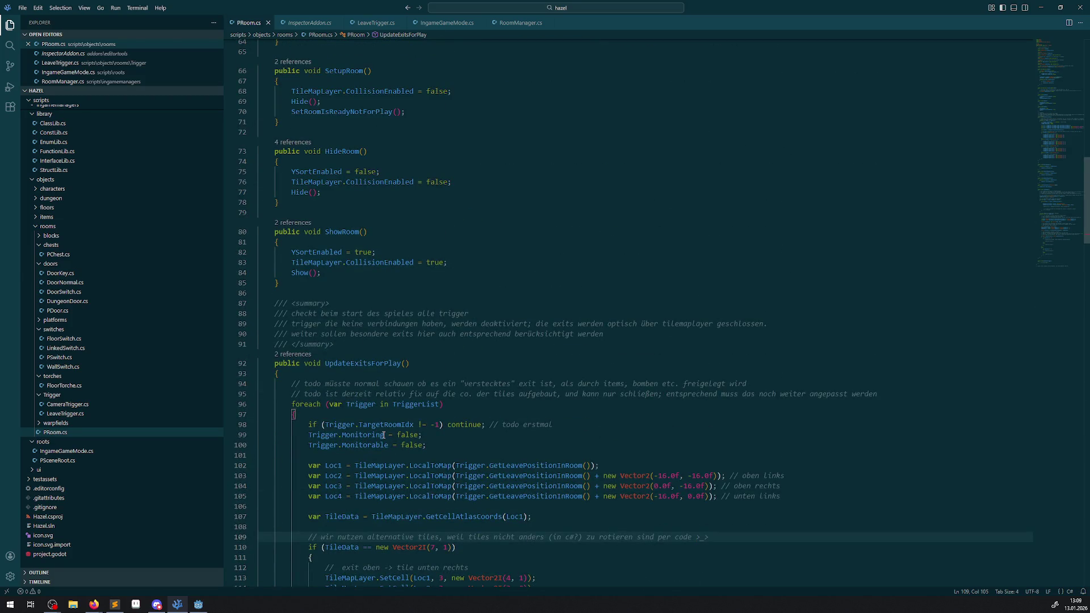
{"action": "mouse_move", "coordinate": [357, 432]}
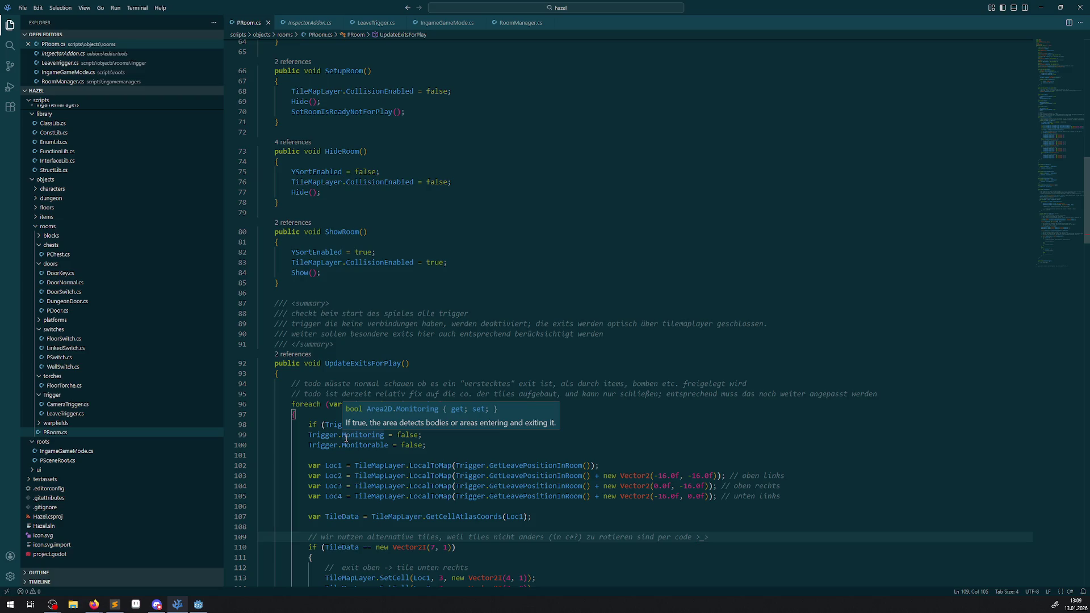
{"action": "scroll", "coordinate": [437, 370], "scroll_direction": "up", "scroll_amount": 5}
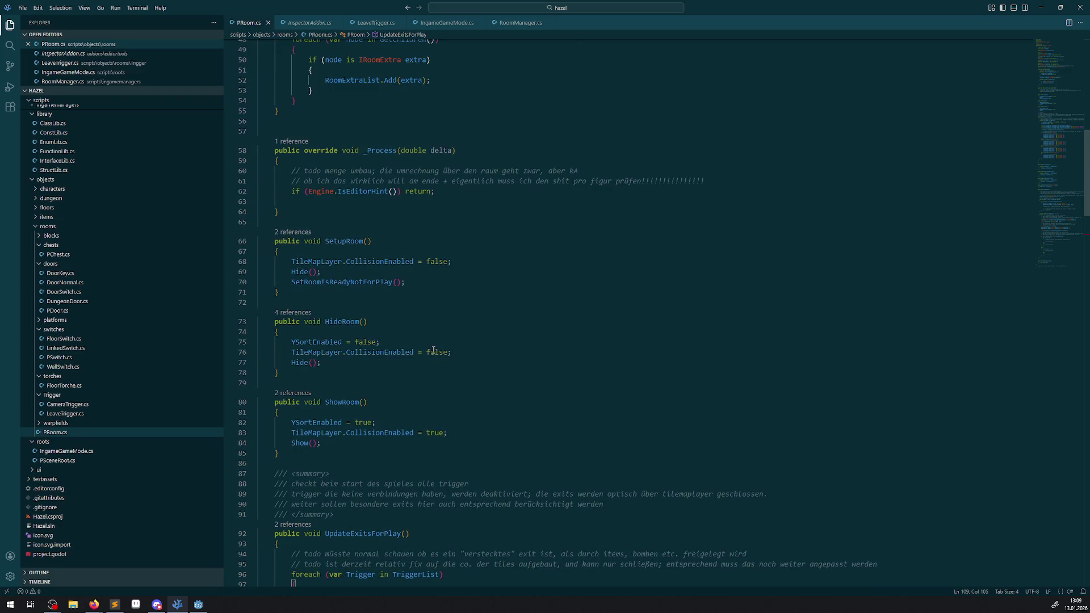
{"action": "scroll", "coordinate": [336, 274], "scroll_direction": "up", "scroll_amount": 10}
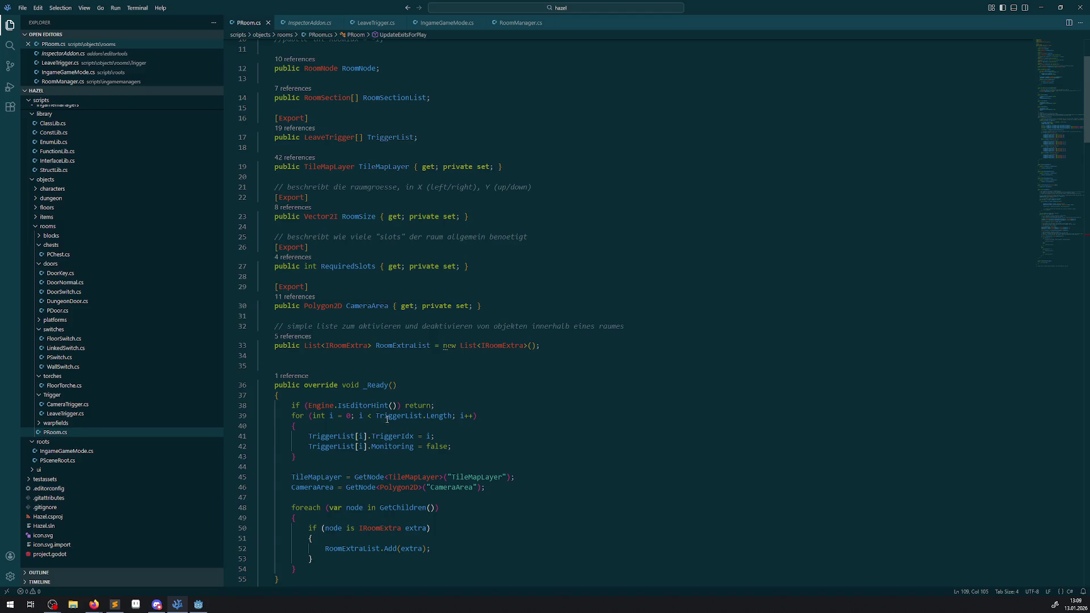
{"action": "double_click", "coordinate": [344, 435]}
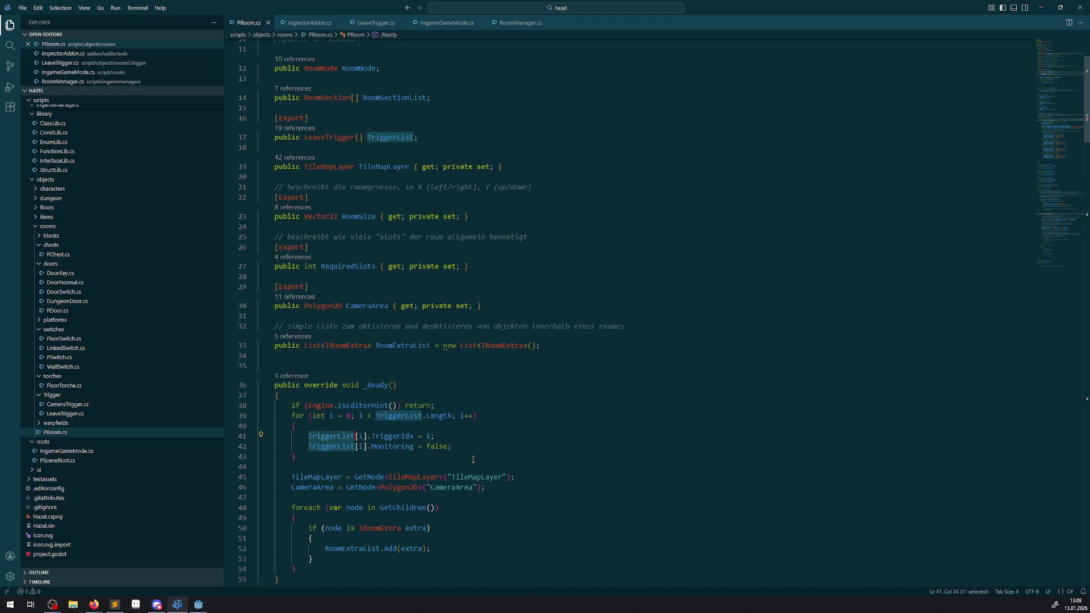
{"action": "scroll", "coordinate": [474, 457], "scroll_direction": "down", "scroll_amount": 20}
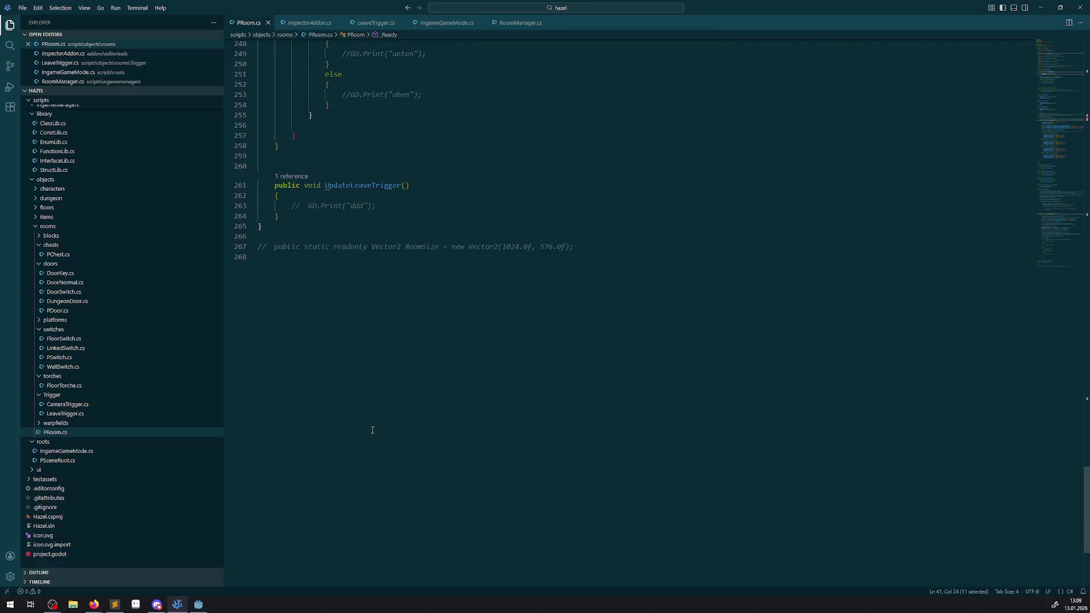
{"action": "left_click", "coordinate": [405, 211]}
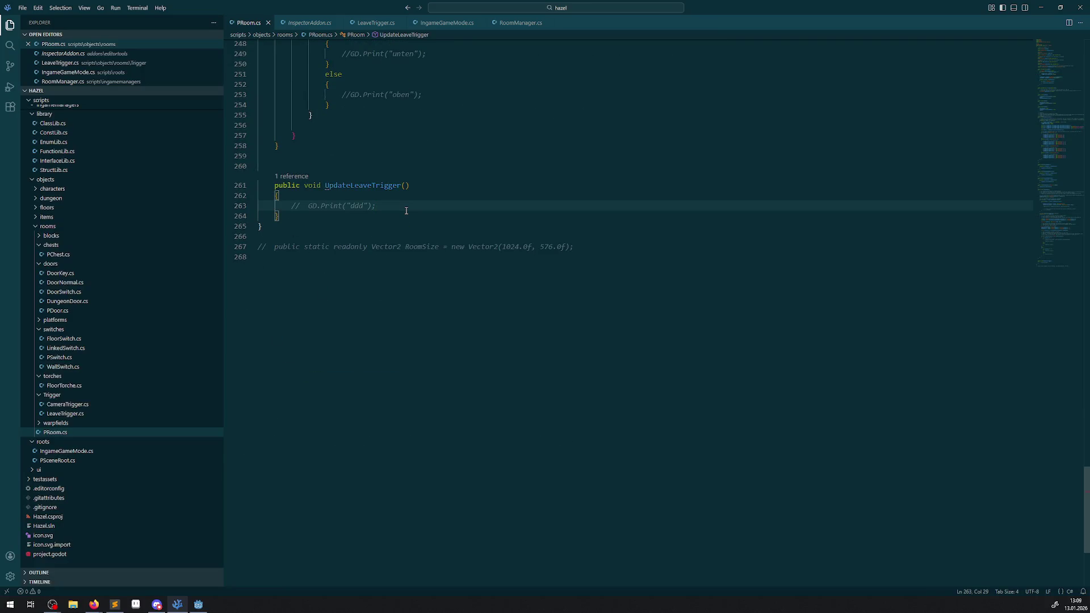
{"action": "left_click", "coordinate": [198, 604]}
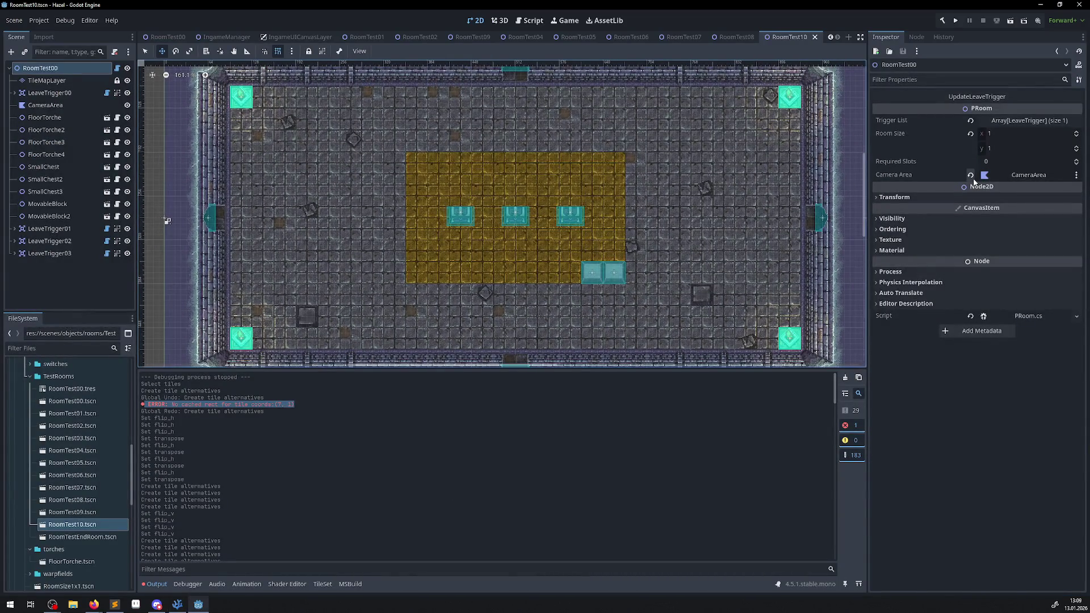
Clear RoomTest10's Trigger List and resize it to four empty slots
{"action": "left_click", "coordinate": [1040, 121]}
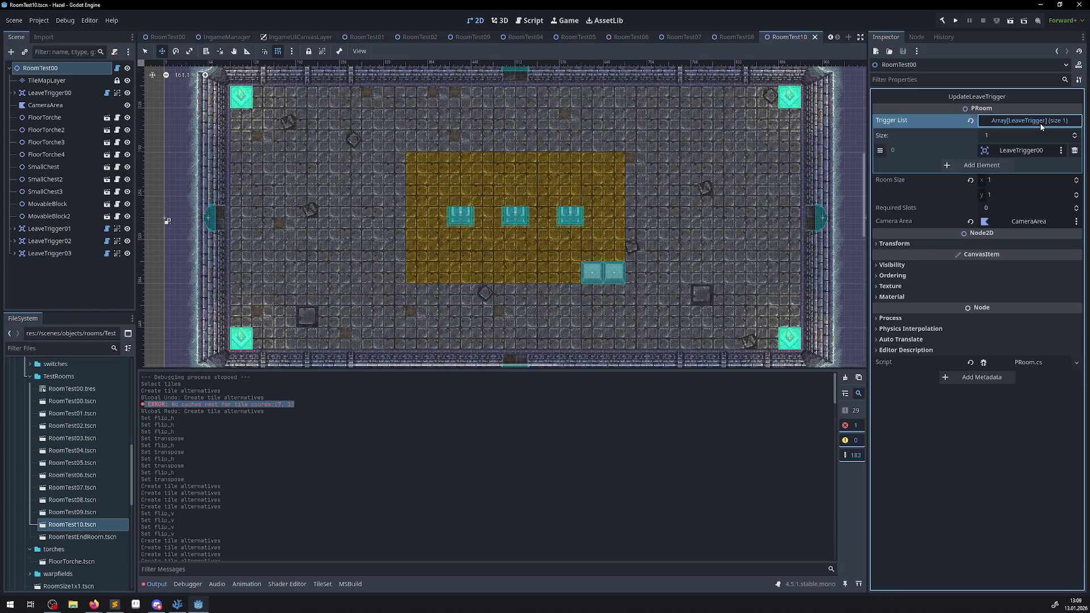
{"action": "left_click", "coordinate": [1075, 150]}
{"action": "left_click", "coordinate": [1035, 121]}
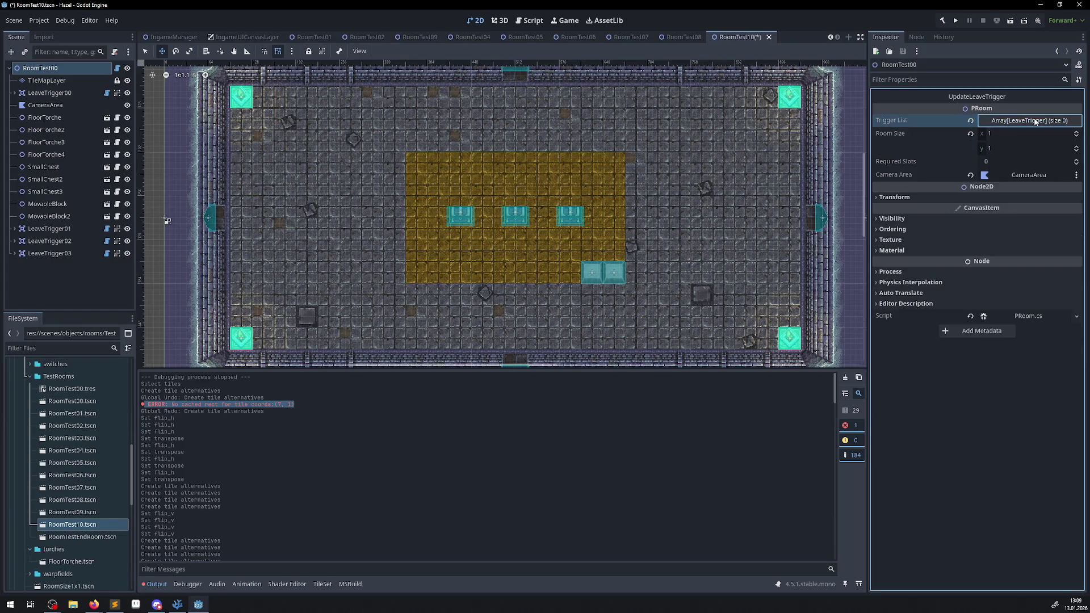
{"action": "left_click", "coordinate": [1034, 122]}
{"action": "left_click", "coordinate": [1034, 122]}
{"action": "left_click", "coordinate": [1034, 122]}
{"action": "left_click", "coordinate": [977, 151]}
{"action": "left_click", "coordinate": [976, 165]}
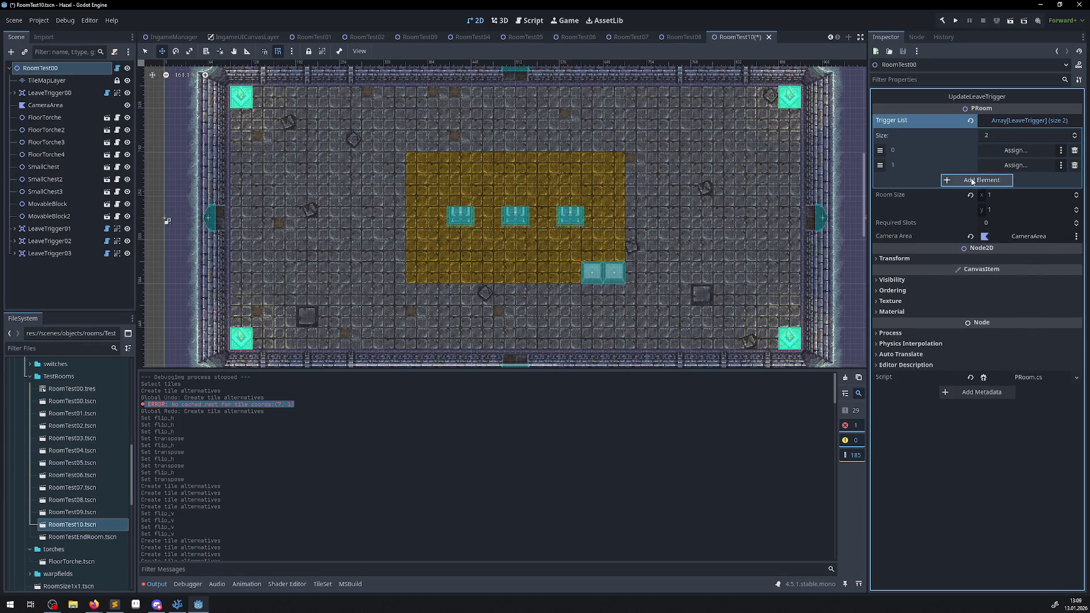
{"action": "left_click", "coordinate": [977, 180]}
{"action": "left_click", "coordinate": [977, 195]}
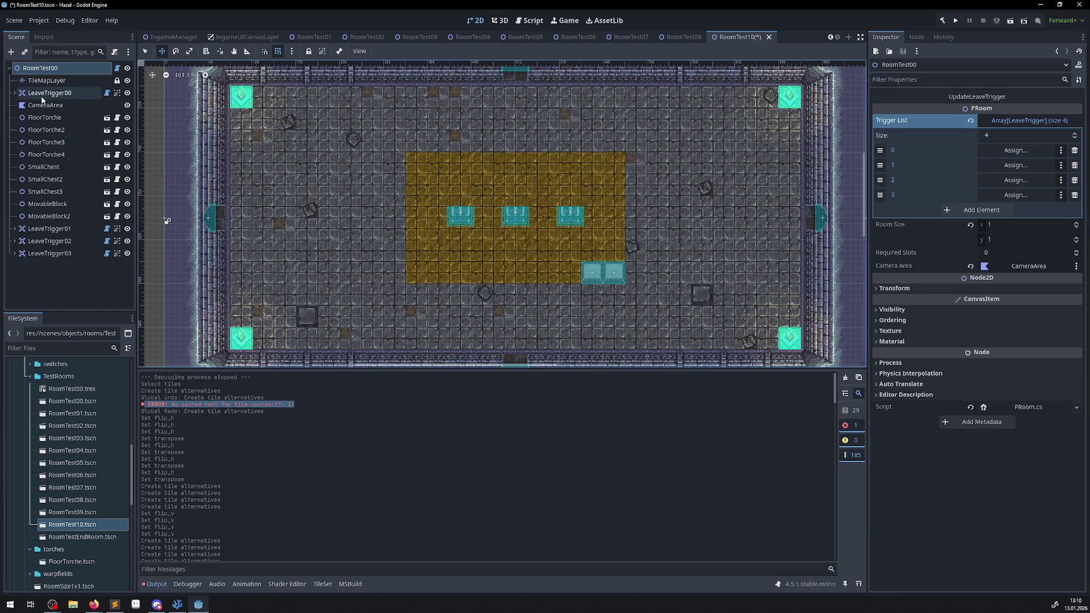
Move LeaveTrigger01–03 under LeaveTrigger00 and assign LeaveTrigger00–03 to the four Trigger List slots
{"action": "left_click", "coordinate": [51, 228]}
{"action": "left_click", "coordinate": [56, 256], "text": "shift"}
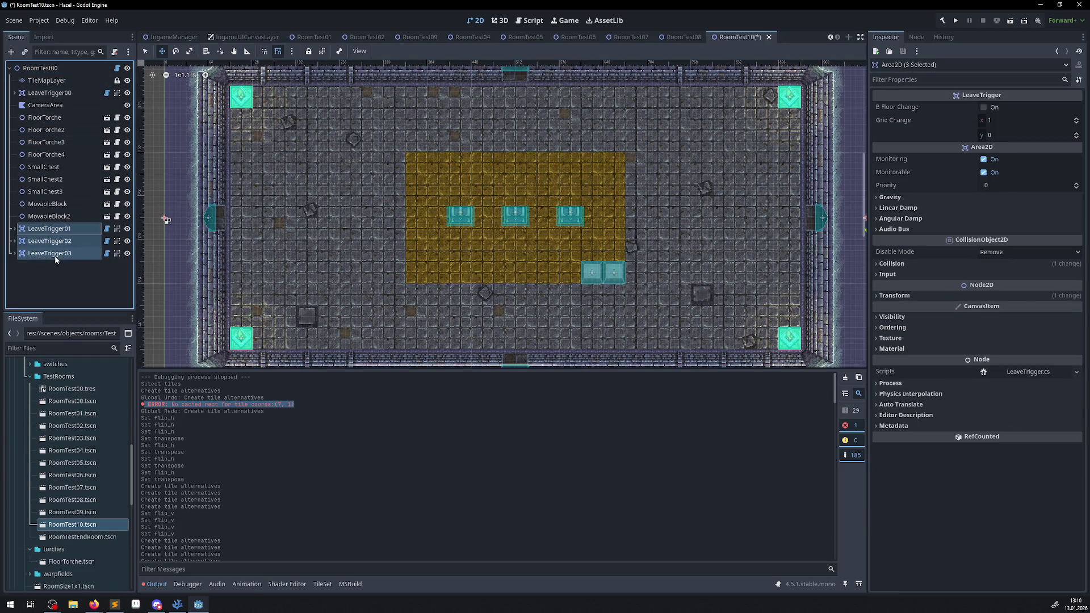
{"action": "key", "text": "ctrl+Up"}
{"action": "key", "text": "ctrl+Up"}
{"action": "key", "text": "ctrl+Up"}
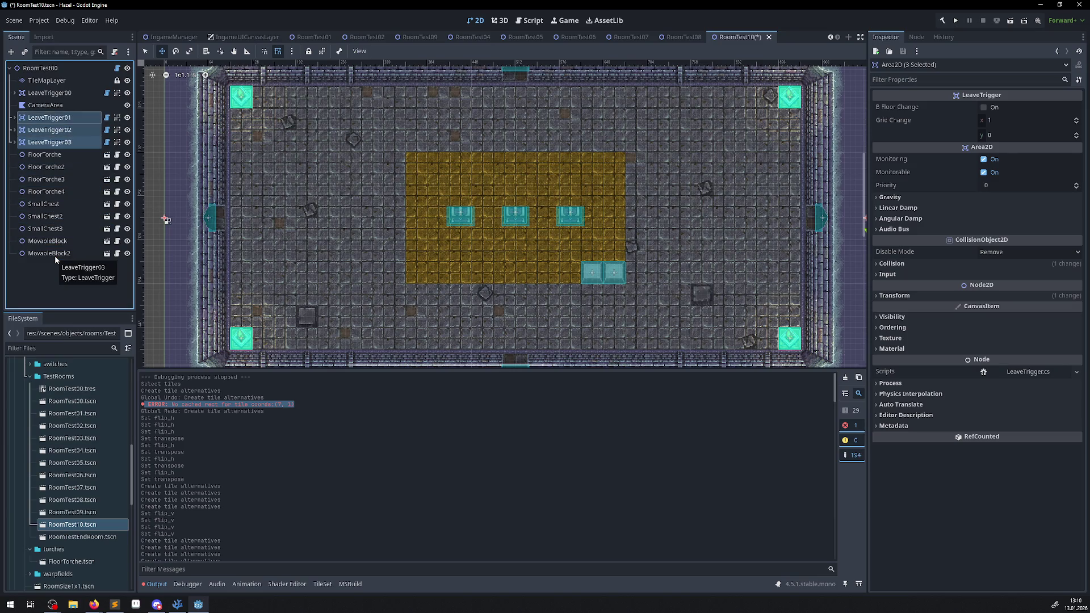
{"action": "mouse_move", "coordinate": [50, 93]}
{"action": "left_mouse_down"}
{"action": "mouse_move", "coordinate": [845, 137]}
{"action": "mouse_move", "coordinate": [1025, 123]}
{"action": "mouse_move", "coordinate": [45, 95]}
{"action": "mouse_move", "coordinate": [44, 72]}
{"action": "mouse_move", "coordinate": [47, 96]}
{"action": "mouse_move", "coordinate": [1007, 155]}
{"action": "left_mouse_up"}
{"action": "mouse_move", "coordinate": [49, 105]}
{"action": "left_mouse_down"}
{"action": "mouse_move", "coordinate": [976, 141]}
{"action": "mouse_move", "coordinate": [1013, 166]}
{"action": "left_mouse_up"}
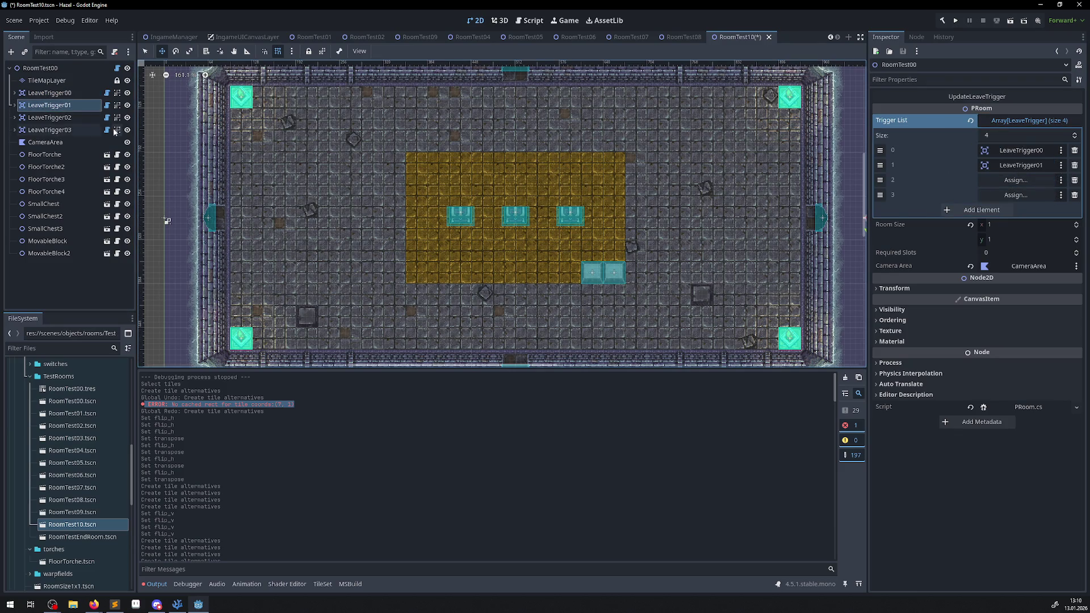
{"action": "mouse_move", "coordinate": [61, 121]}
{"action": "left_mouse_down"}
{"action": "mouse_move", "coordinate": [557, 134]}
{"action": "mouse_move", "coordinate": [999, 180]}
{"action": "left_mouse_up"}
{"action": "mouse_move", "coordinate": [49, 130]}
{"action": "left_mouse_down"}
{"action": "mouse_move", "coordinate": [340, 136]}
{"action": "mouse_move", "coordinate": [1016, 196]}
{"action": "left_mouse_up"}
Save the RoomTest10 scene
{"action": "left_click_drag", "start_coordinate": [266, 273], "coordinate": [334, 282]}
{"action": "key", "text": "ctrl+s"}
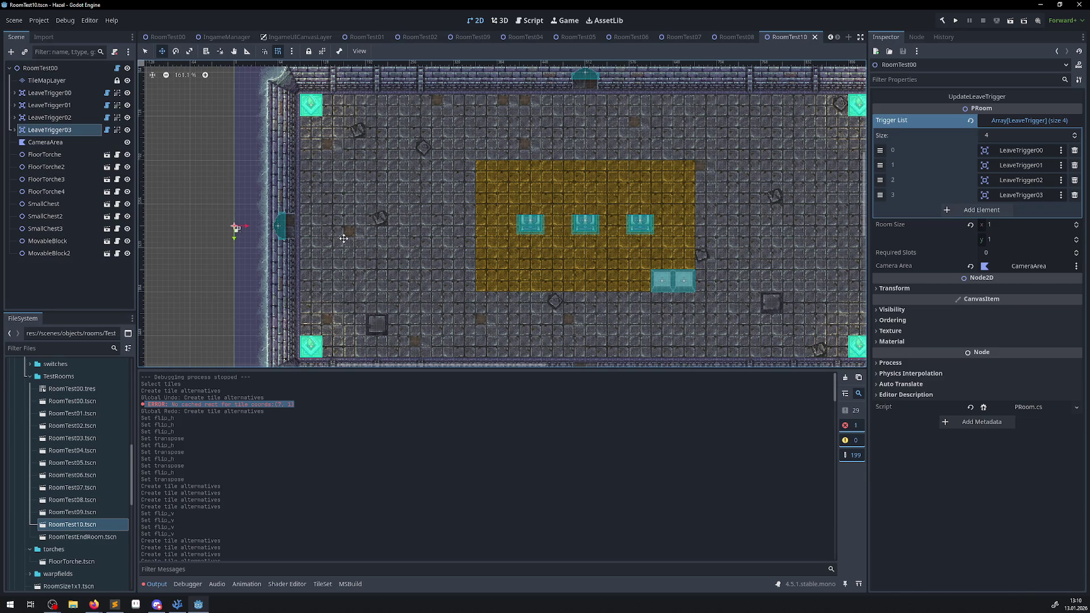
{"action": "left_click", "coordinate": [178, 605]}
Read through PRoom.cs, highlighting the [Tool] attribute on line 6, then return to Godot
{"action": "scroll", "coordinate": [516, 306], "scroll_direction": "up", "scroll_amount": 1}
{"action": "scroll", "coordinate": [516, 306], "scroll_direction": "up", "scroll_amount": 20}
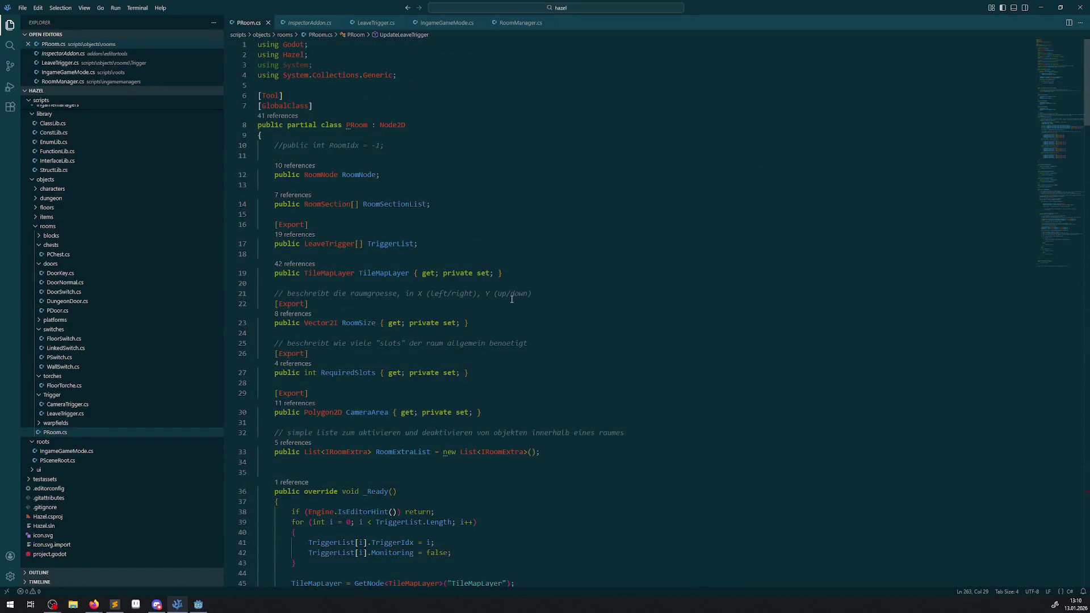
{"action": "left_click_drag", "start_coordinate": [283, 96], "coordinate": [257, 98]}
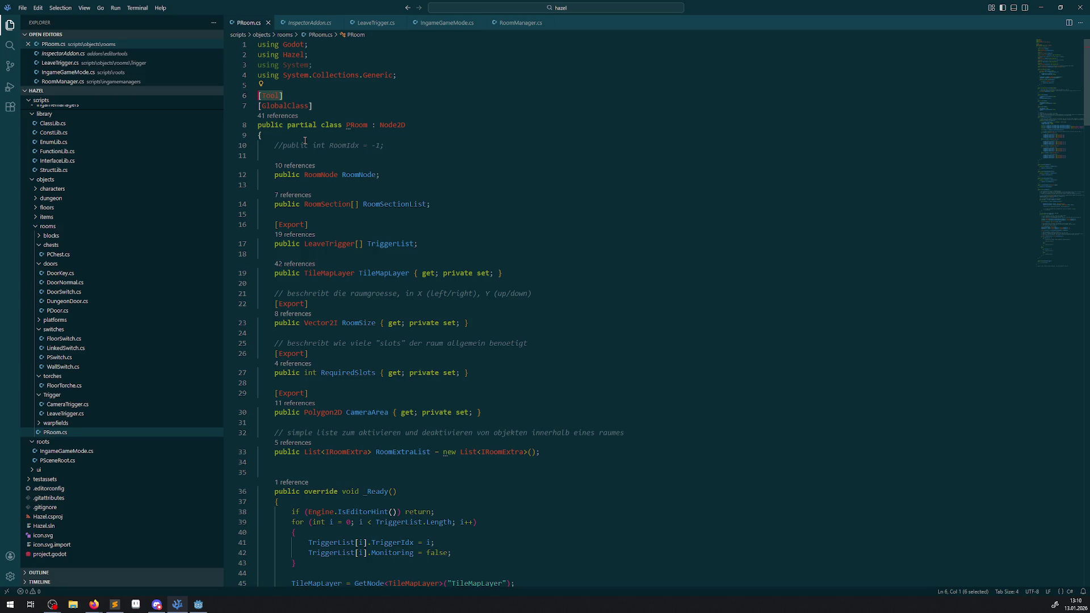
{"action": "scroll", "coordinate": [508, 365], "scroll_direction": "down", "scroll_amount": 20}
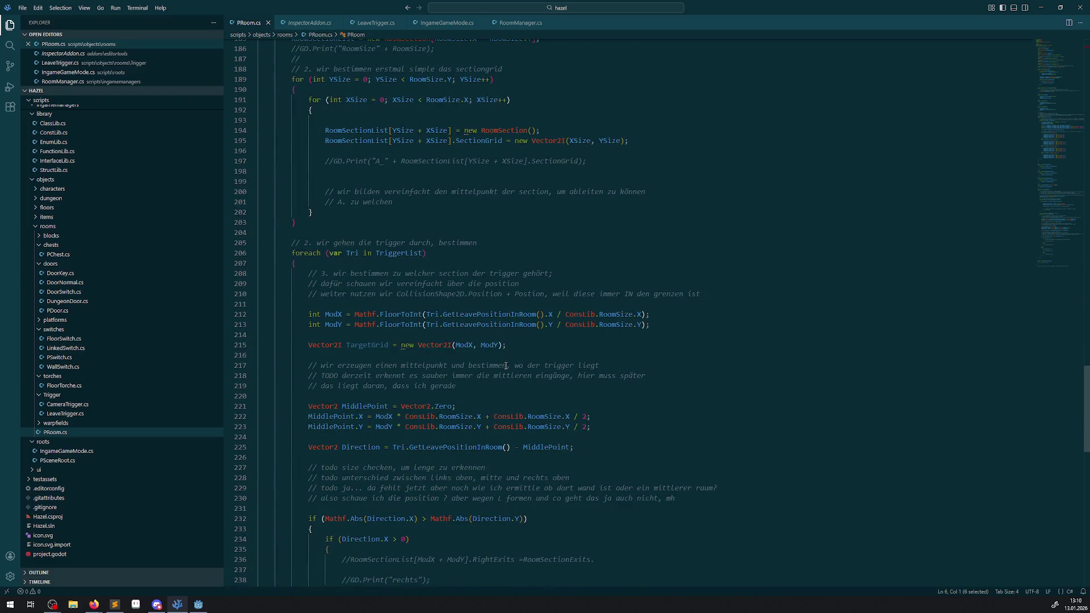
{"action": "scroll", "coordinate": [446, 360], "scroll_direction": "down", "scroll_amount": 15}
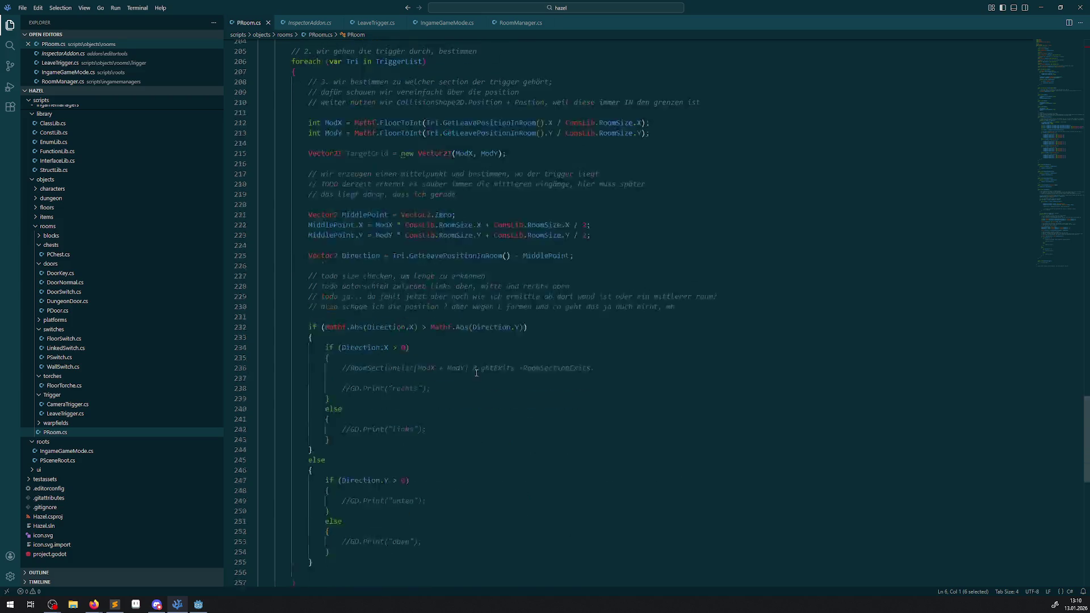
{"action": "left_click", "coordinate": [198, 603]}
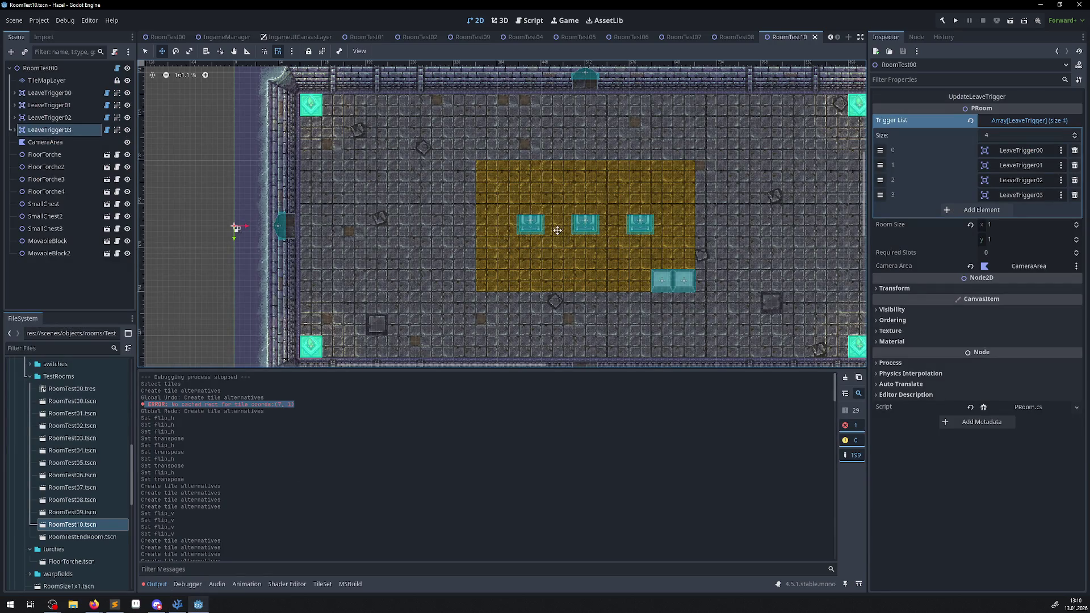
Open RoomManager.cs via the RoomManager node in the IngameManager scene
{"action": "left_click_drag", "start_coordinate": [576, 276], "coordinate": [468, 255]}
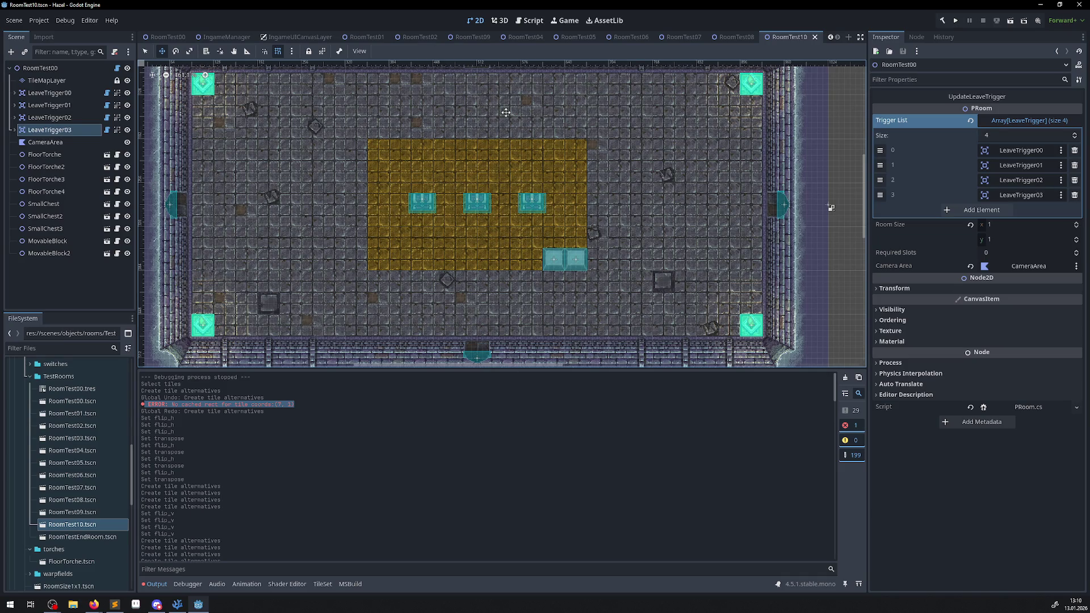
{"action": "left_click", "coordinate": [216, 38]}
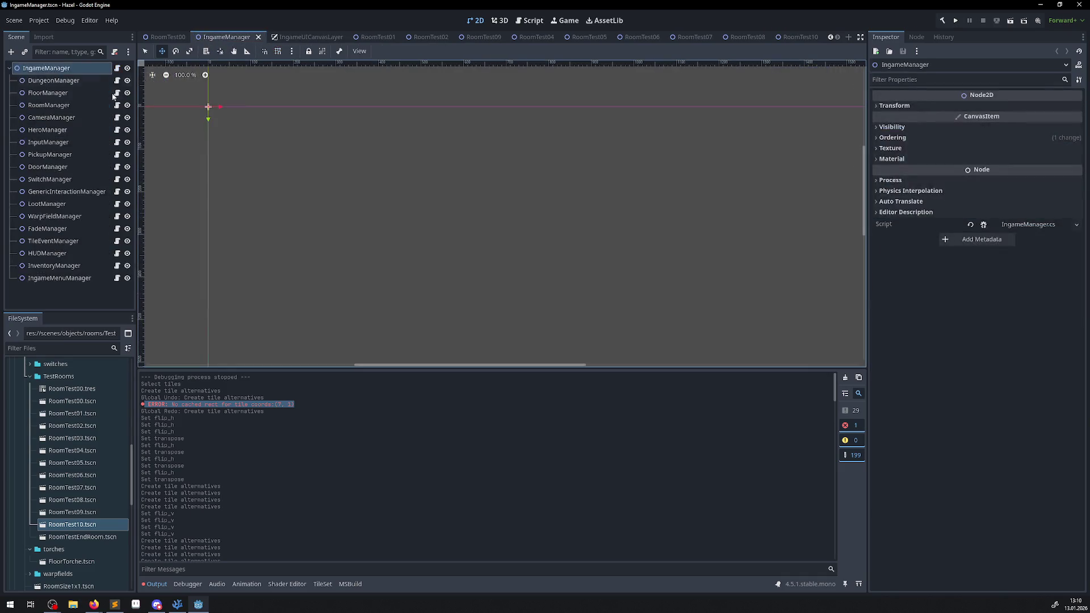
{"action": "left_click", "coordinate": [65, 109]}
{"action": "double_click", "coordinate": [65, 107]}
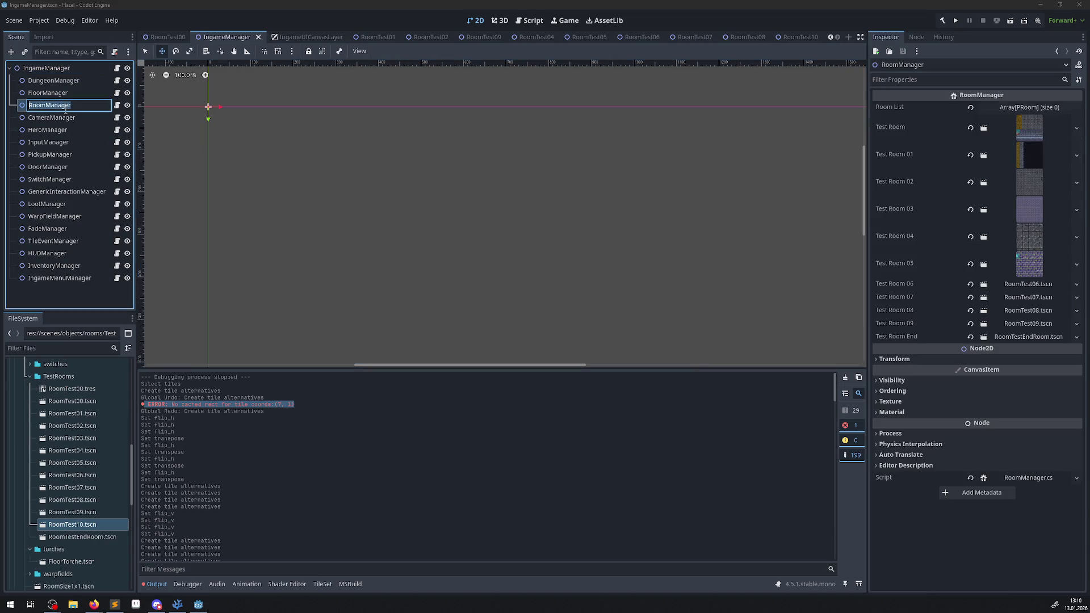
{"action": "left_click", "coordinate": [117, 105]}
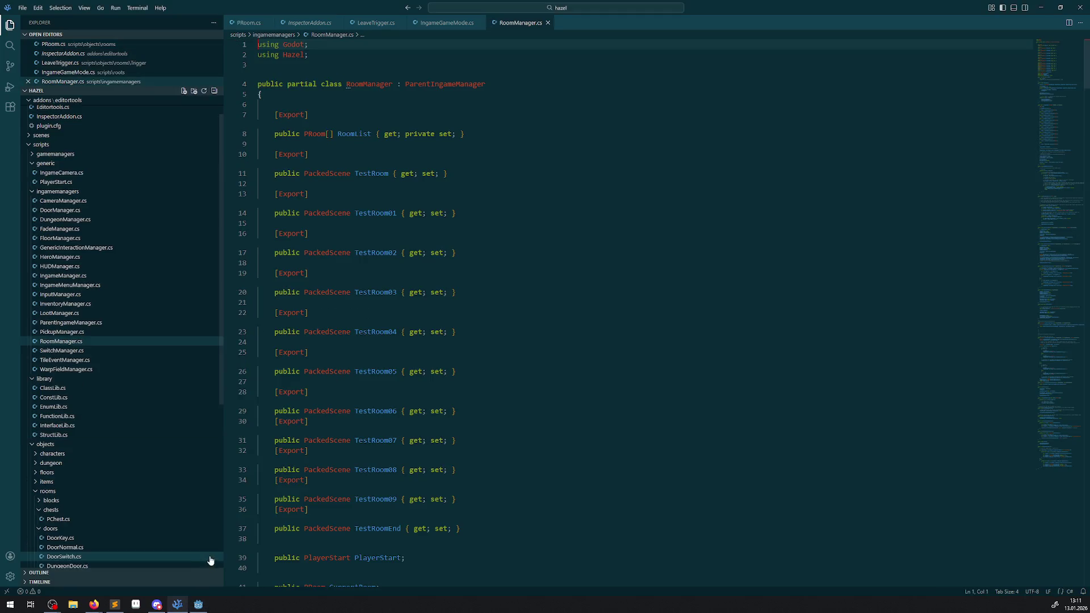
Duplicate the TestRoom09 PackedScene export as TestRoom10 and save RoomManager.cs
{"action": "scroll", "coordinate": [471, 295], "scroll_direction": "down", "scroll_amount": 5}
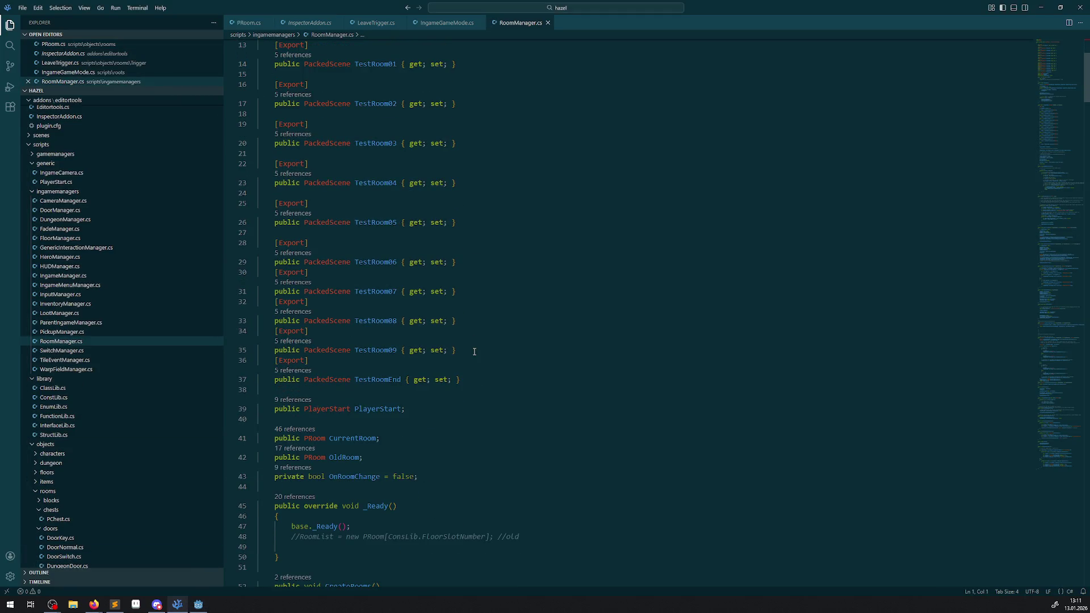
{"action": "left_click_drag", "start_coordinate": [474, 351], "coordinate": [258, 331]}
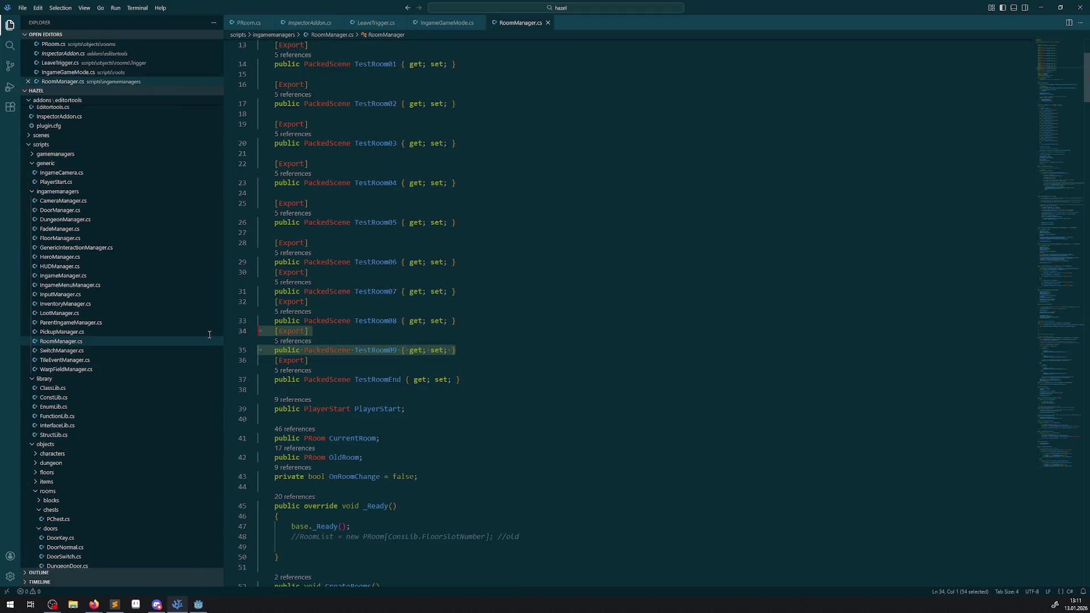
{"action": "key", "text": "ctrl+c"}
{"action": "left_click", "coordinate": [465, 348]}
{"action": "key", "text": "Return"}
{"action": "key", "text": "ctrl+v"}
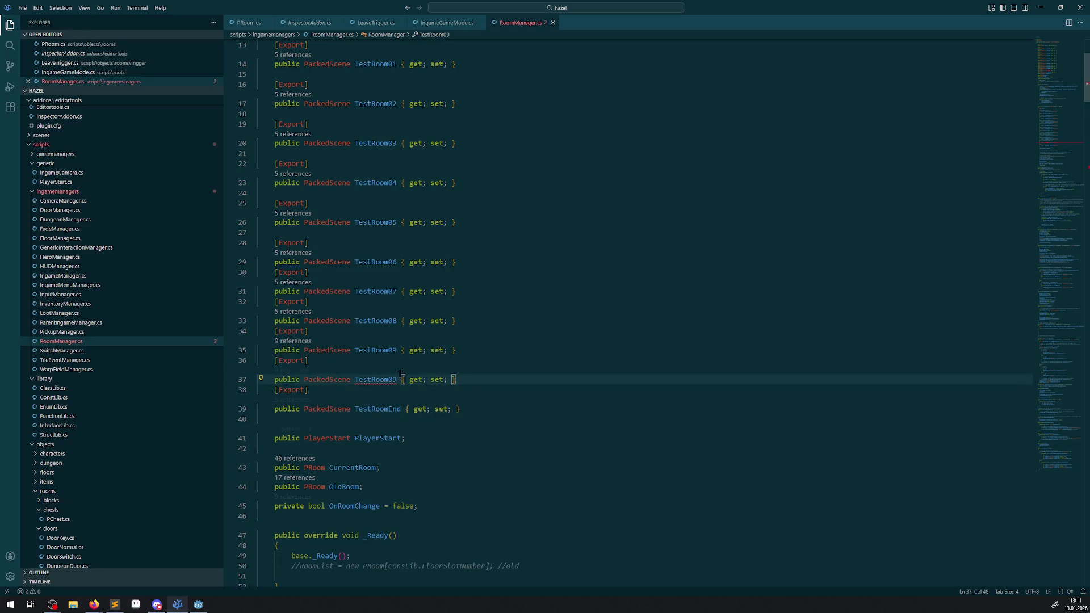
{"action": "double_click", "coordinate": [394, 379]}
{"action": "type", "text": "TestRoom10"}
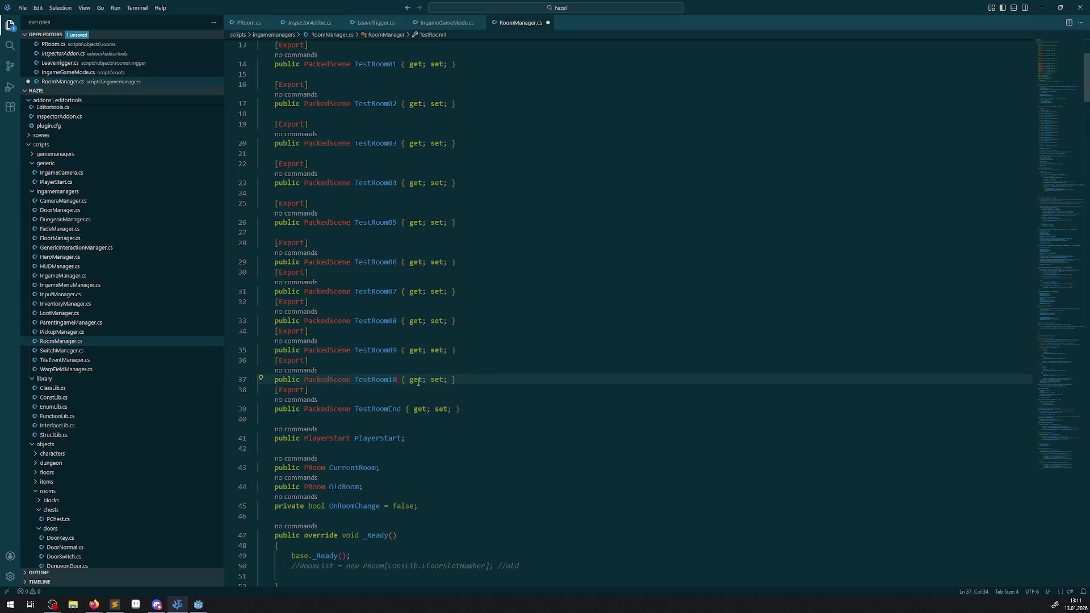
{"action": "key", "text": "ctrl+s"}
{"action": "key", "text": "alt+Tab"}
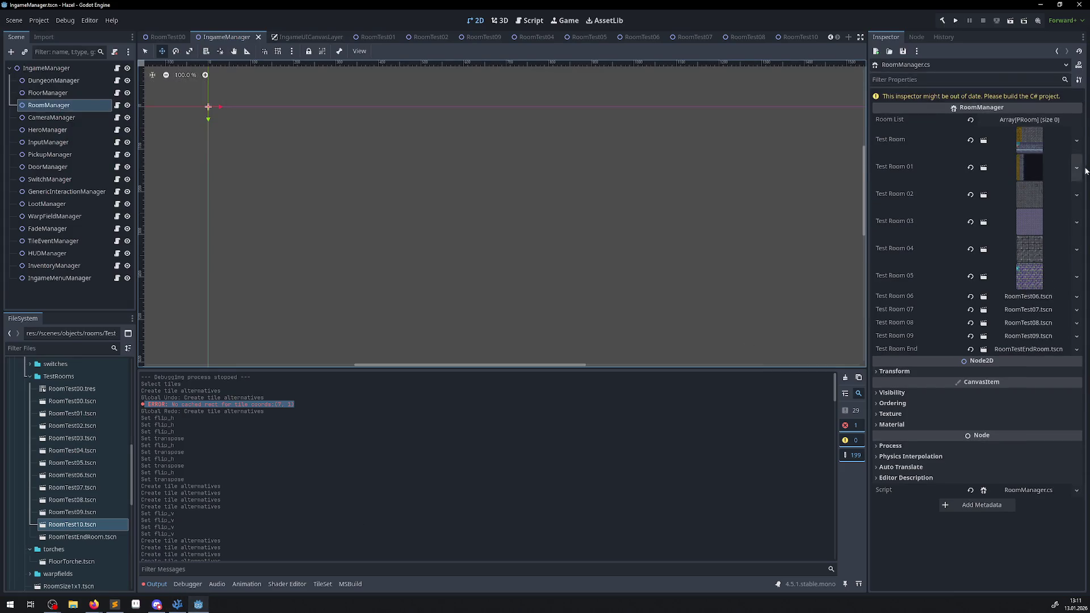
Rebuild the C# project, assign RoomTest10.tscn to Test Room 10, and save IngameManager
{"action": "left_click", "coordinate": [941, 20]}
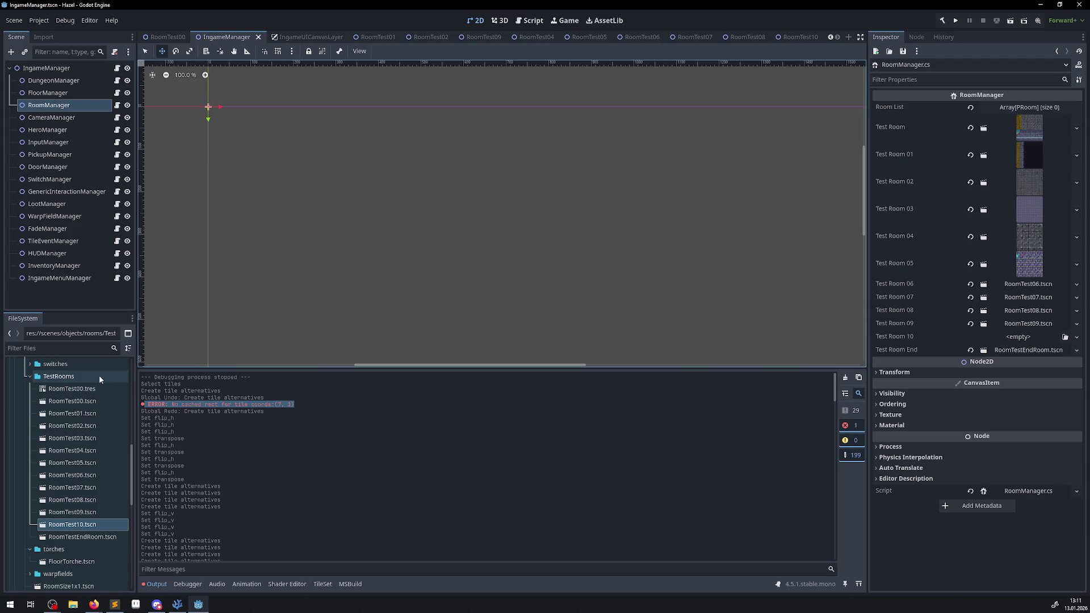
{"action": "left_click", "coordinate": [123, 522]}
{"action": "mouse_move", "coordinate": [123, 522]}
{"action": "left_mouse_down"}
{"action": "mouse_move", "coordinate": [1056, 346]}
{"action": "mouse_move", "coordinate": [1028, 338]}
{"action": "left_mouse_up"}
{"action": "key", "text": "ctrl+s"}
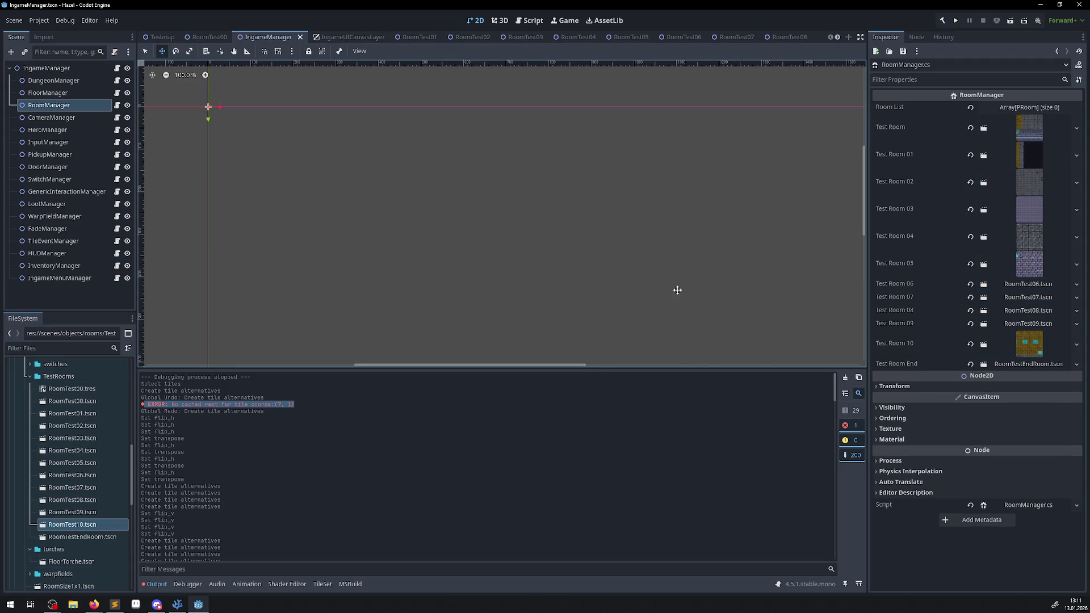
{"action": "left_click", "coordinate": [177, 604]}
Duplicate the SceneID == 9 branch as SceneID 10 instantiating TestRoom10, and save
{"action": "scroll", "coordinate": [397, 306], "scroll_direction": "down", "scroll_amount": 20}
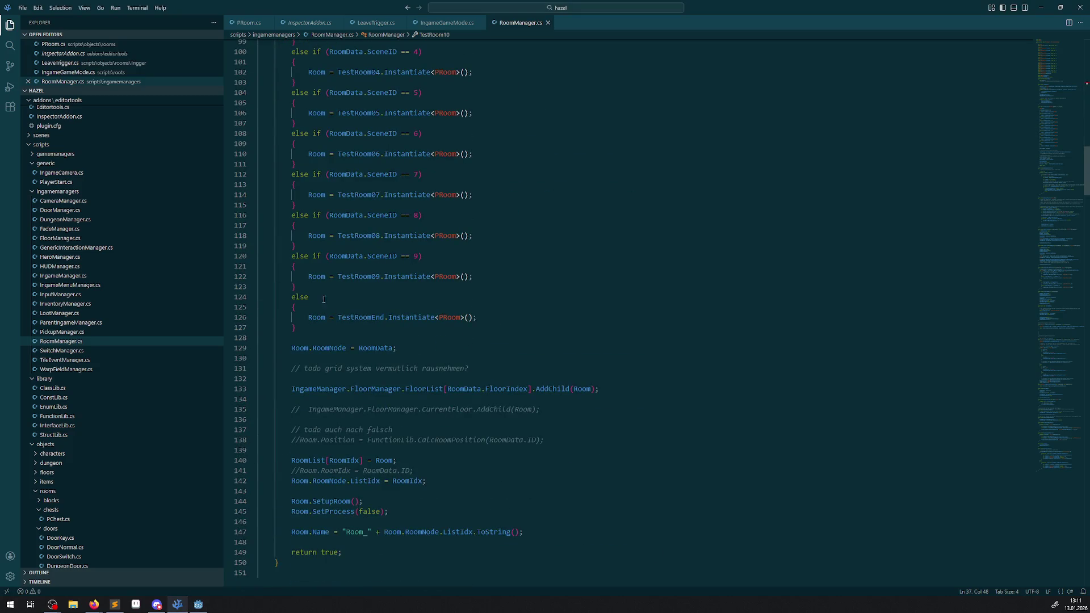
{"action": "left_click_drag", "start_coordinate": [317, 288], "coordinate": [284, 259]}
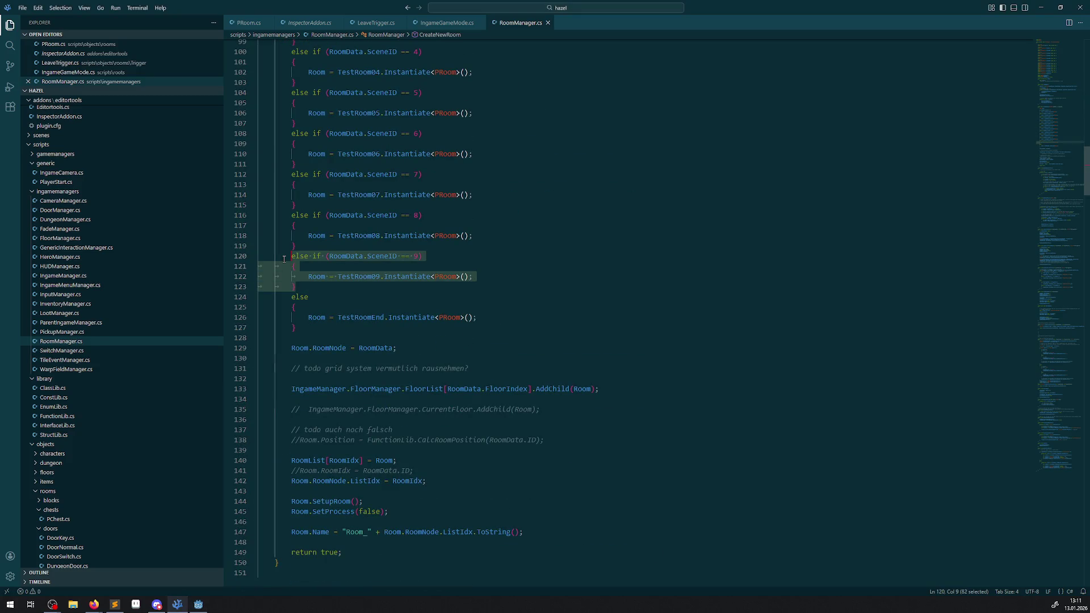
{"action": "key", "text": "ctrl+c"}
{"action": "left_click", "coordinate": [303, 285]}
{"action": "key", "text": "Return"}
{"action": "key", "text": "ctrl+v"}
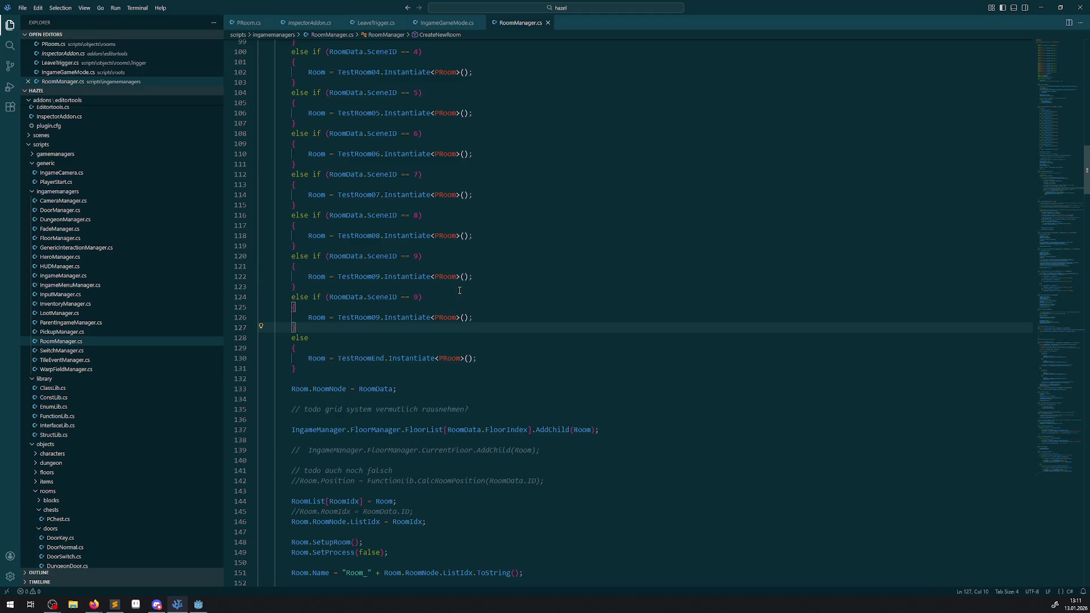
{"action": "double_click", "coordinate": [417, 296]}
{"action": "type", "text": "10"}
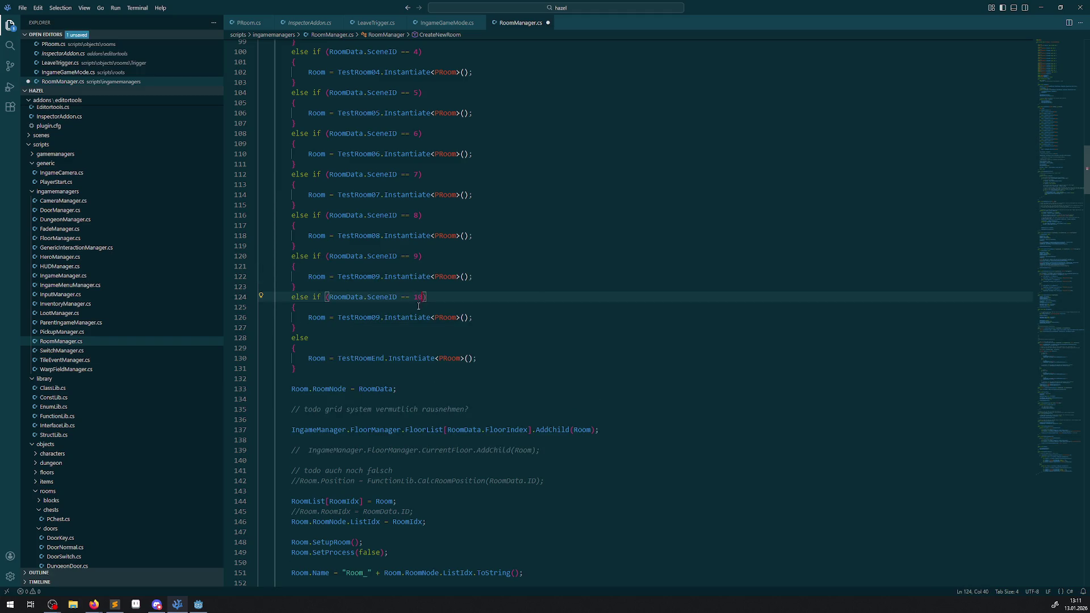
{"action": "left_click_drag", "start_coordinate": [377, 316], "coordinate": [379, 318]}
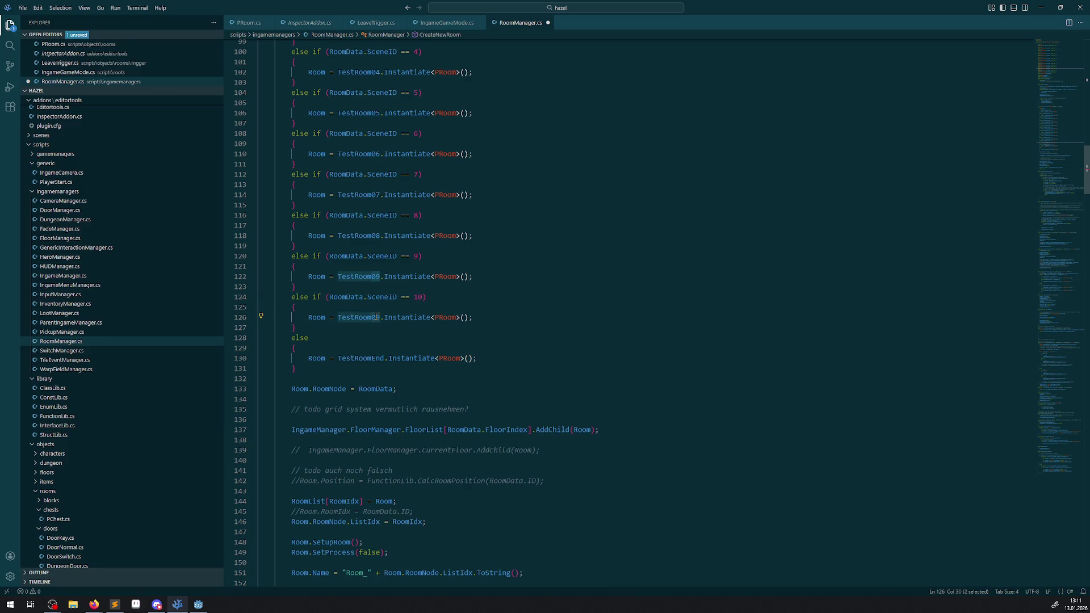
{"action": "type", "text": "10"}
{"action": "key", "text": "ctrl+s"}
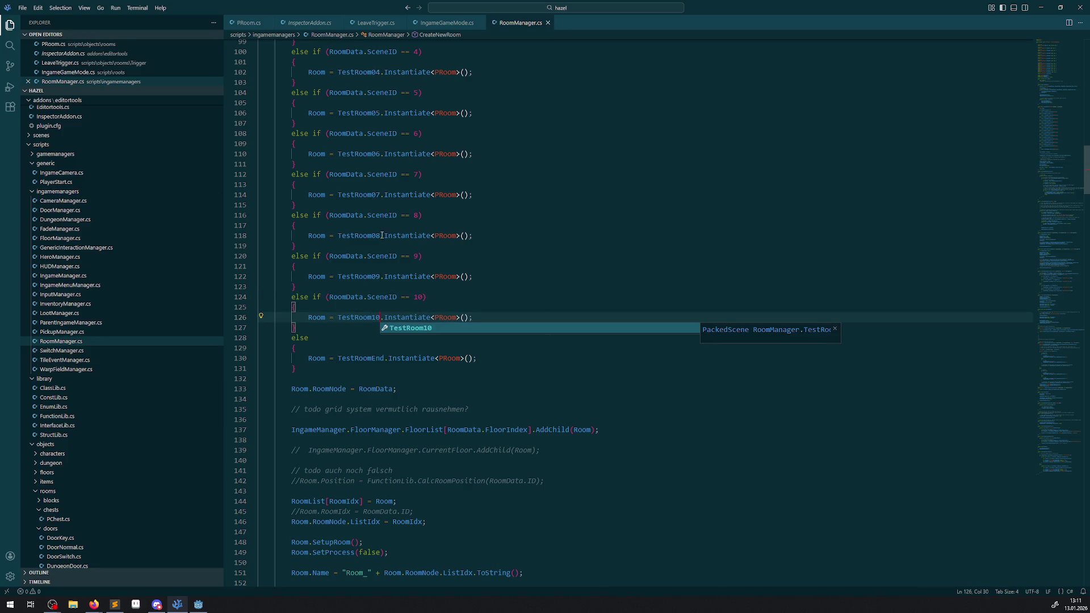
Open DungeonManager.cs from the Explorer
{"action": "left_click", "coordinate": [521, 267]}
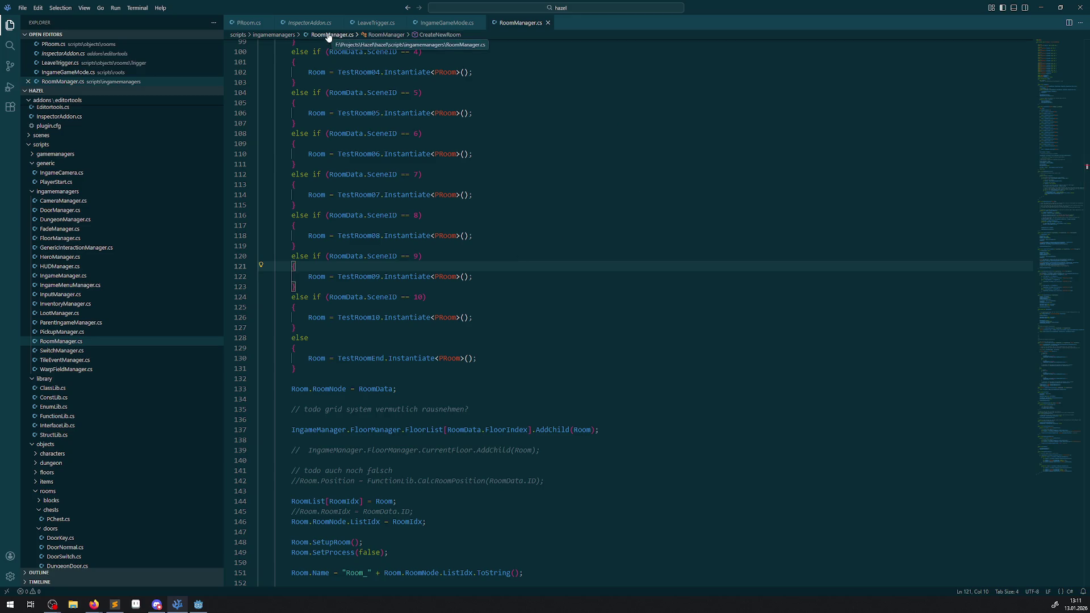
{"action": "scroll", "coordinate": [97, 277], "scroll_direction": "up", "scroll_amount": 2}
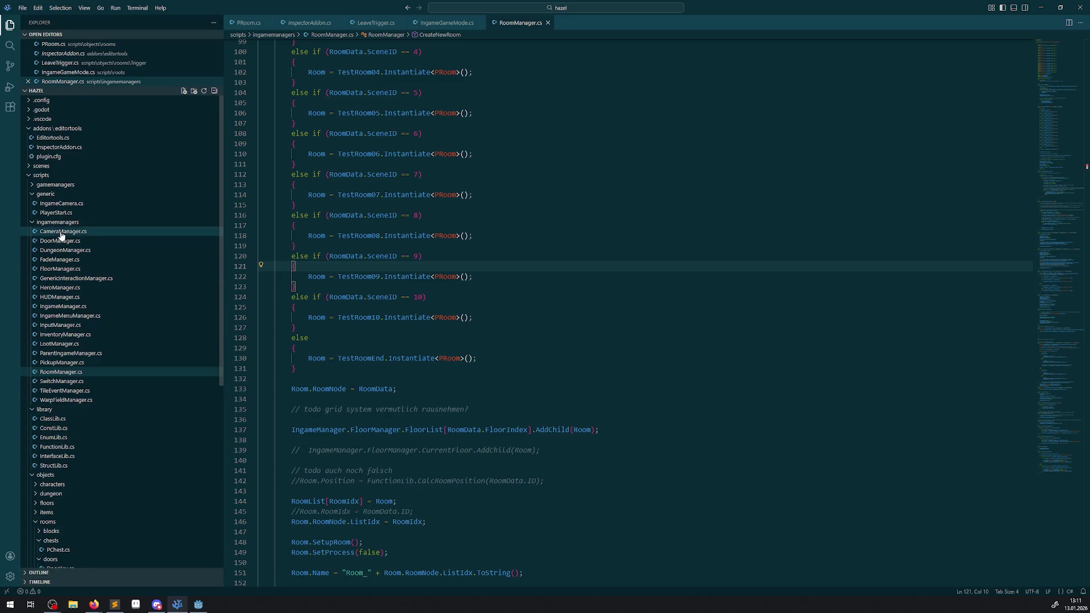
{"action": "left_click", "coordinate": [74, 251]}
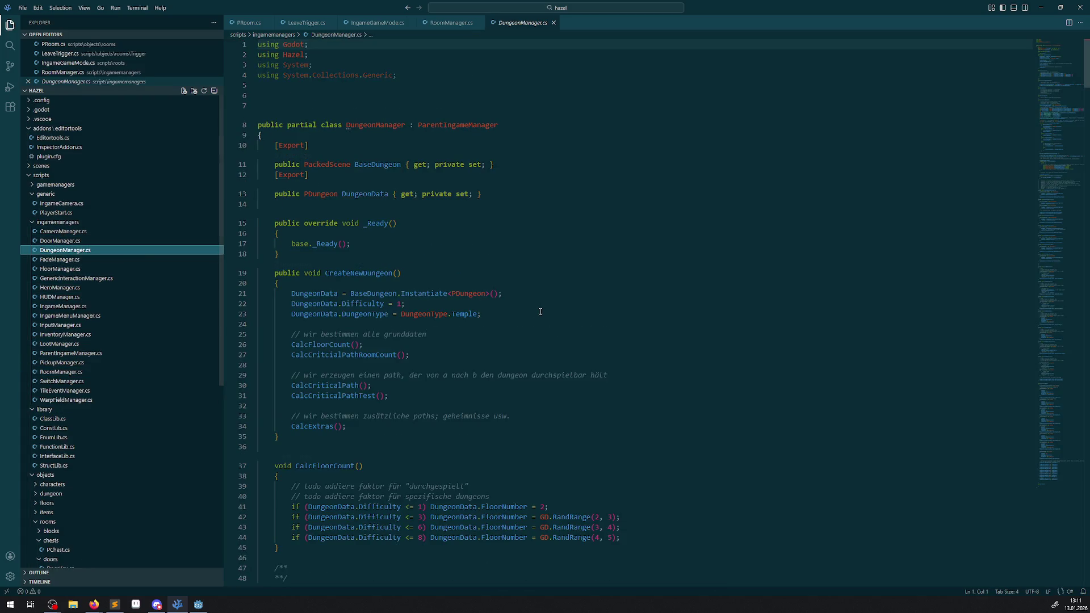
Scroll DungeonManager.cs to the DungeonNext4–DungeonEnd room node definitions
{"action": "scroll", "coordinate": [362, 304], "scroll_direction": "down", "scroll_amount": 10}
{"action": "scroll", "coordinate": [361, 305], "scroll_direction": "down", "scroll_amount": 15}
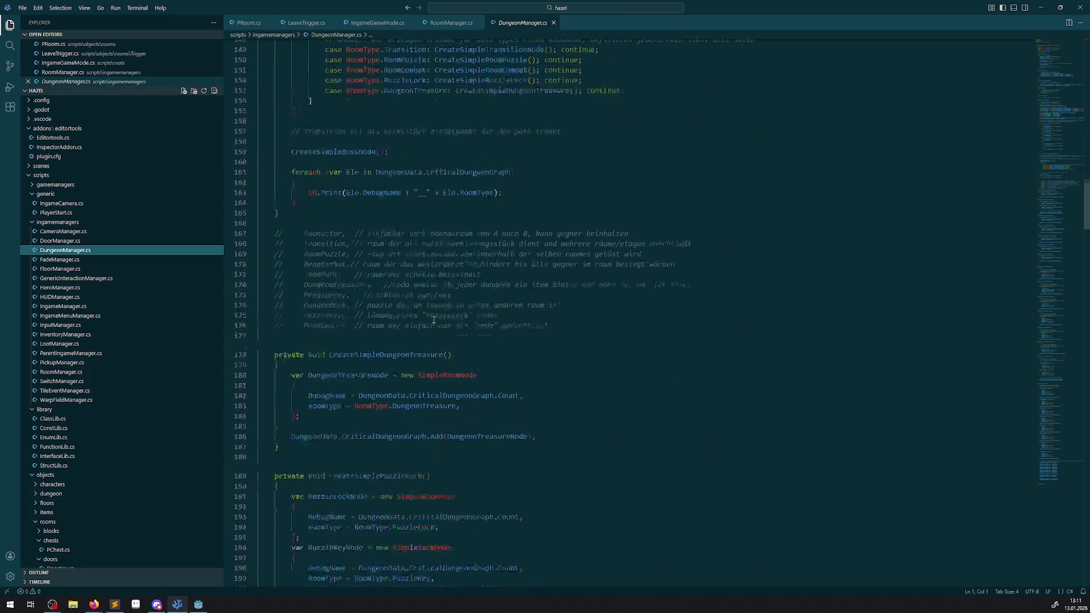
{"action": "scroll", "coordinate": [433, 320], "scroll_direction": "down", "scroll_amount": 10}
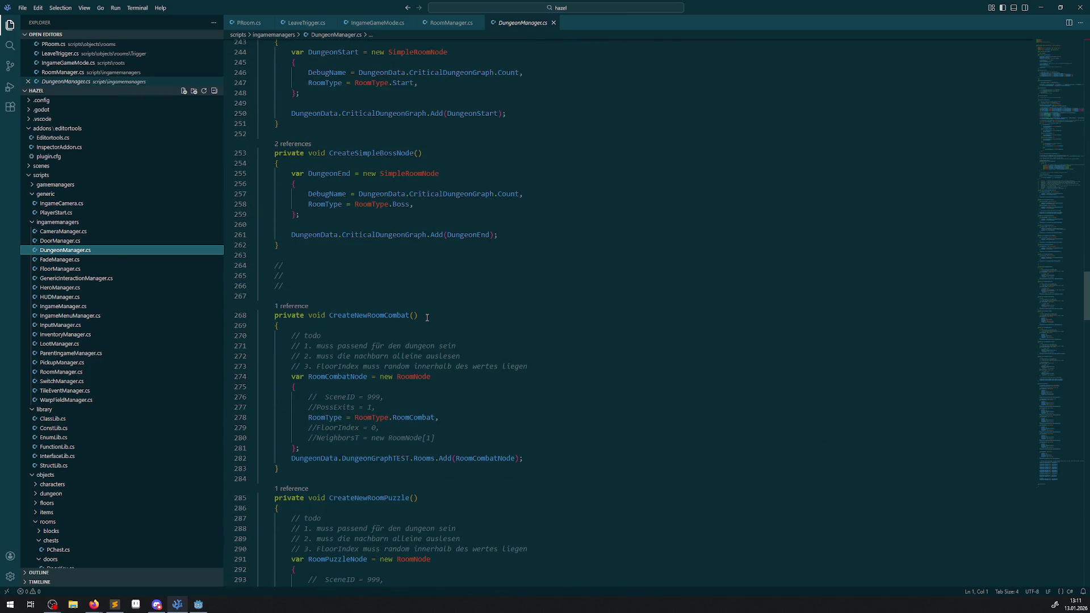
{"action": "scroll", "coordinate": [431, 312], "scroll_direction": "down", "scroll_amount": 15}
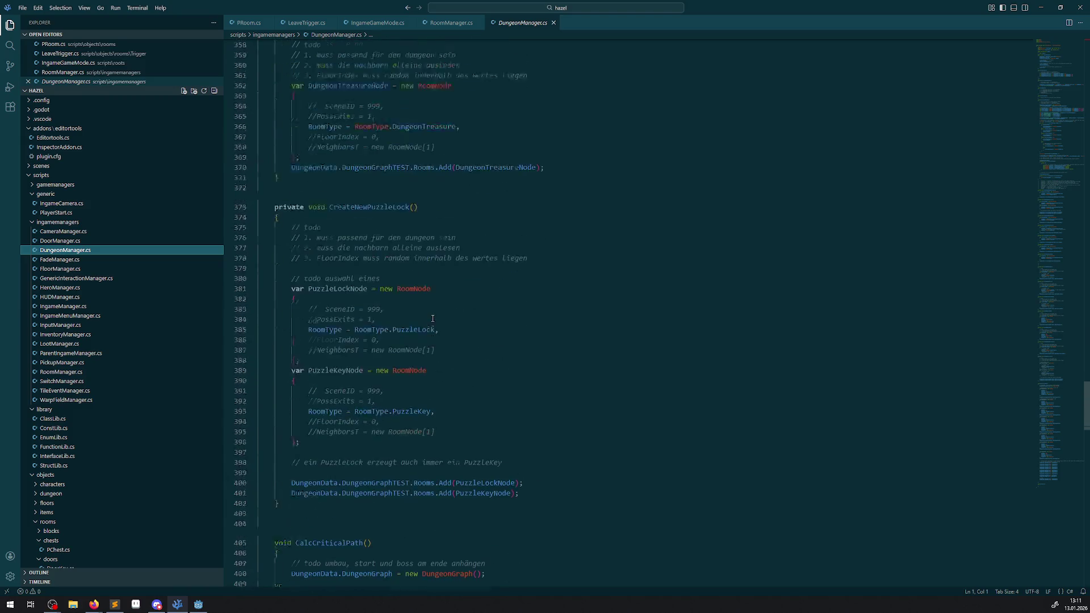
{"action": "scroll", "coordinate": [442, 304], "scroll_direction": "down", "scroll_amount": 17}
{"action": "scroll", "coordinate": [443, 299], "scroll_direction": "up", "scroll_amount": 4}
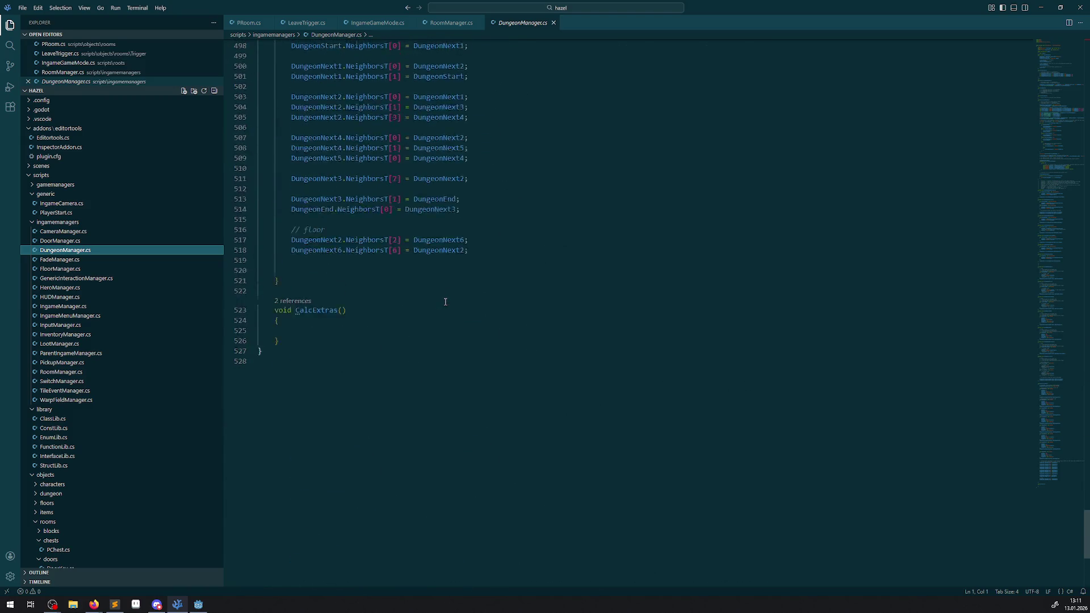
{"action": "scroll", "coordinate": [376, 304], "scroll_direction": "up", "scroll_amount": 3}
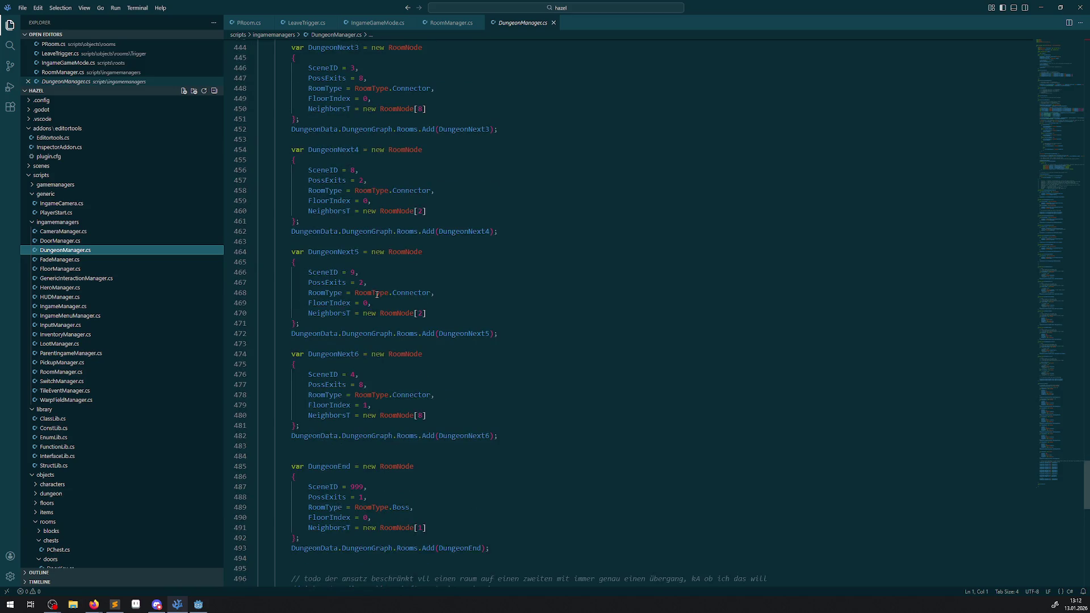
{"action": "scroll", "coordinate": [412, 321], "scroll_direction": "up", "scroll_amount": 1}
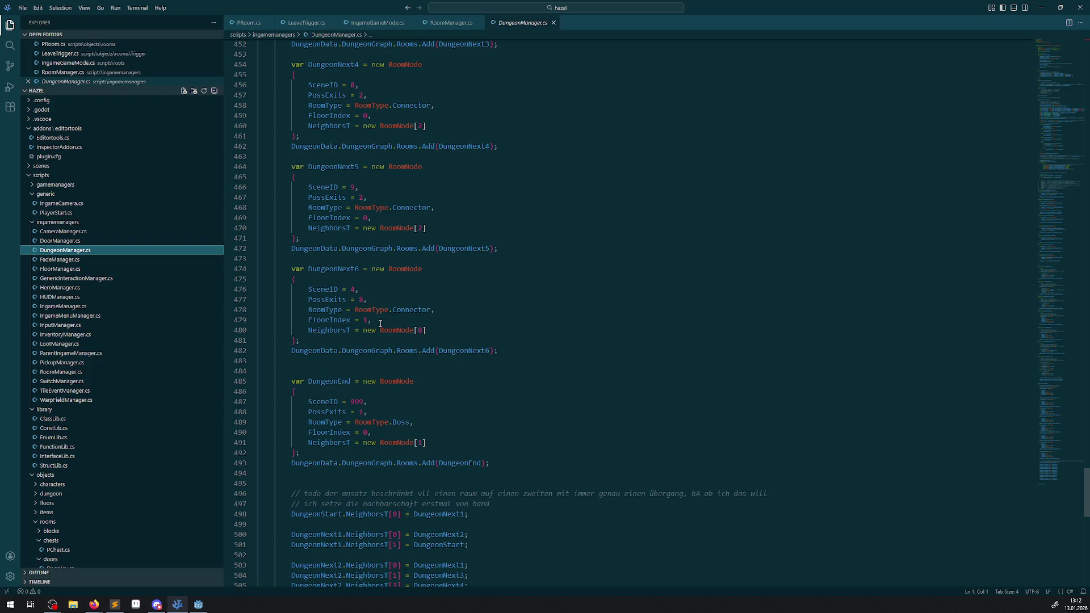
{"action": "mouse_move", "coordinate": [377, 351]}
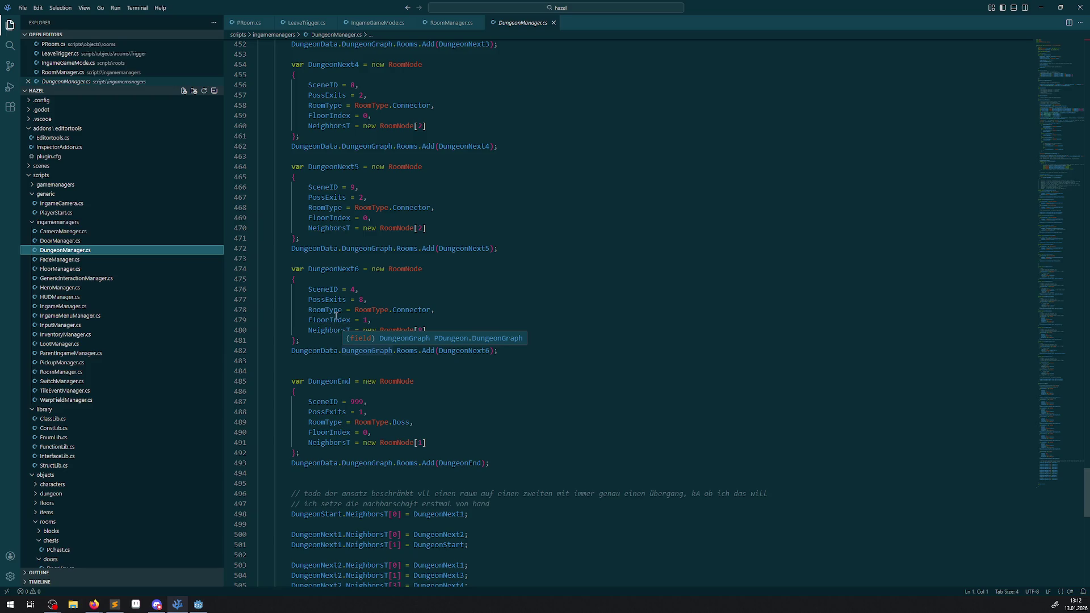
Duplicate the DungeonNext6 block below itself, renaming it DungeonNext7 in declaration and Add call
{"action": "left_click_drag", "start_coordinate": [548, 346], "coordinate": [274, 270]}
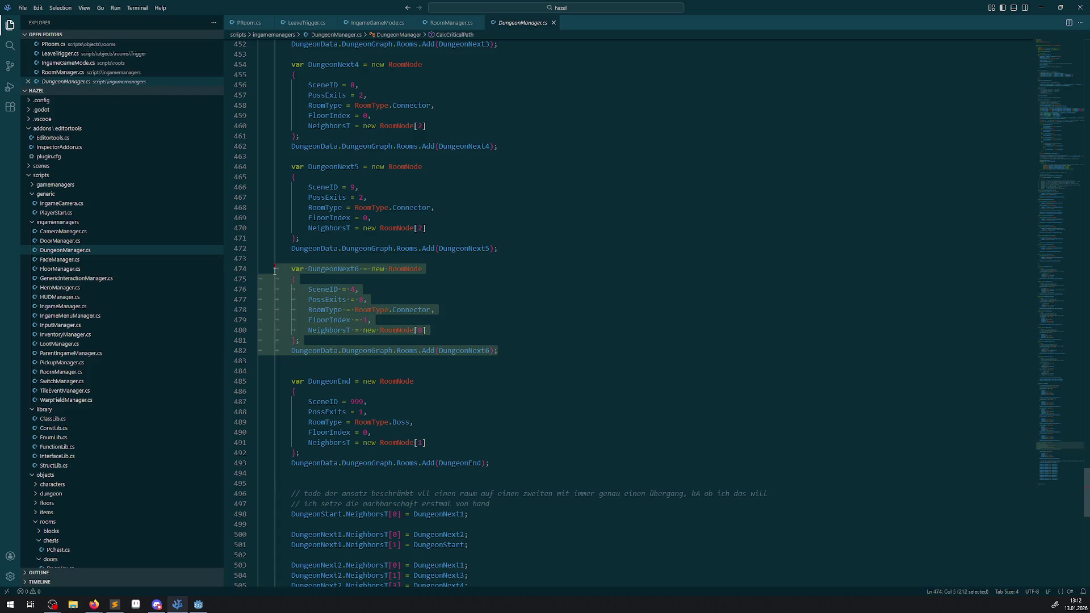
{"action": "left_click", "coordinate": [525, 349]}
{"action": "key", "text": "Return"}
{"action": "key", "text": "Return"}
{"action": "key", "text": "ctrl+v"}
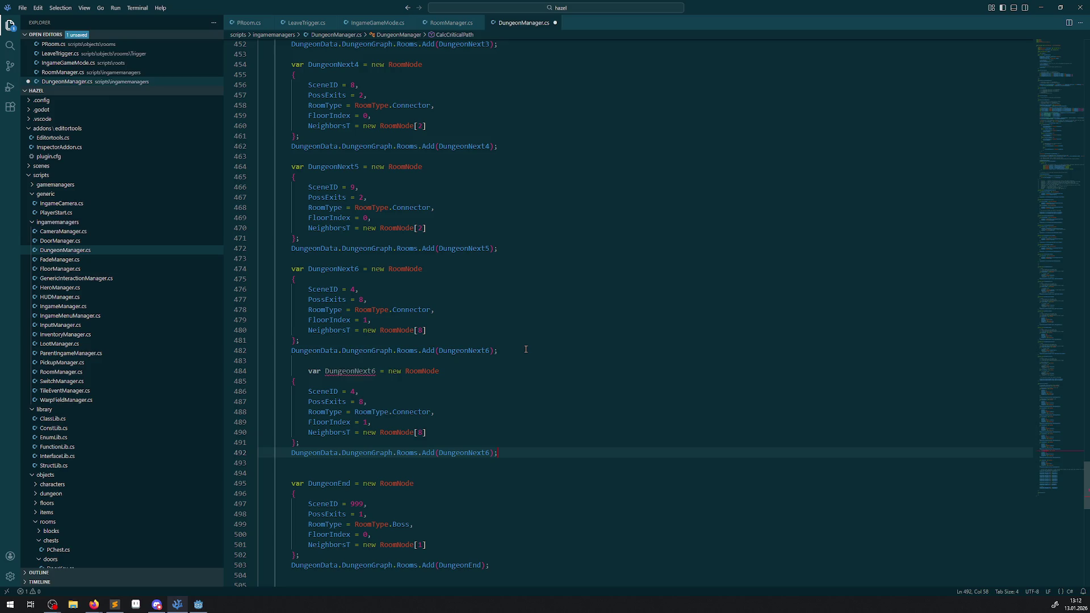
{"action": "left_click", "coordinate": [358, 371]}
{"action": "key", "text": "BackSpace"}
{"action": "type", "text": "7"}
{"action": "left_click", "coordinate": [487, 452]}
{"action": "key", "text": "BackSpace"}
{"action": "type", "text": "7"}
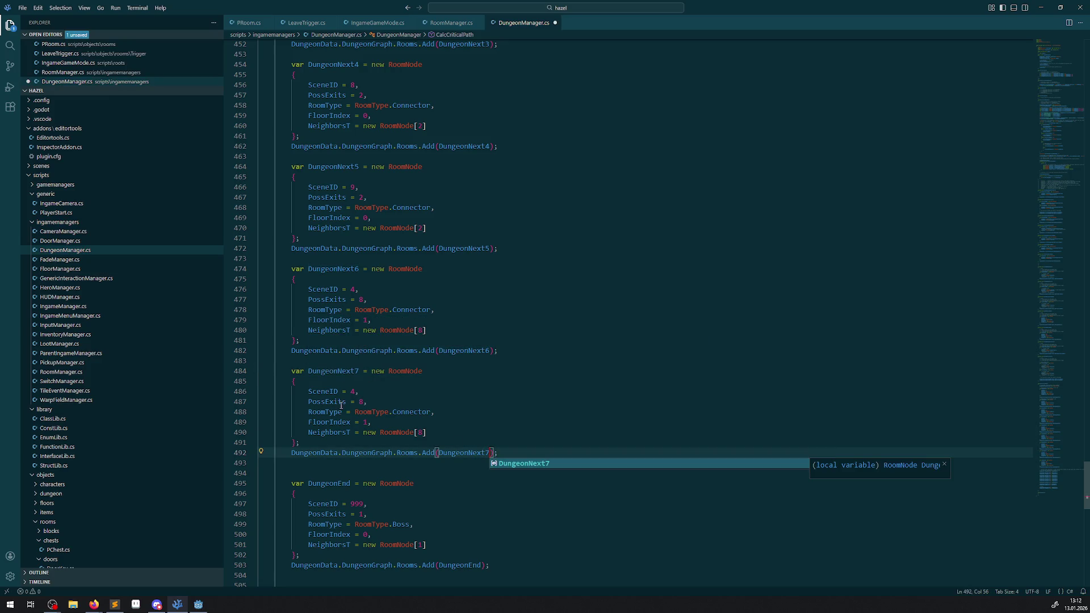
Set DungeonNext7 to SceneID 10, PossExits 4, RoomType.Treasure, RoomNode[4], and save
{"action": "double_click", "coordinate": [352, 392]}
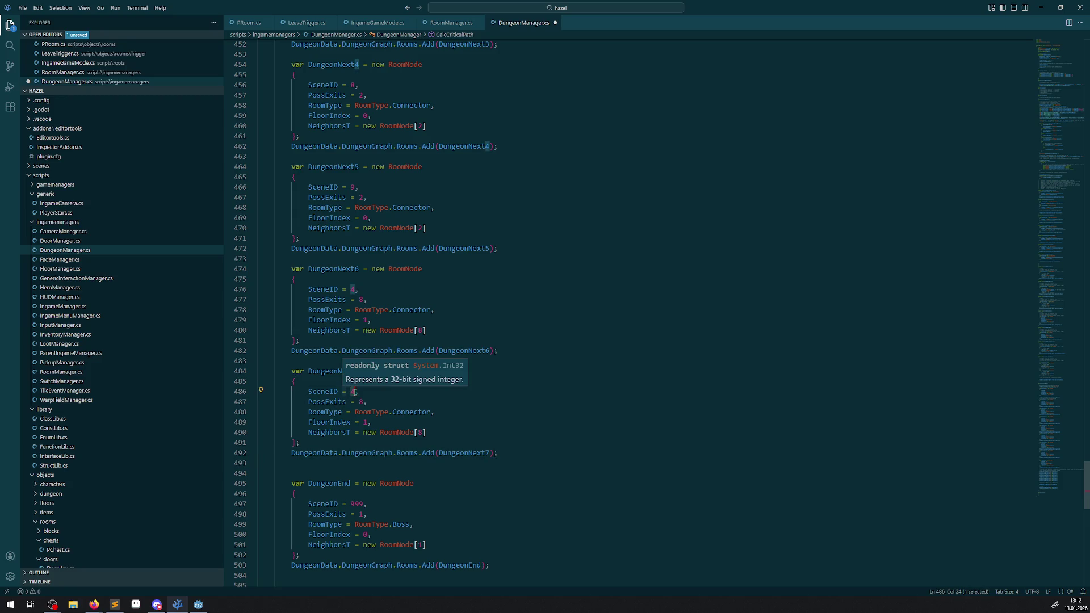
{"action": "type", "text": "10"}
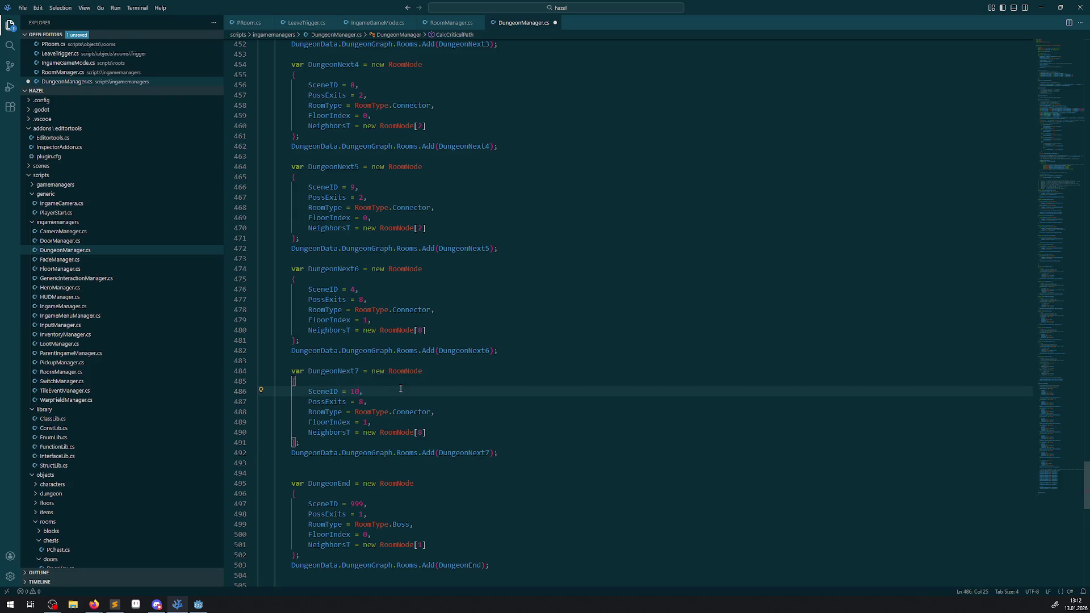
{"action": "double_click", "coordinate": [360, 401]}
{"action": "type", "text": "4"}
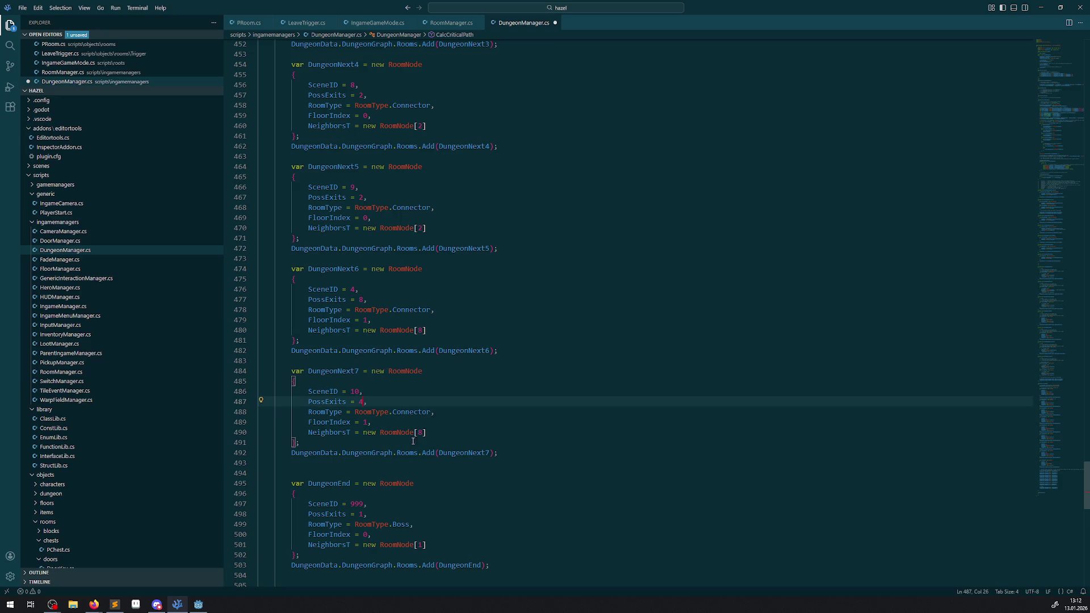
{"action": "double_click", "coordinate": [412, 412]}
{"action": "key", "text": "BackSpace"}
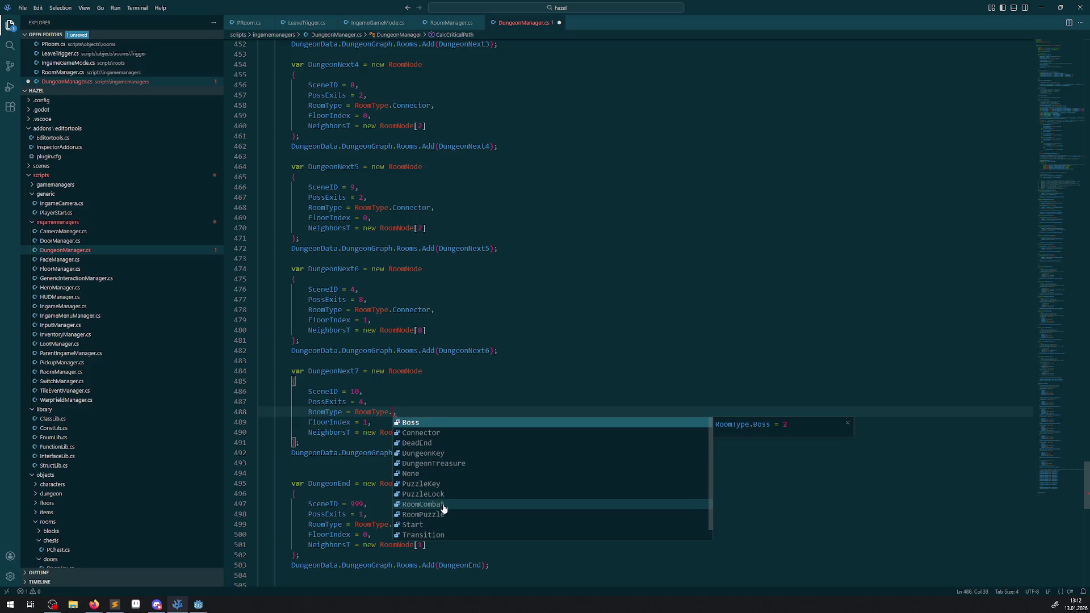
{"action": "scroll", "coordinate": [440, 523], "scroll_direction": "down", "scroll_amount": 1}
{"action": "left_click", "coordinate": [446, 534]}
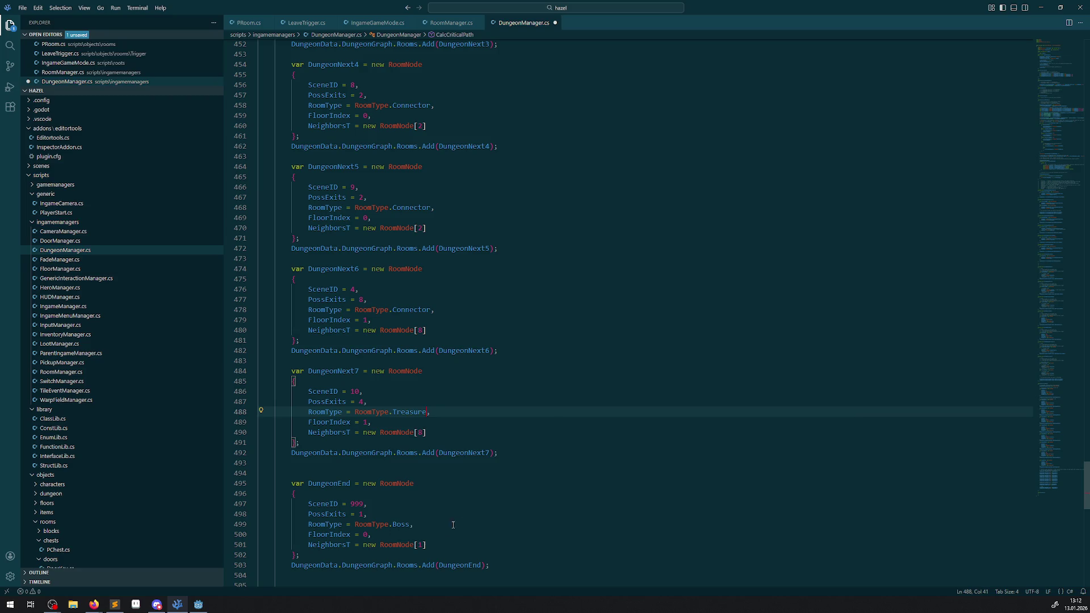
{"action": "double_click", "coordinate": [364, 422]}
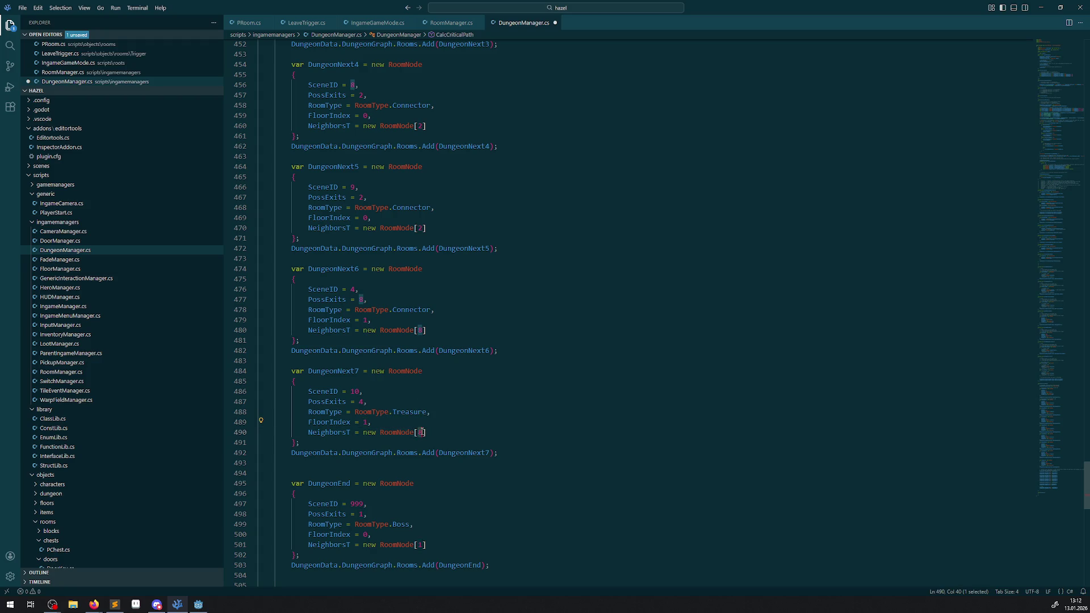
{"action": "double_click", "coordinate": [421, 432]}
{"action": "type", "text": "4"}
{"action": "left_click", "coordinate": [474, 398]}
{"action": "key", "text": "ctrl+s"}
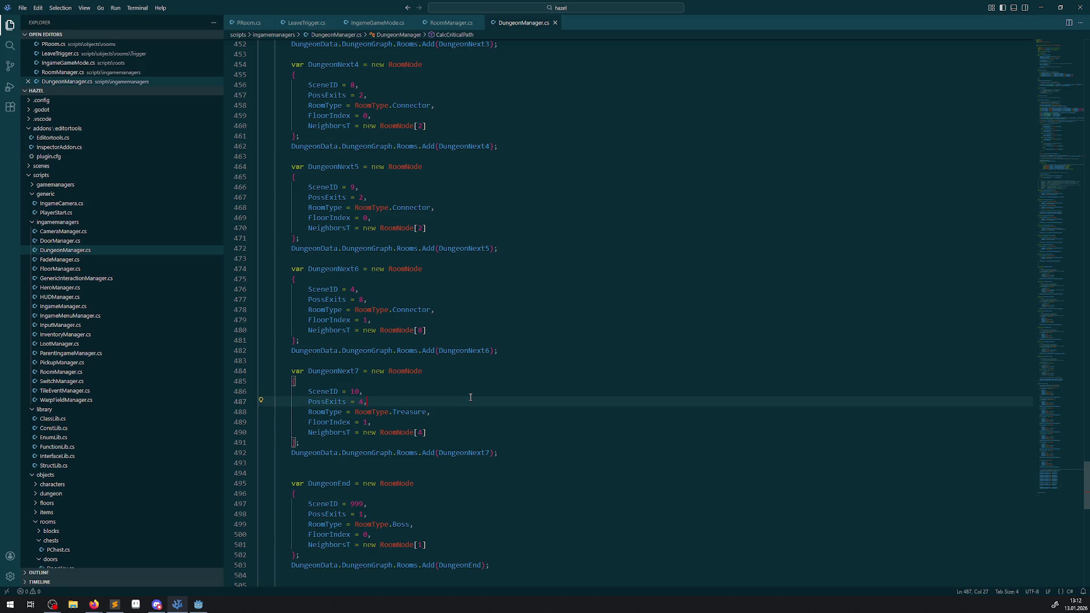
{"action": "scroll", "coordinate": [441, 446], "scroll_direction": "down", "scroll_amount": 20}
Extend the floor comment and add a new // floor 1 section below the floor links
{"action": "scroll", "coordinate": [444, 433], "scroll_direction": "up", "scroll_amount": 8}
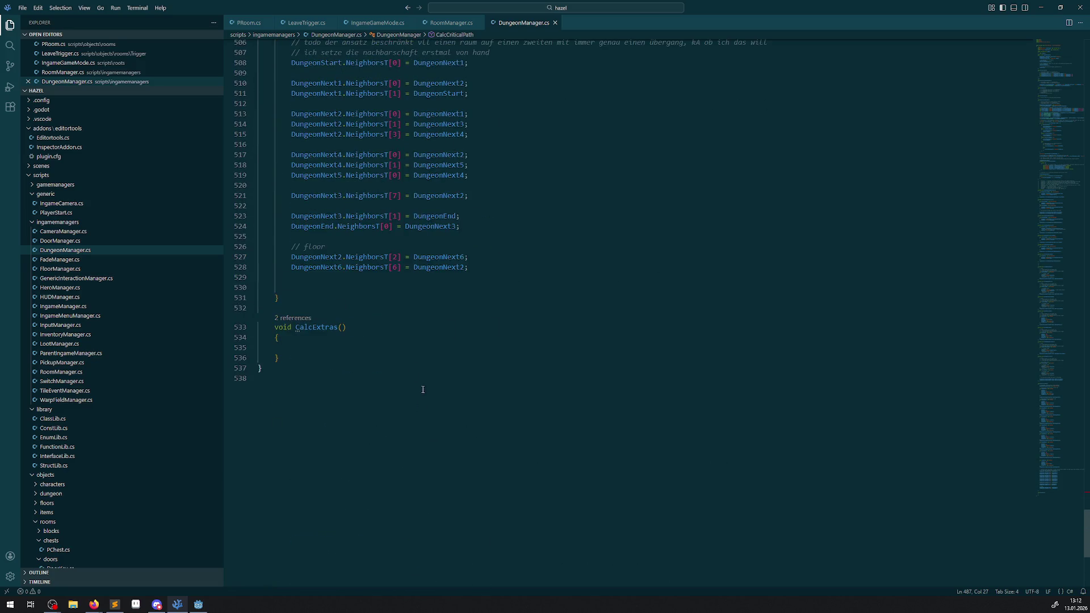
{"action": "left_click", "coordinate": [480, 267]}
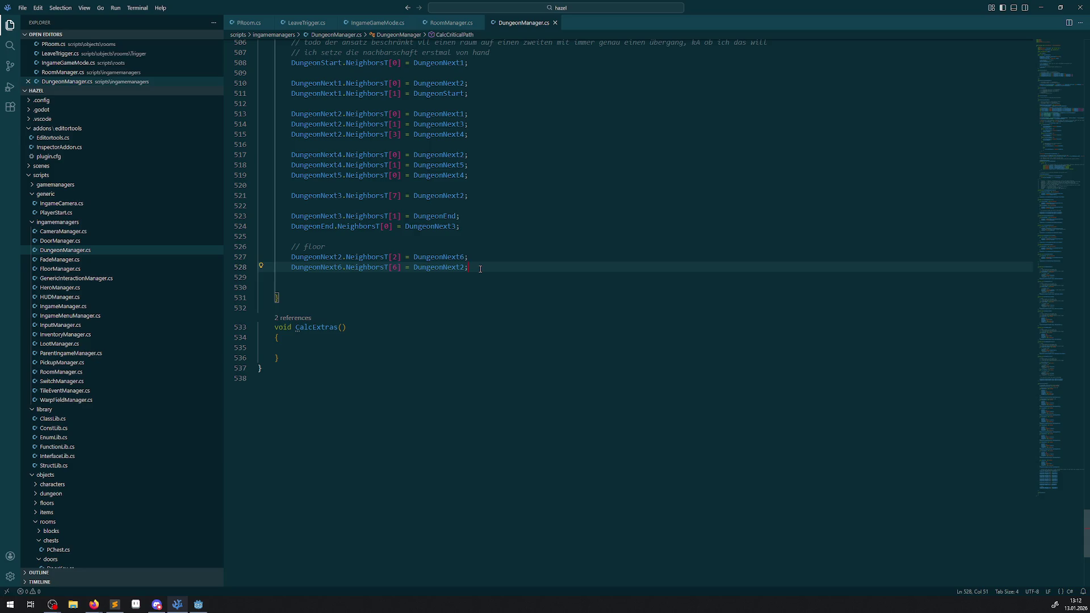
{"action": "scroll", "coordinate": [481, 267], "scroll_direction": "up", "scroll_amount": 9}
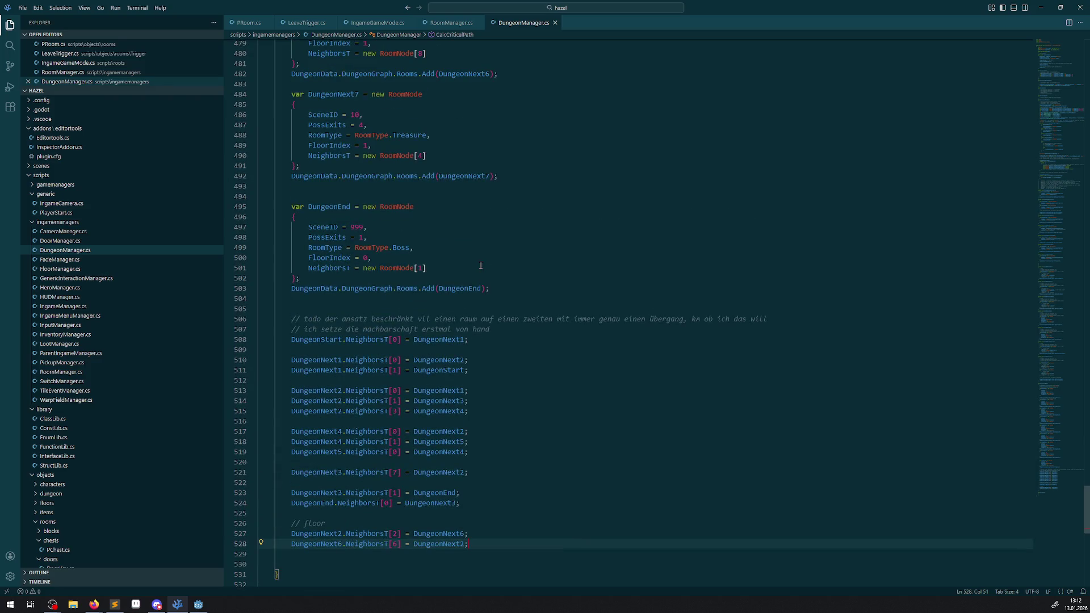
{"action": "scroll", "coordinate": [480, 265], "scroll_direction": "up", "scroll_amount": 1}
{"action": "scroll", "coordinate": [480, 265], "scroll_direction": "up", "scroll_amount": 2}
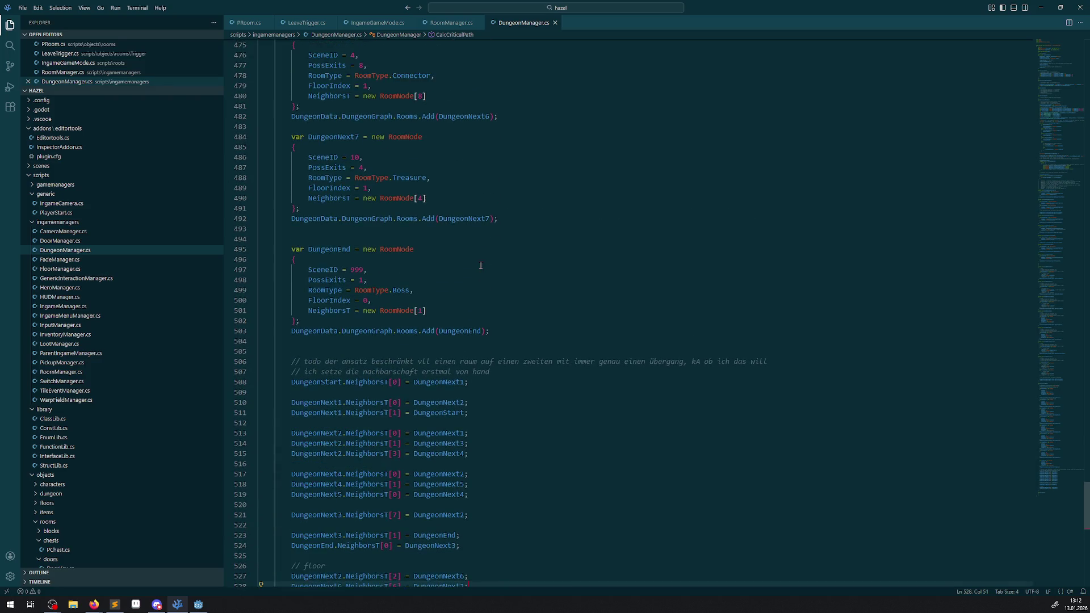
{"action": "scroll", "coordinate": [481, 265], "scroll_direction": "up", "scroll_amount": 1}
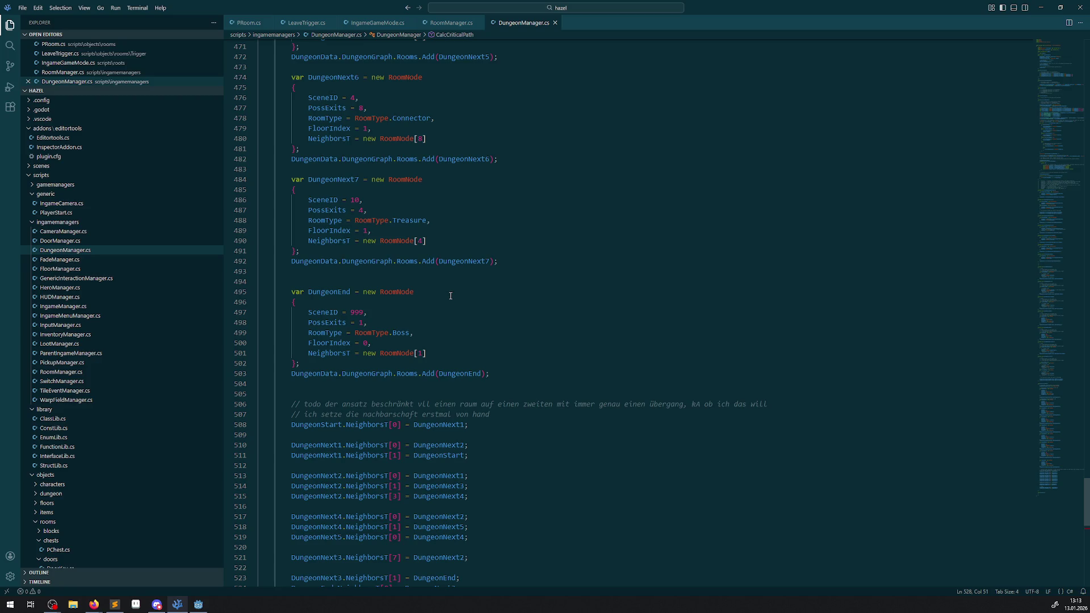
{"action": "scroll", "coordinate": [462, 267], "scroll_direction": "down", "scroll_amount": 15}
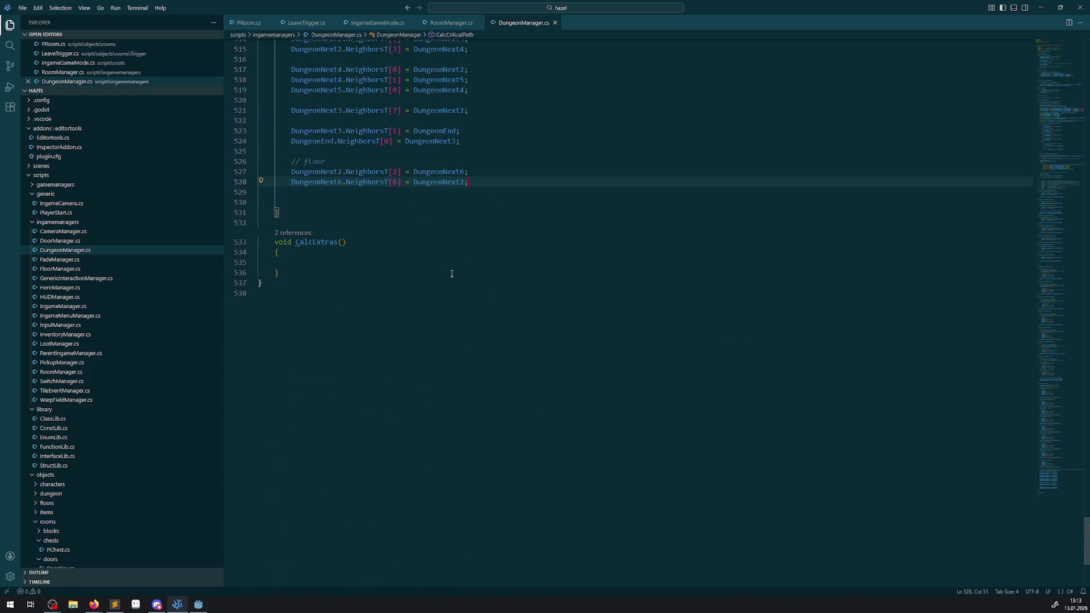
{"action": "left_click", "coordinate": [502, 193]}
{"action": "left_click", "coordinate": [351, 160]}
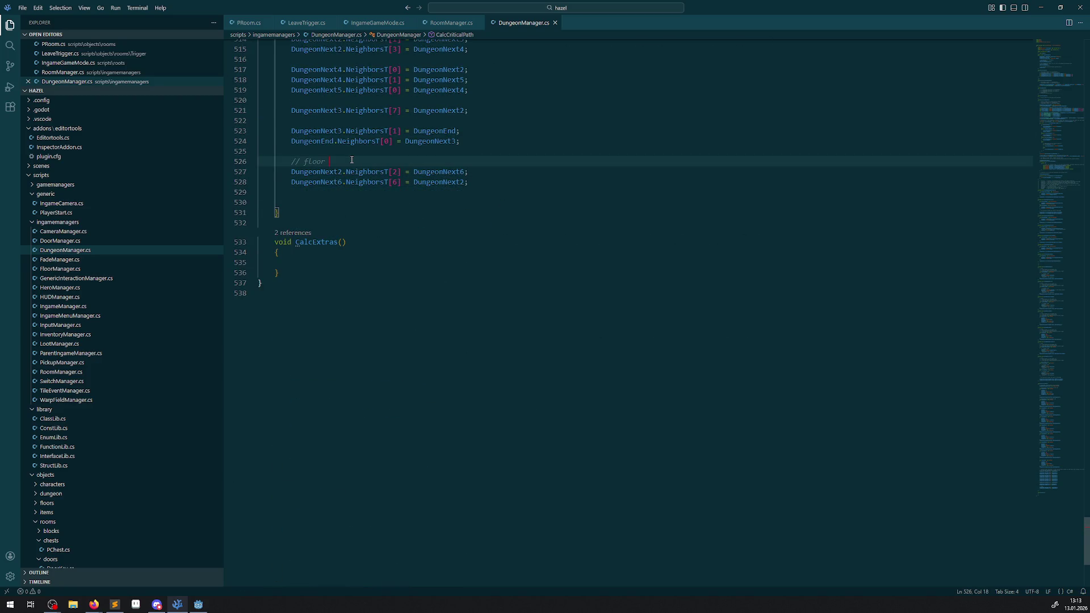
{"action": "type", "text": "we"}
{"action": "left_click", "coordinate": [341, 193]}
{"action": "key", "text": "Return"}
{"action": "type", "text": "// fl"}
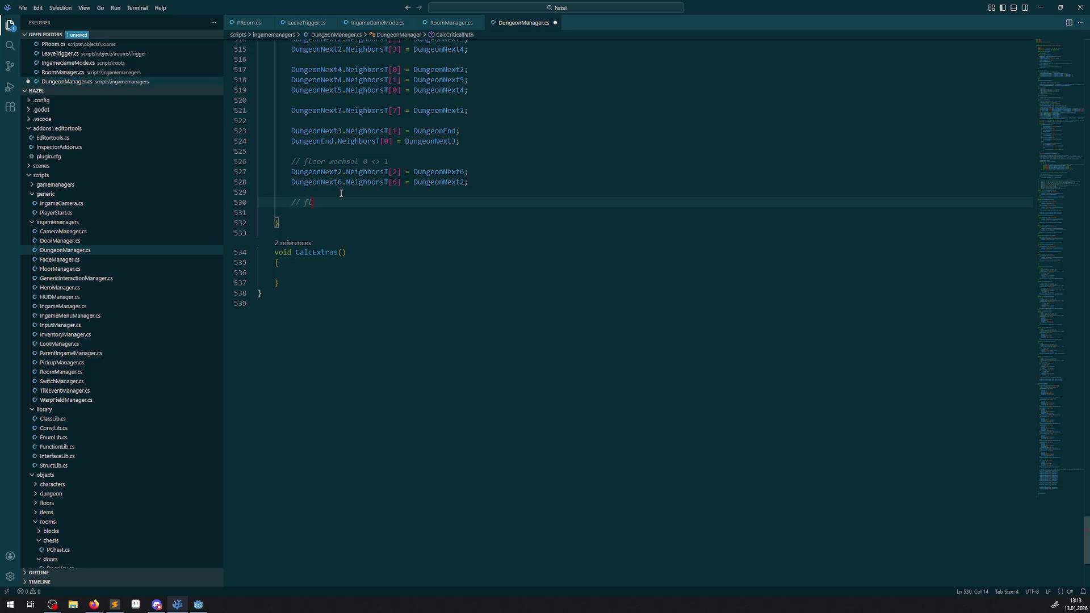
{"action": "key", "text": "Return"}
{"action": "key", "text": "Return"}
Add a floor 1 link making DungeonNext7 a neighbour of DungeonNext6, then duplicate that line
{"action": "scroll", "coordinate": [341, 193], "scroll_direction": "up", "scroll_amount": 3}
{"action": "double_click", "coordinate": [317, 267]}
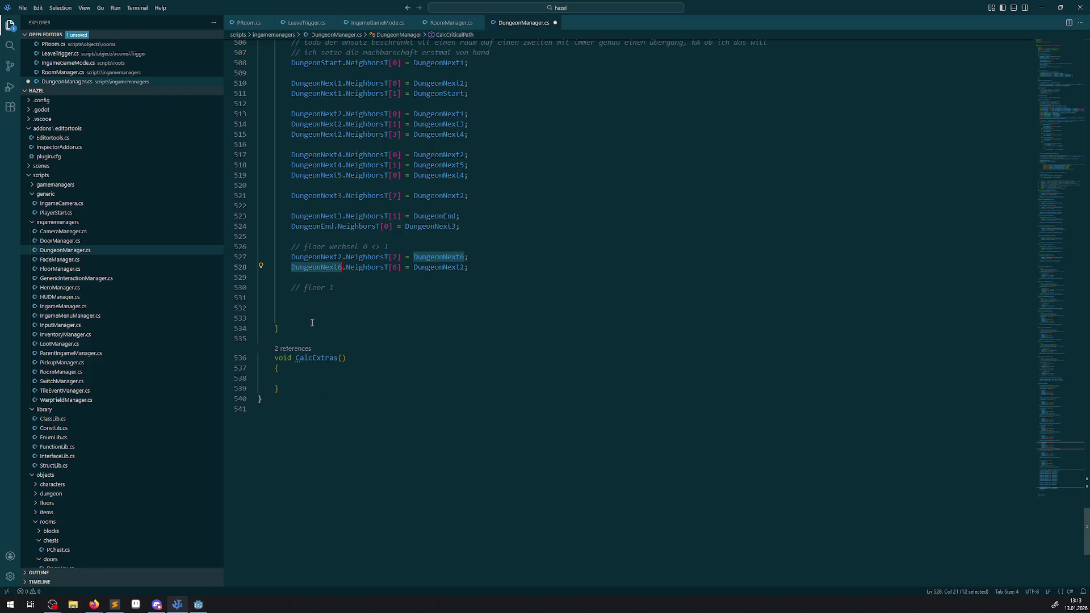
{"action": "left_click_drag", "start_coordinate": [470, 266], "coordinate": [291, 272]}
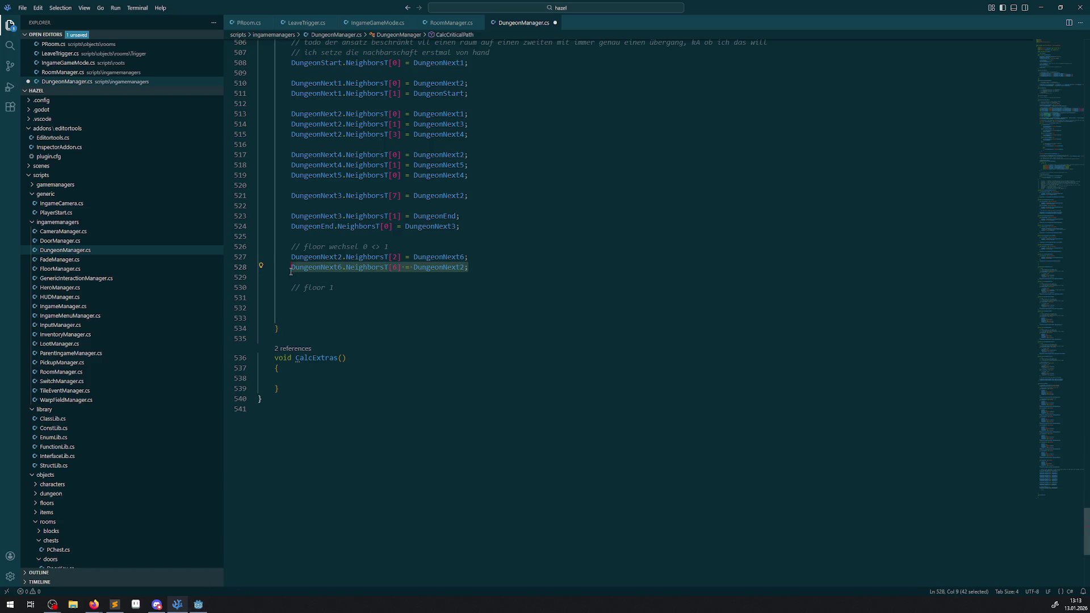
{"action": "key", "text": "ctrl+c"}
{"action": "left_click", "coordinate": [309, 310]}
{"action": "key", "text": "ctrl+v"}
{"action": "key", "text": "ctrl+s"}
{"action": "key", "text": "BackSpace"}
{"action": "type", "text": "7"}
{"action": "left_click", "coordinate": [354, 316]}
{"action": "key", "text": "Return"}
{"action": "key", "text": "Up"}
{"action": "key", "text": "Up"}
{"action": "key", "text": "shift+alt+Down"}
Edit the duplicate line to link DungeonNext7 back to DungeonNext6
{"action": "left_click", "coordinate": [342, 318]}
{"action": "key", "text": "BackSpace"}
{"action": "type", "text": "7"}
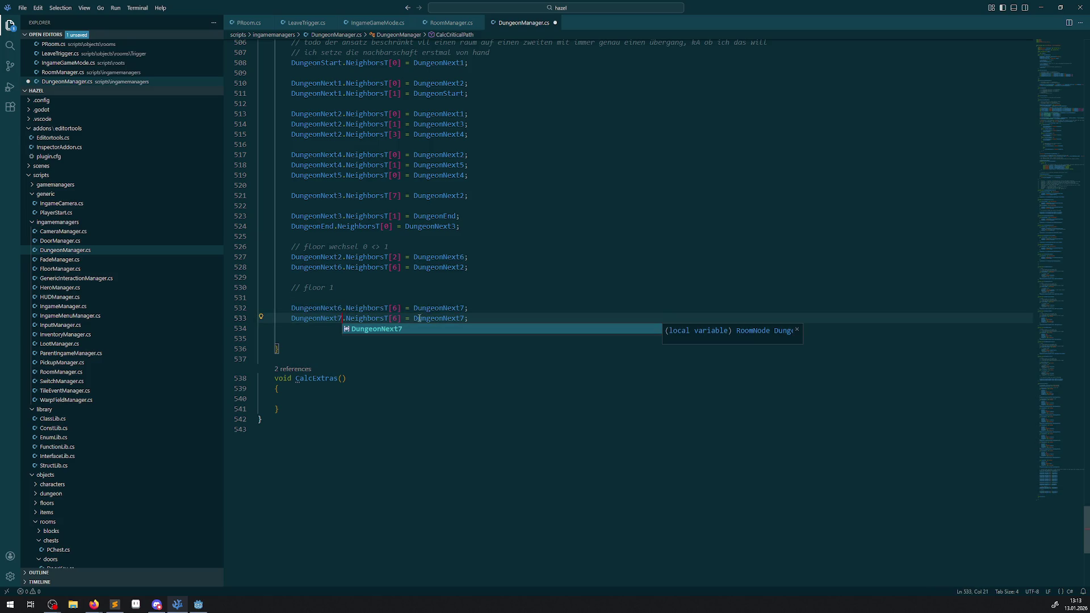
{"action": "left_click", "coordinate": [462, 317]}
{"action": "key", "text": "BackSpace"}
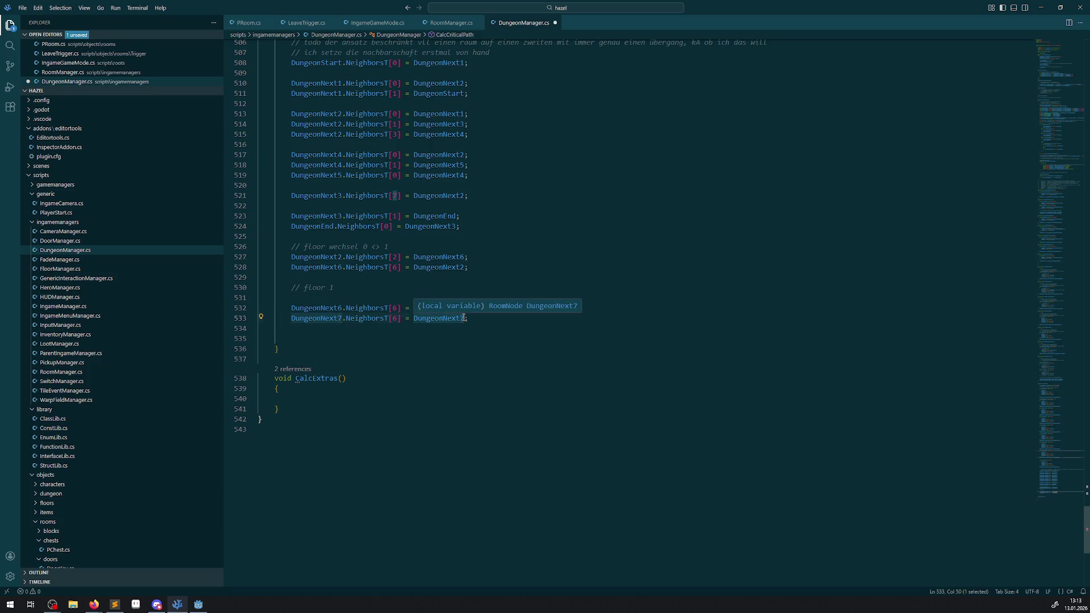
{"action": "type", "text": "6"}
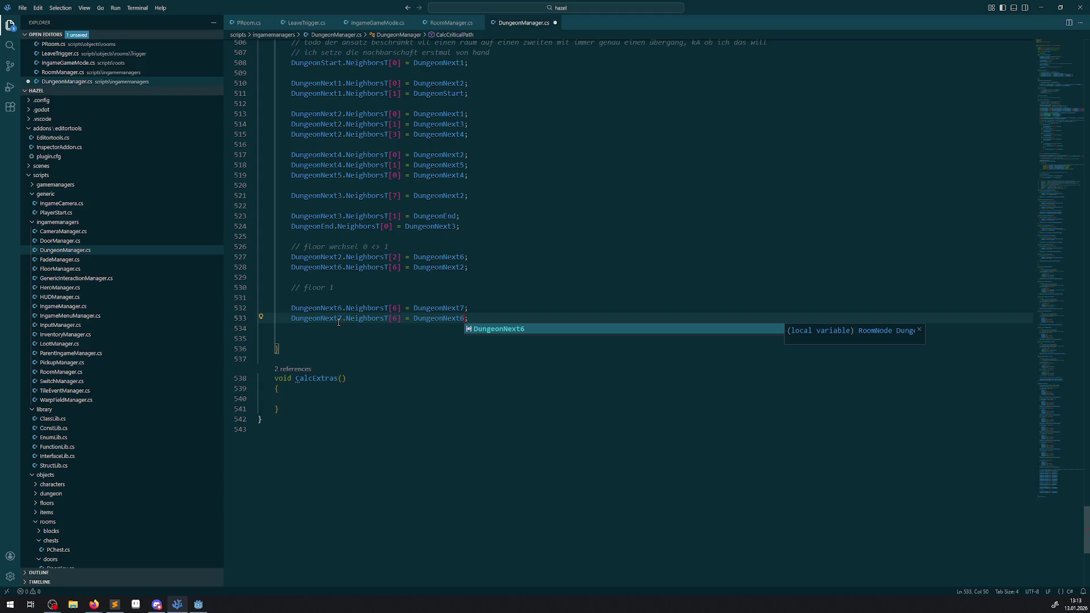
{"action": "double_click", "coordinate": [394, 317]}
{"action": "key", "text": "Escape"}
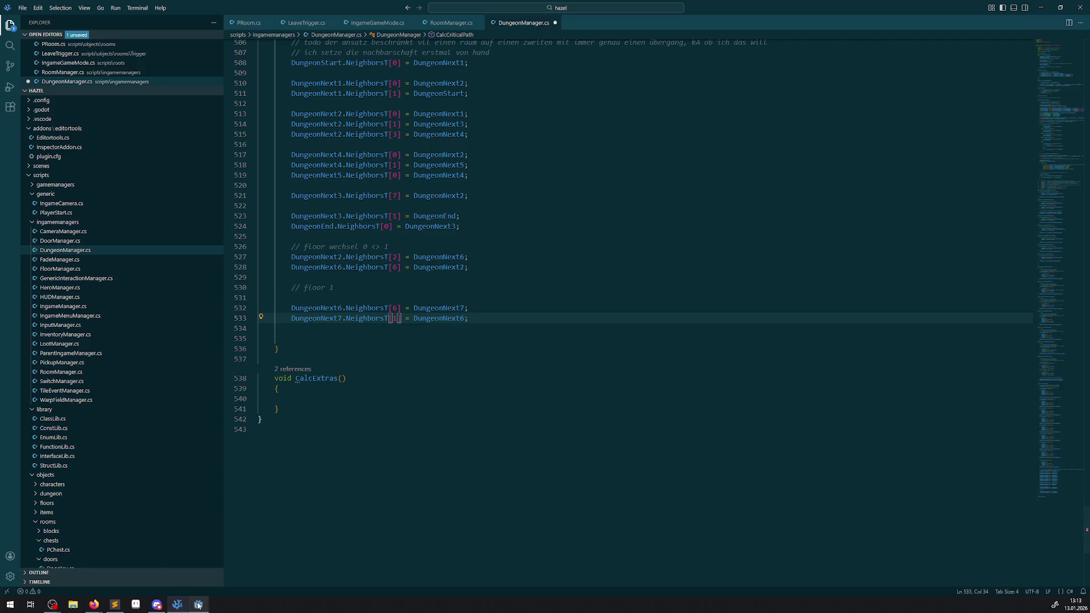
{"action": "left_click", "coordinate": [198, 603]}
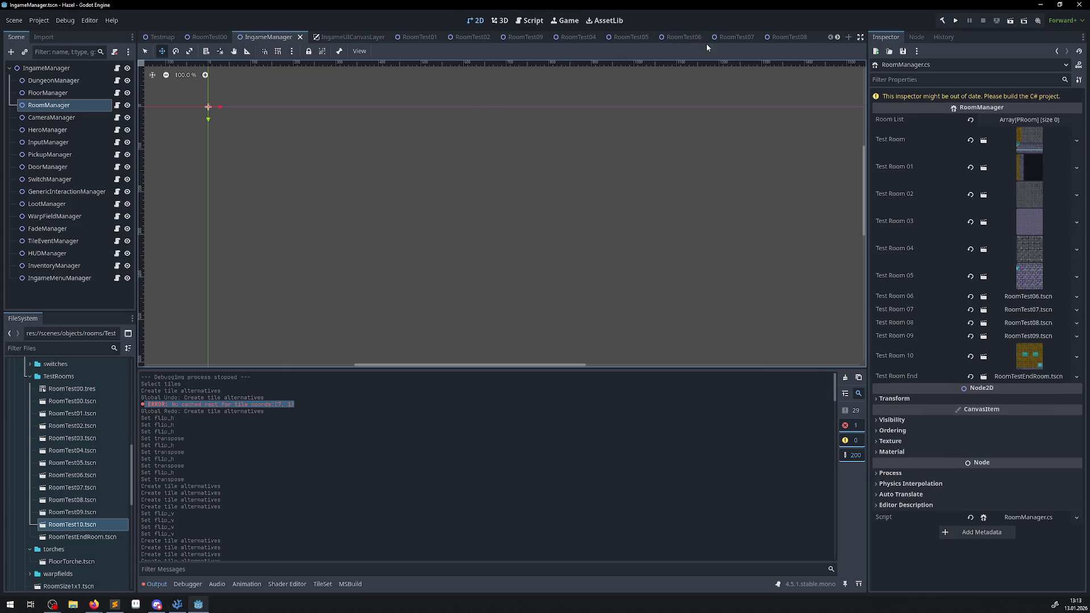
Open the RoomTest04 scene and inspect LeaveTrigger07
{"action": "double_click", "coordinate": [83, 453]}
{"action": "scroll", "coordinate": [341, 170], "scroll_direction": "down", "scroll_amount": 5}
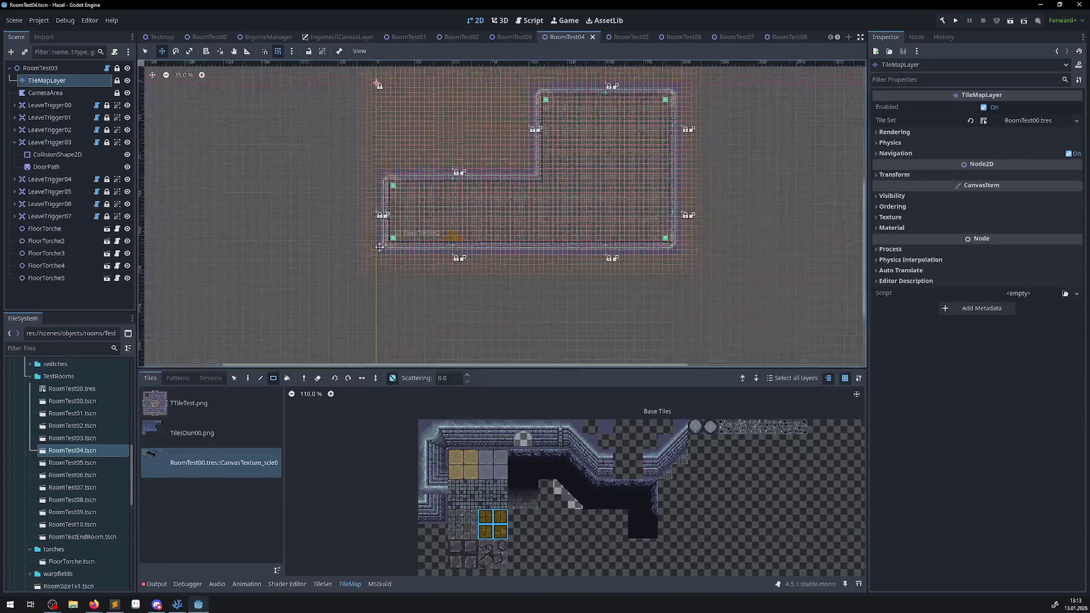
{"action": "scroll", "coordinate": [360, 230], "scroll_direction": "up", "scroll_amount": 2}
{"action": "scroll", "coordinate": [360, 230], "scroll_direction": "up", "scroll_amount": 1}
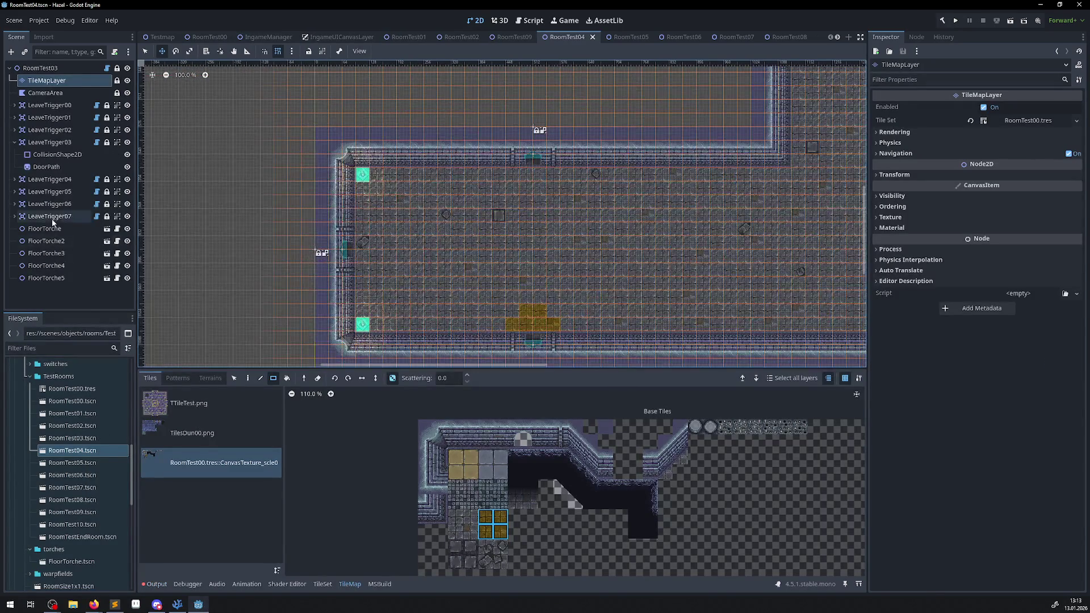
{"action": "left_click", "coordinate": [62, 218]}
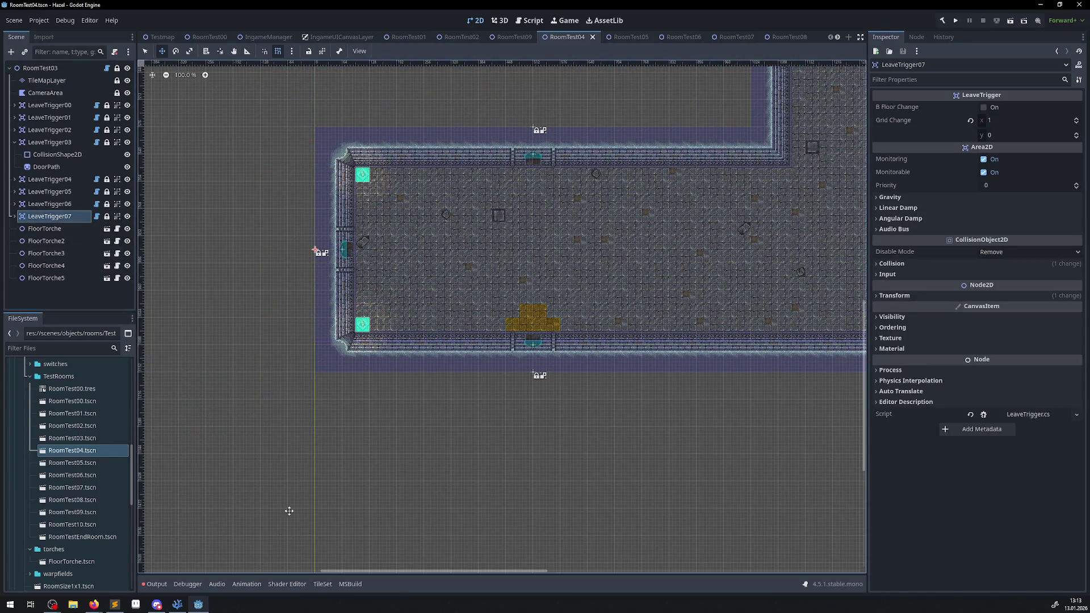
Change DungeonNext6's neighbour index for DungeonNext7 from 6 to 7 and save
{"action": "left_click", "coordinate": [177, 605]}
{"action": "double_click", "coordinate": [395, 308]}
{"action": "type", "text": "7"}
{"action": "left_click", "coordinate": [547, 288]}
{"action": "key", "text": "ctrl+s"}
{"action": "left_click", "coordinate": [199, 604]}
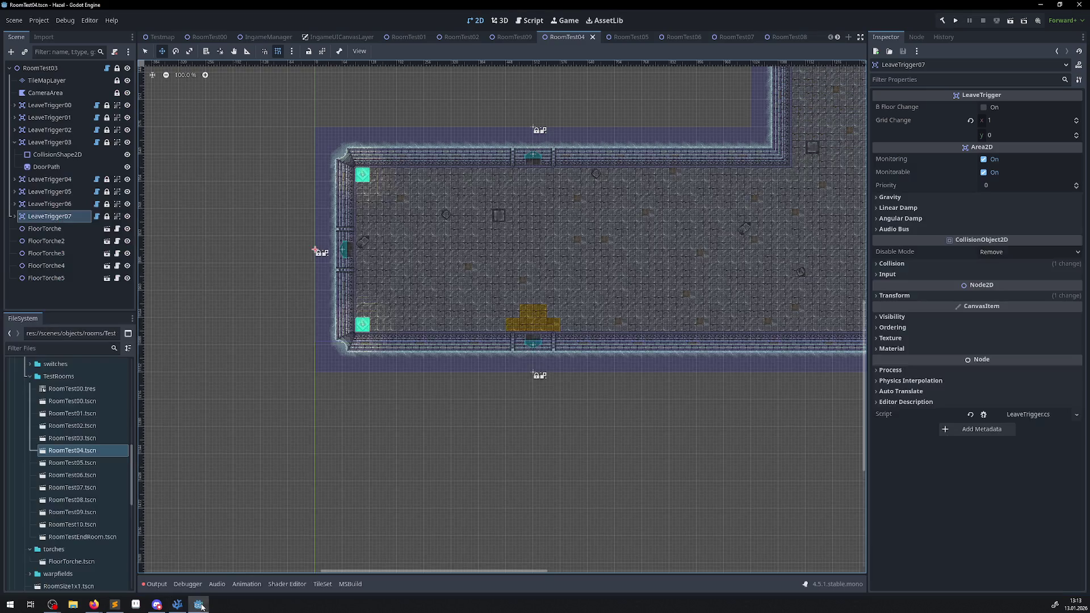